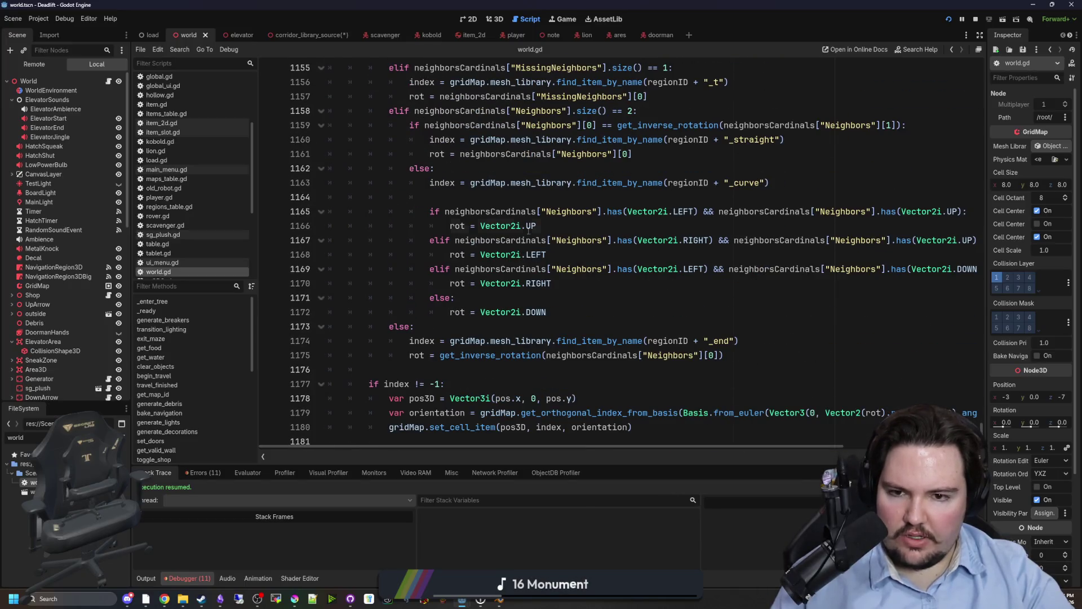
- Change the curve-tile rotations on lines 1166–1172 to Vector2i.DOWN, RIGHT, LEFT and UP, then save world.gd
double_click(530, 226)
text(DOWN)
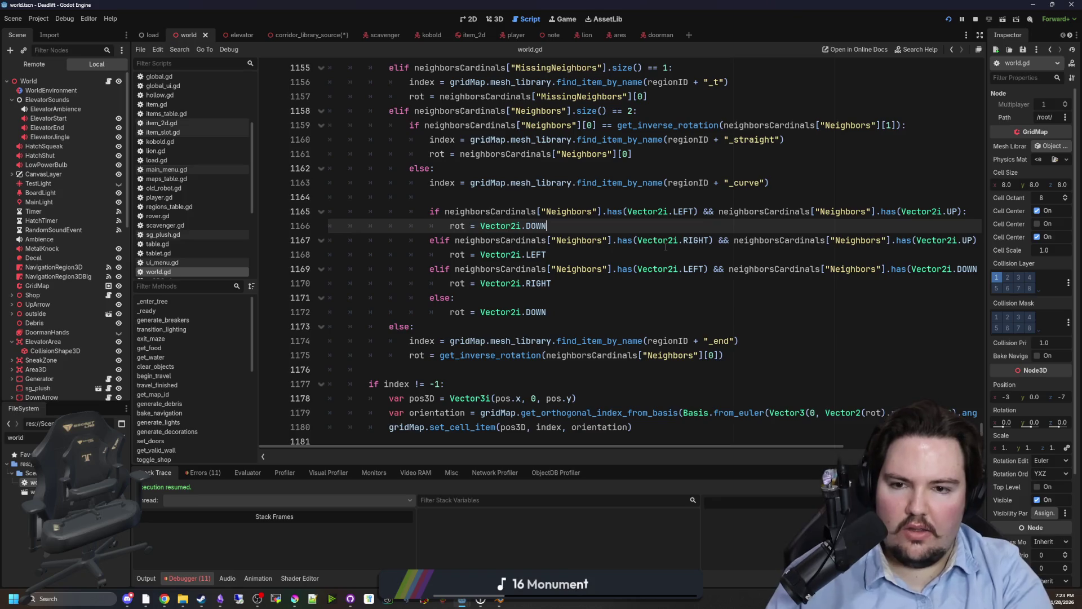
key(Down)
key(Down)
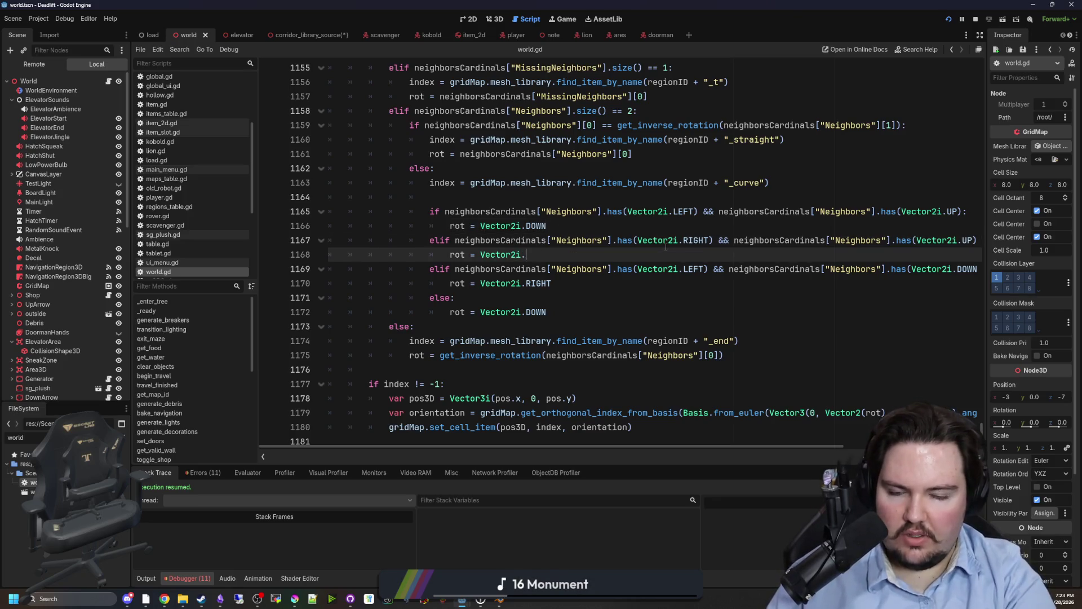
key(Down)
key(Down)
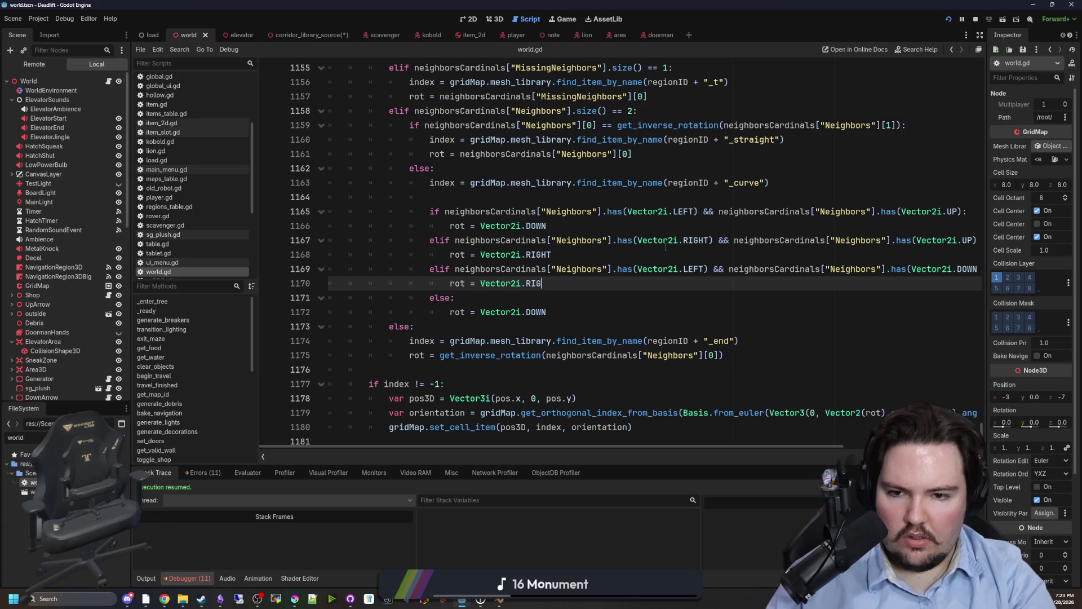
key(Down)
key(Down)
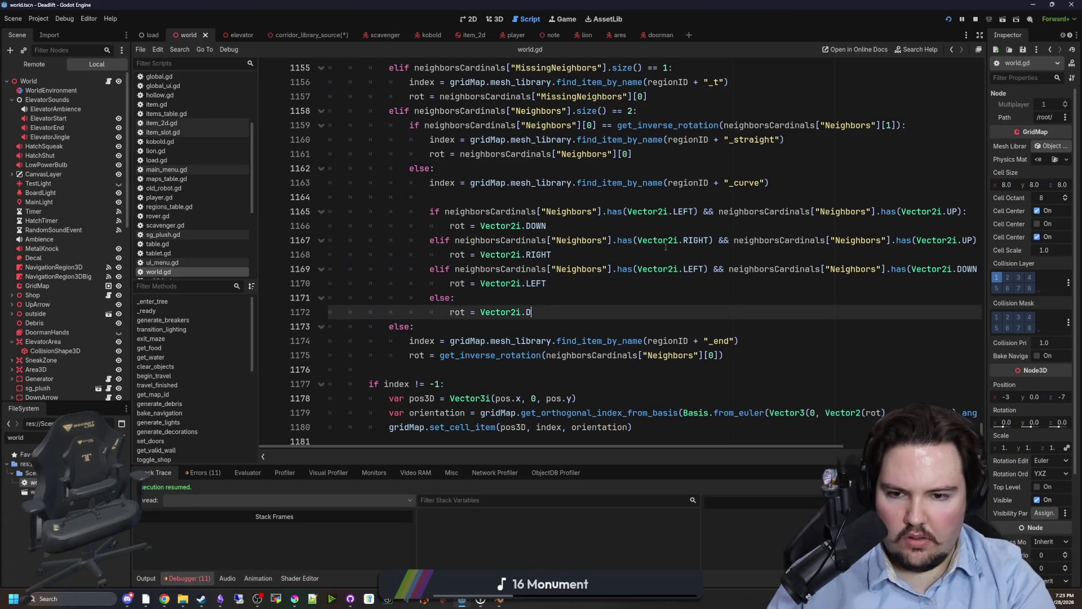
text(UP)
click(816, 287)
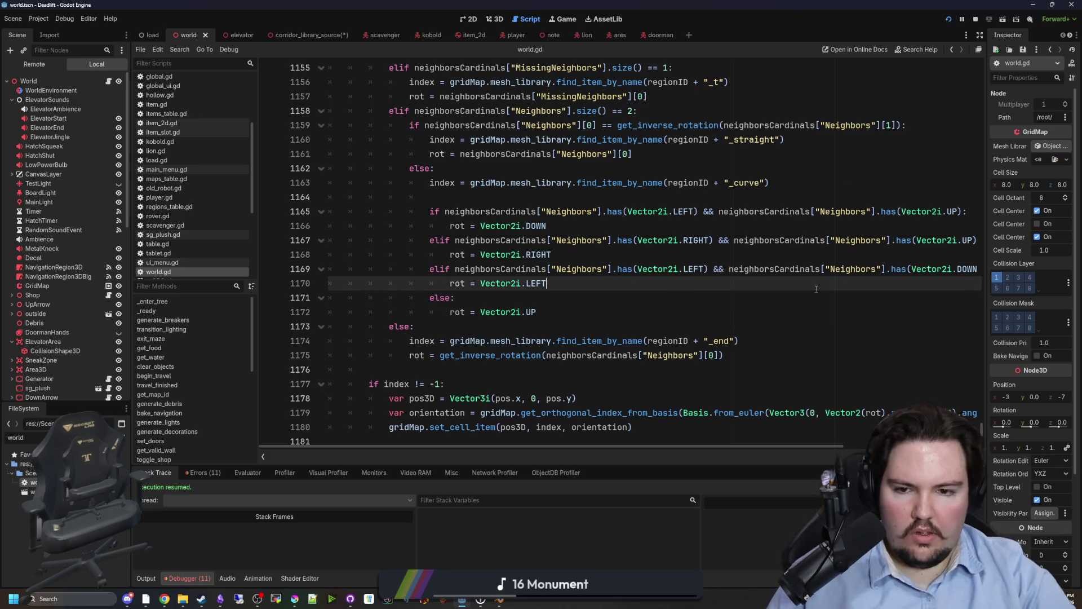
key(ctrl+s)
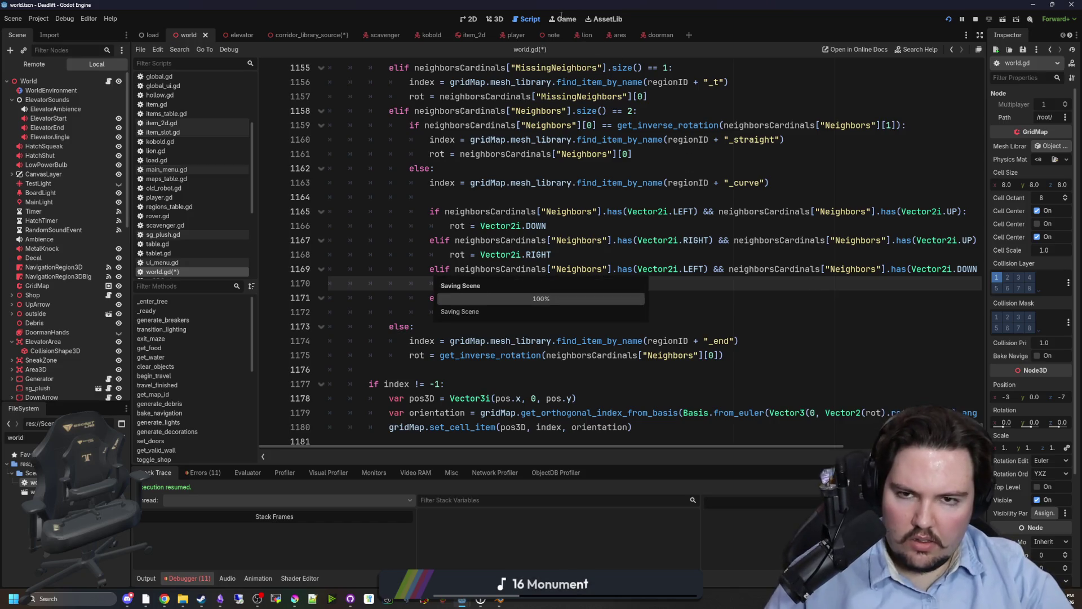
- In the Game tab's Input mode, restart the game from the Main Menu with Play
click(562, 19)
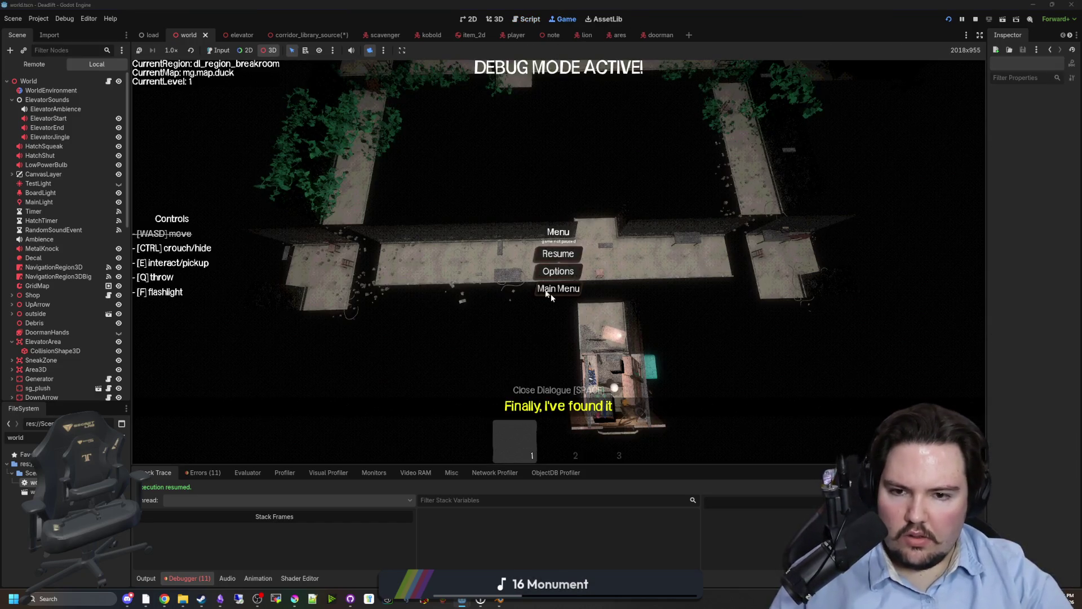
click(218, 50)
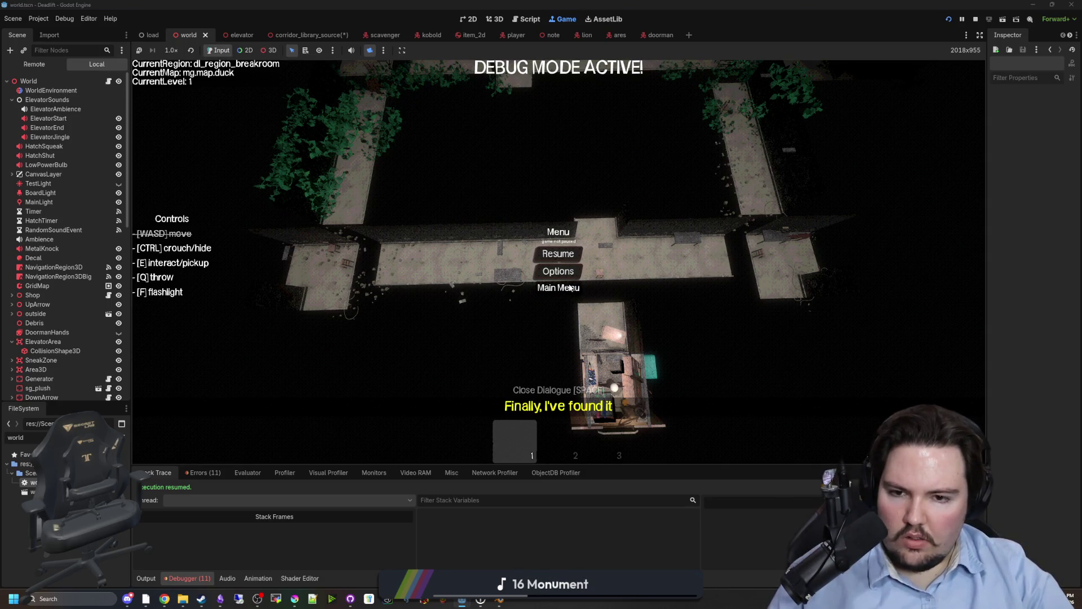
click(570, 288)
click(212, 276)
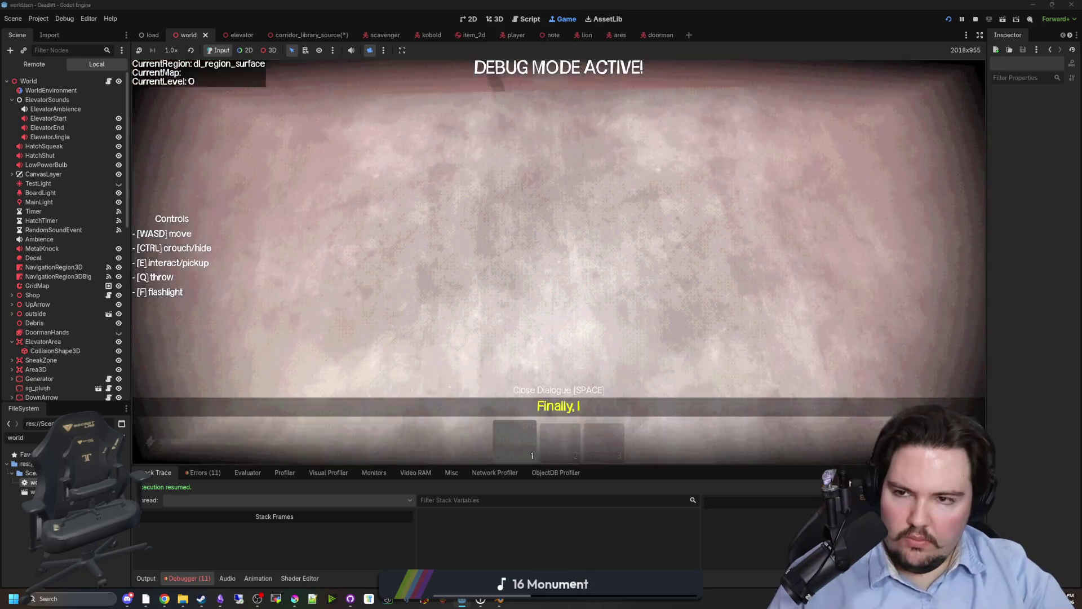
- Pause the game and inspect a wall mesh and the room's enclosing mesh
key(super)
click(367, 59)
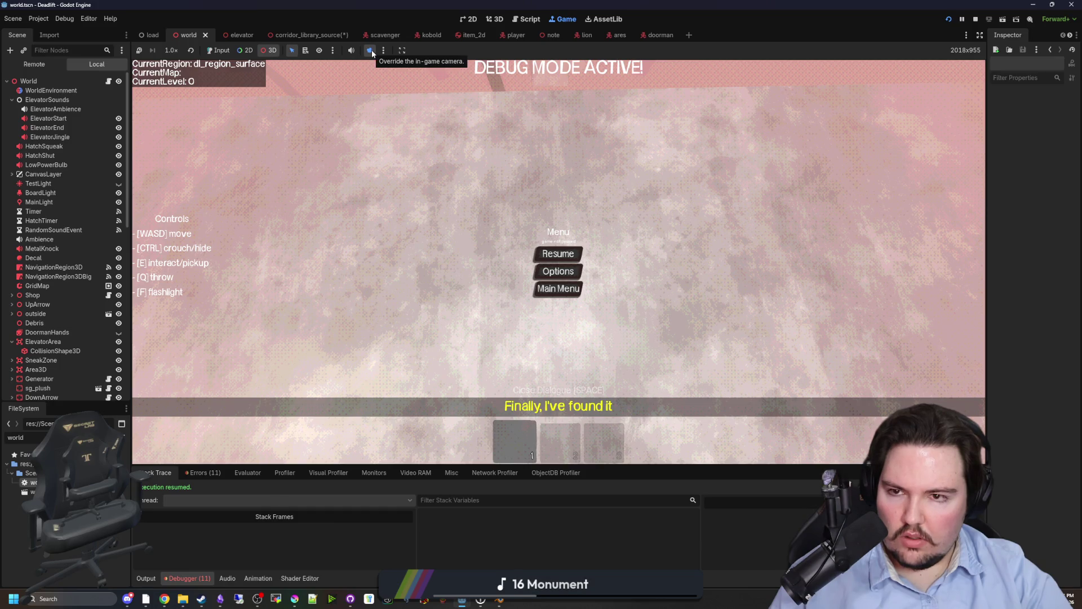
click(371, 51)
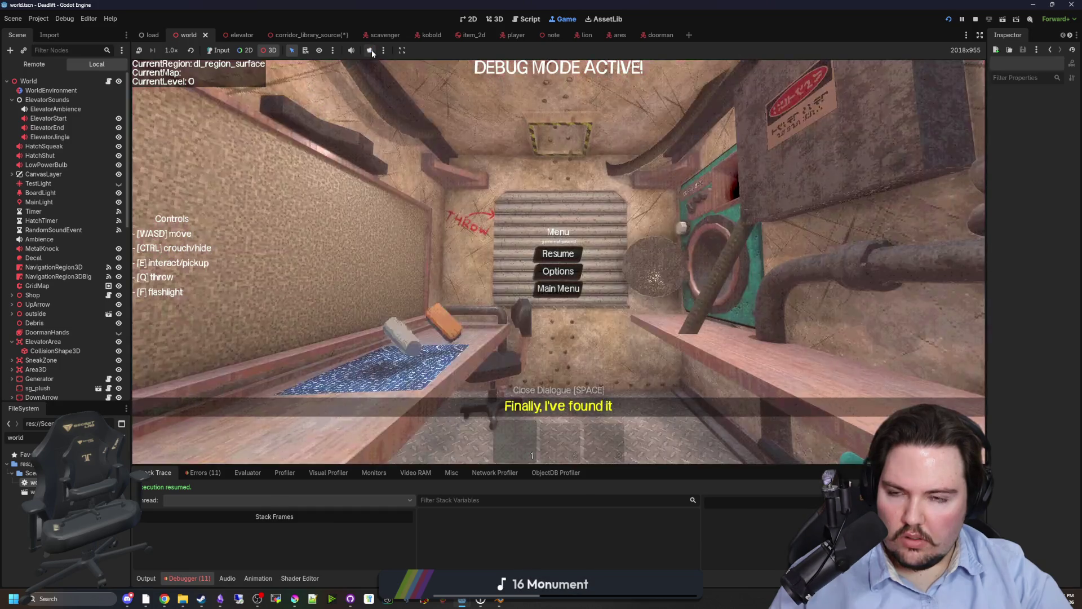
click(299, 271)
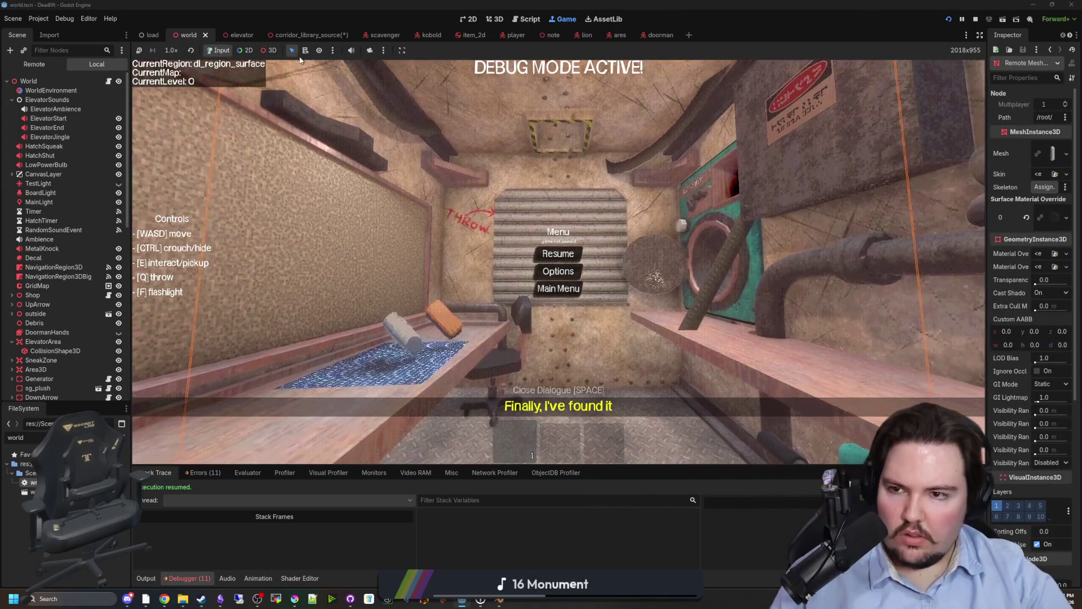
click(420, 160)
key(Escape)
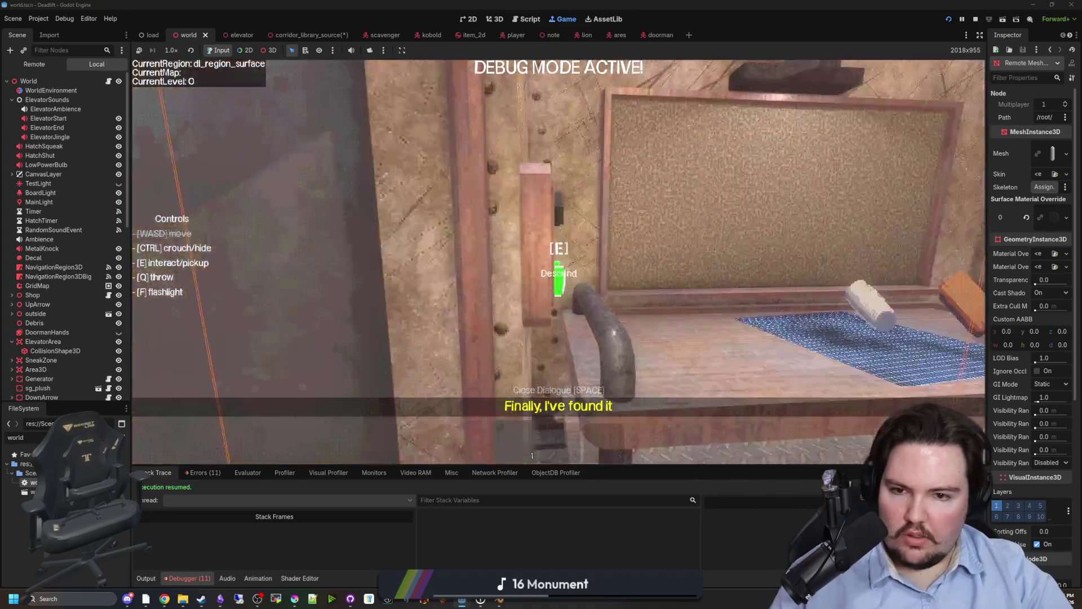
- Override the camera and orbit an overhead view of the generated level 1 corridors
key(super)
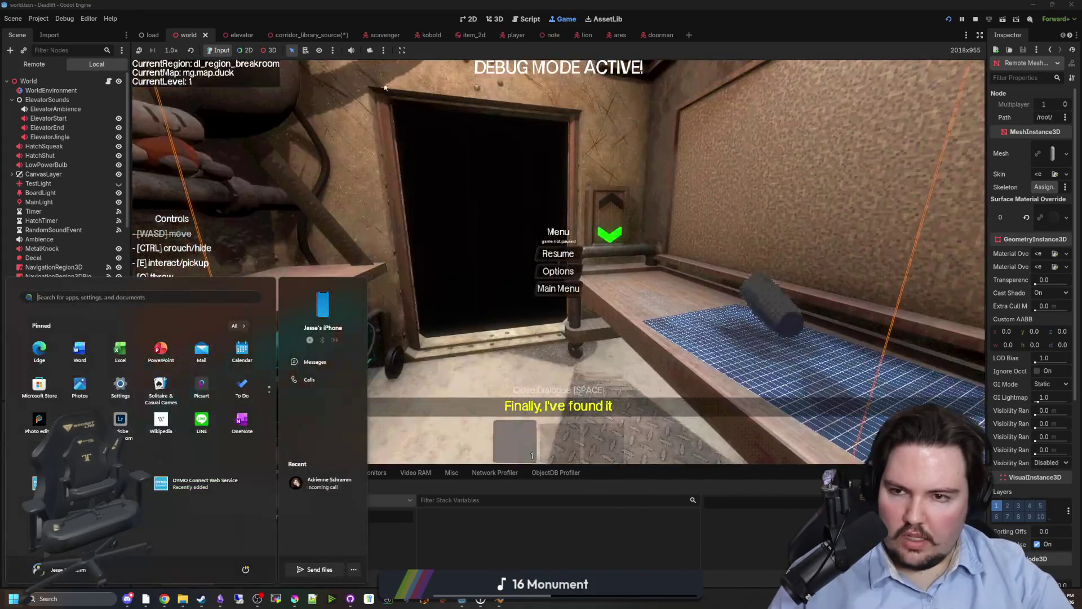
click(269, 50)
click(370, 50)
mouse_move(521, 171)
mouse_down()
mouse_move(434, 184)
mouse_move(389, 217)
mouse_up()
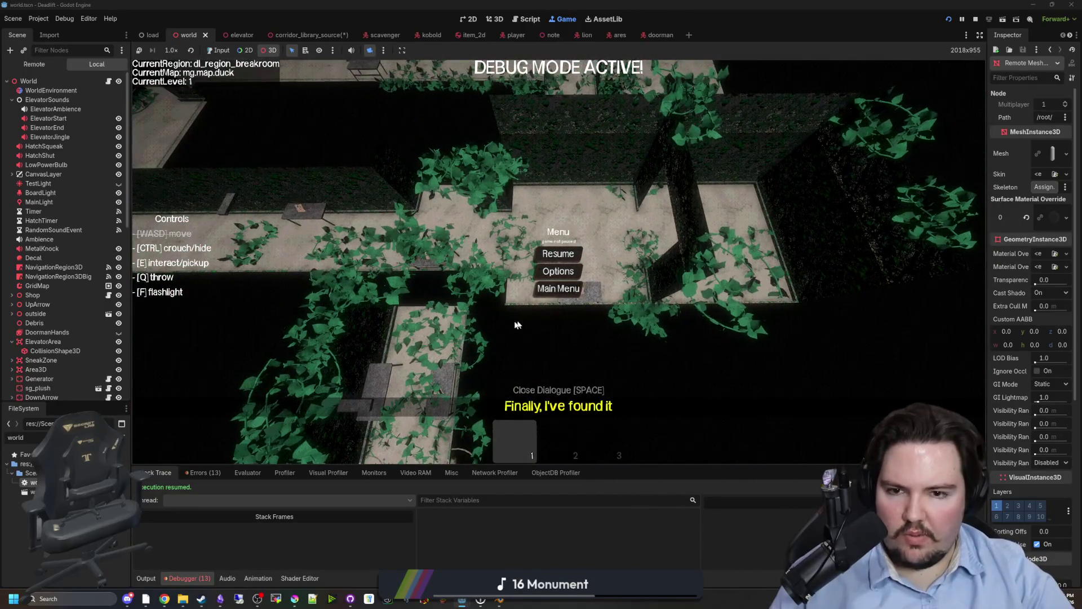
click(303, 602)
- Maximize Krita and sketch a tile square with U and L direction markers
double_click(496, 441)
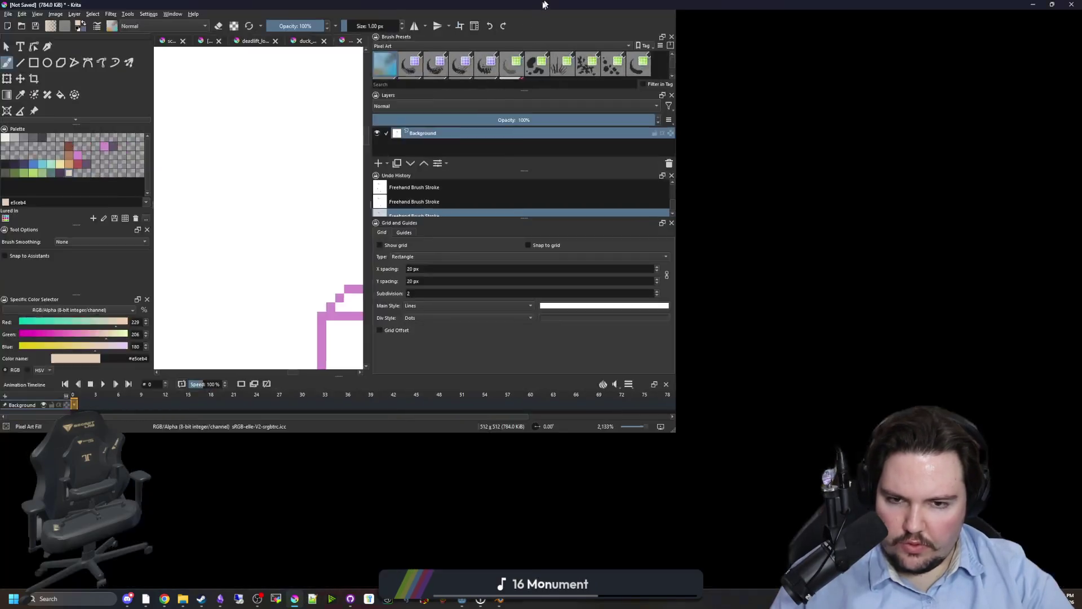
scroll(510, 234, down, 3)
scroll(183, 195, down, 5)
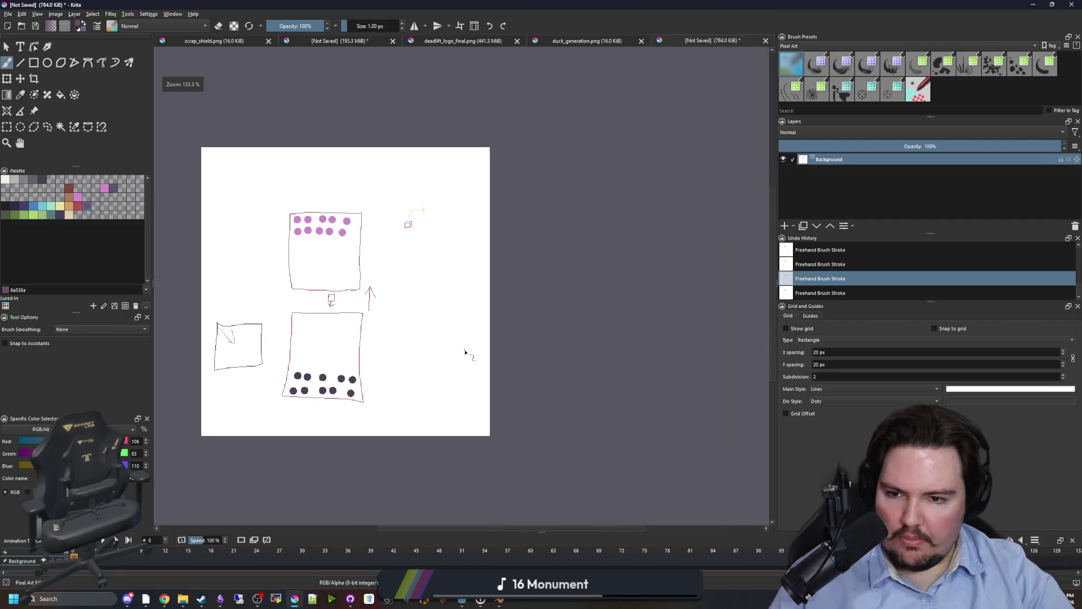
scroll(243, 261, up, 5)
mouse_move(243, 261)
mouse_down()
mouse_move(415, 389)
mouse_move(251, 253)
mouse_up()
scroll(285, 202, up, 2)
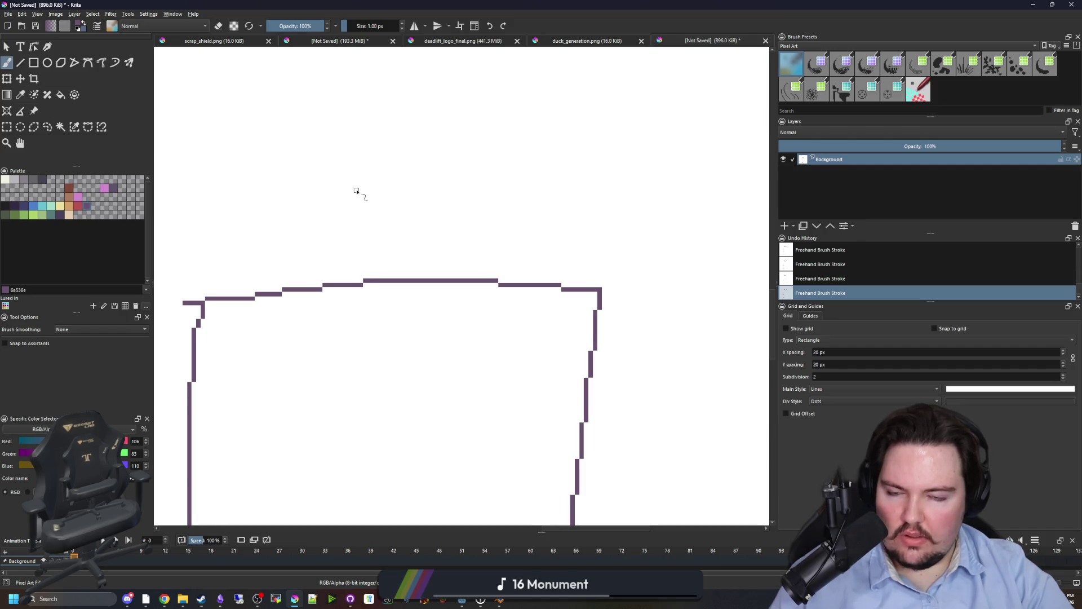
scroll(383, 203, down, 1)
scroll(394, 209, left, 1)
drag(420, 189, 450, 162)
scroll(445, 169, down, 2)
scroll(316, 267, up, 1)
drag(261, 304, 289, 336)
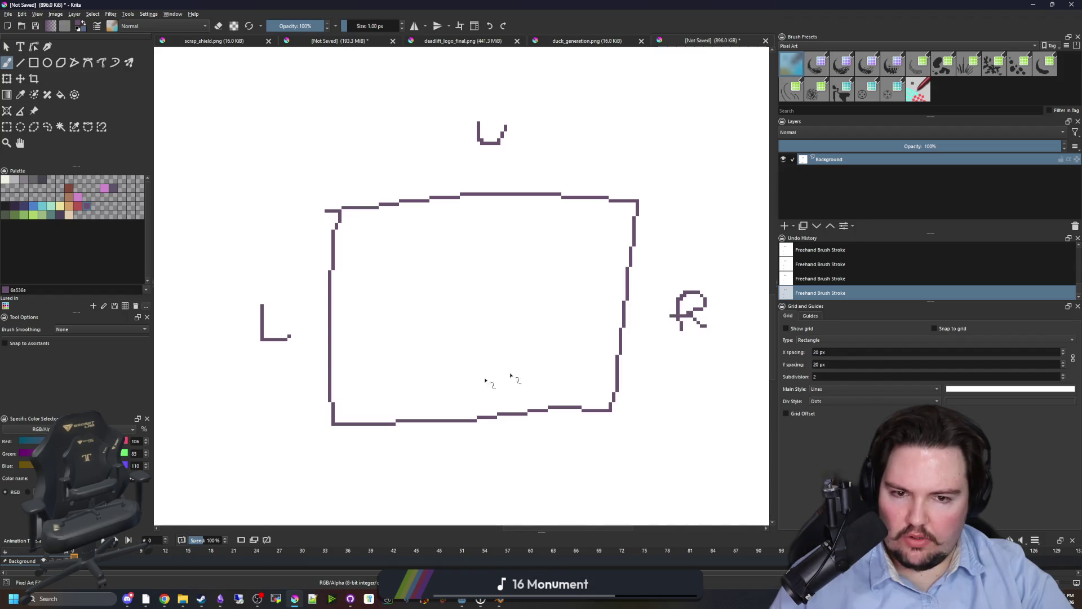
mouse_move(445, 462)
mouse_down()
mouse_move(473, 479)
mouse_move(463, 478)
mouse_up()
key(ctrl+z)
- Sketch a divided small room at the tile's right edge with a corridor wall leading left
scroll(519, 304, up, 1)
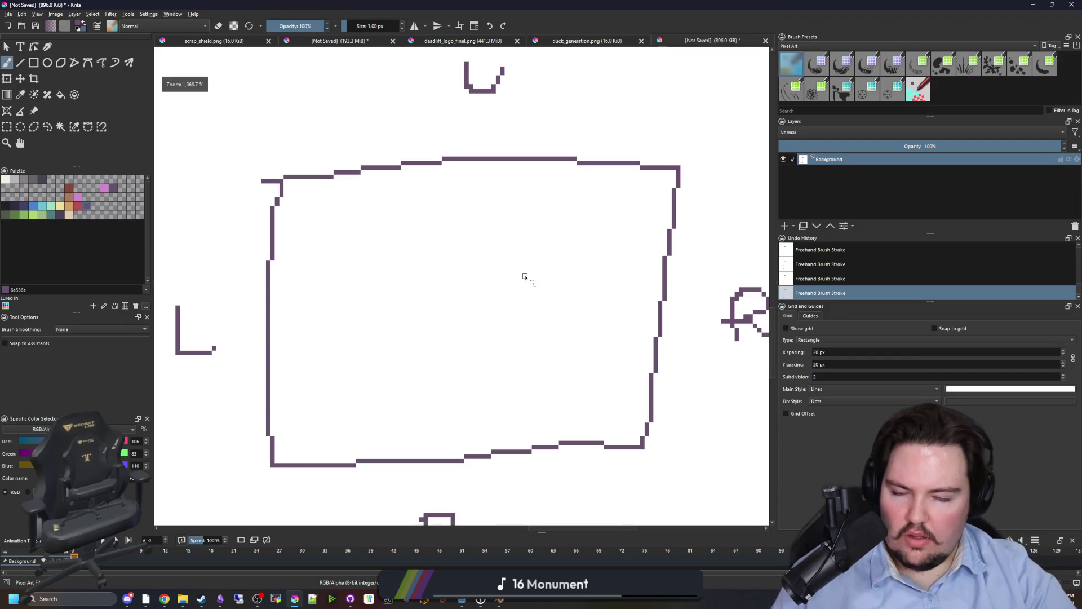
scroll(564, 322, up, 1)
scroll(614, 244, up, 1)
mouse_move(672, 243)
mouse_down()
mouse_move(509, 246)
mouse_move(498, 314)
mouse_move(684, 287)
mouse_move(685, 247)
mouse_up()
scroll(608, 291, up, 2)
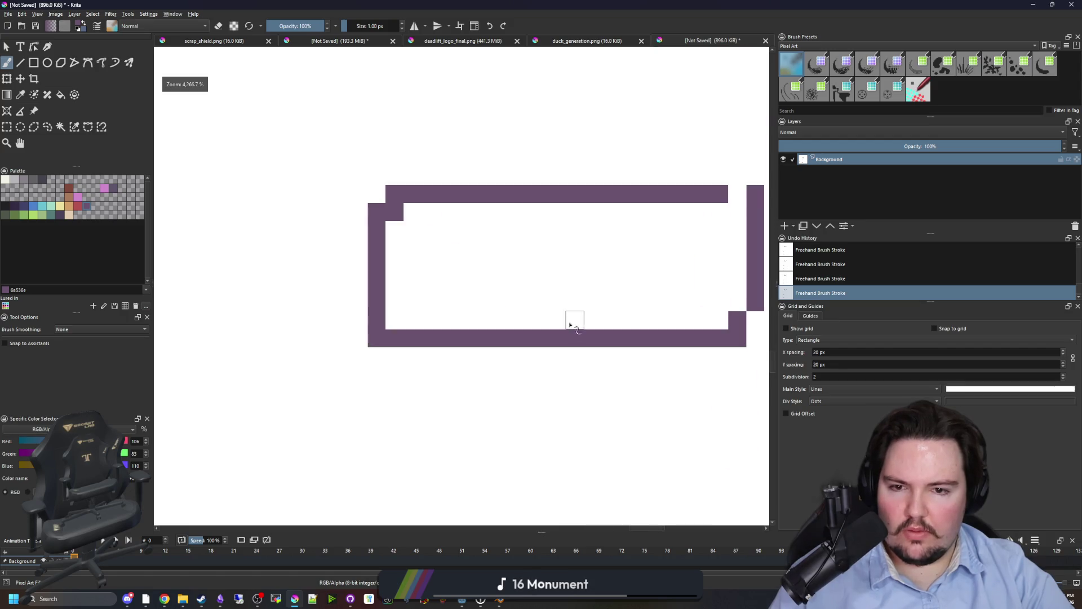
drag(575, 333, 576, 201)
scroll(651, 304, down, 4)
scroll(568, 290, up, 1)
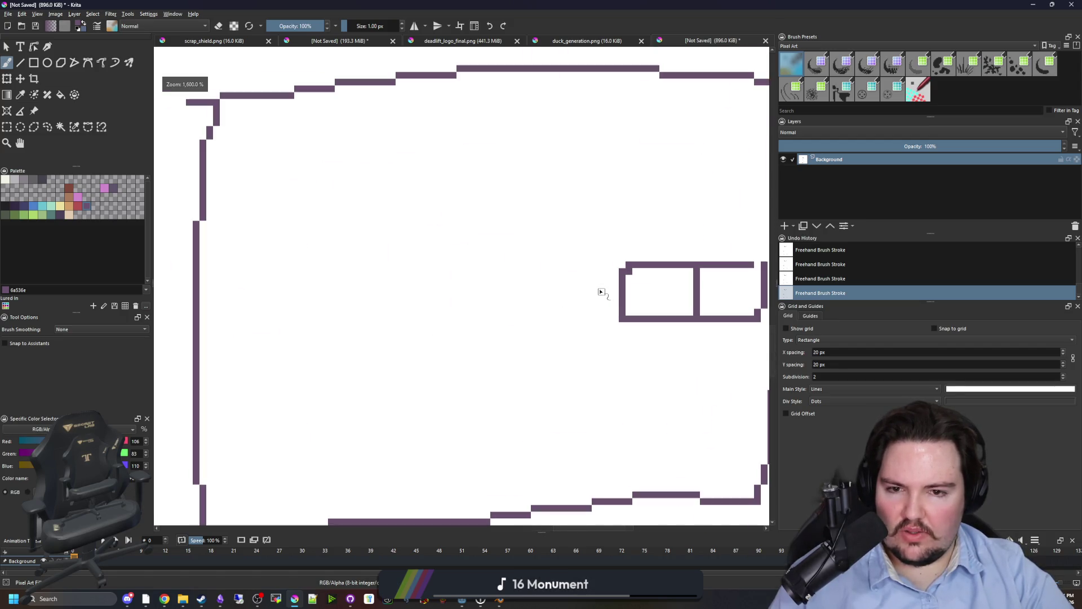
mouse_move(616, 286)
mouse_down()
mouse_move(519, 286)
mouse_move(597, 300)
mouse_move(538, 300)
mouse_up()
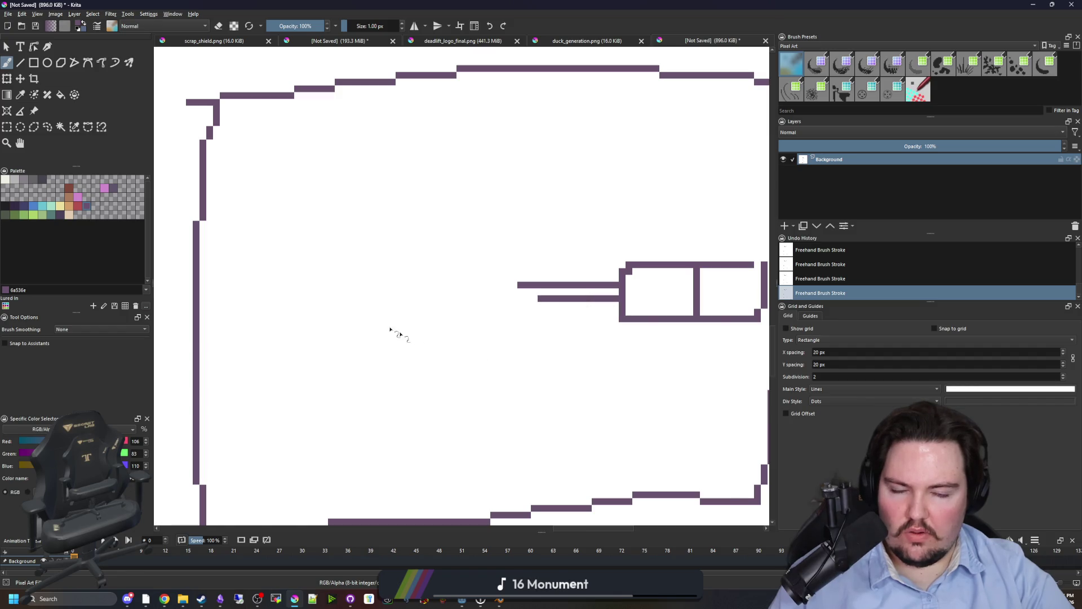
- Add a second corridor wall, a divided narrow room, and parallel corridor walls going up-right
drag(310, 240, 397, 282)
scroll(331, 232, up, 1)
mouse_move(332, 357)
mouse_down()
mouse_move(359, 211)
mouse_move(378, 292)
mouse_move(345, 335)
mouse_up()
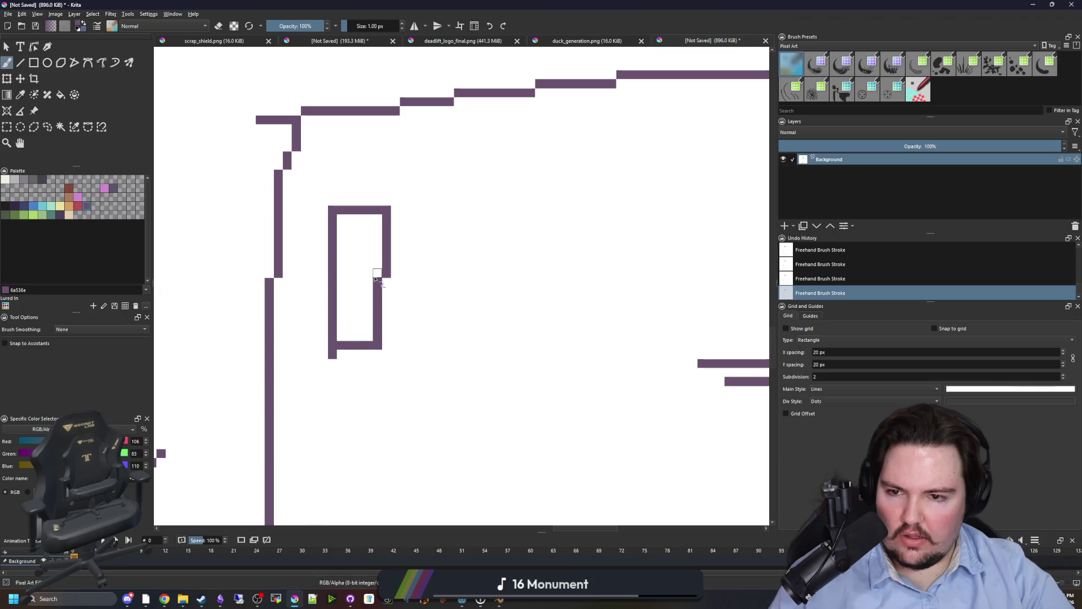
drag(377, 277, 339, 281)
mouse_move(349, 210)
mouse_down()
mouse_move(350, 141)
mouse_move(542, 138)
mouse_up()
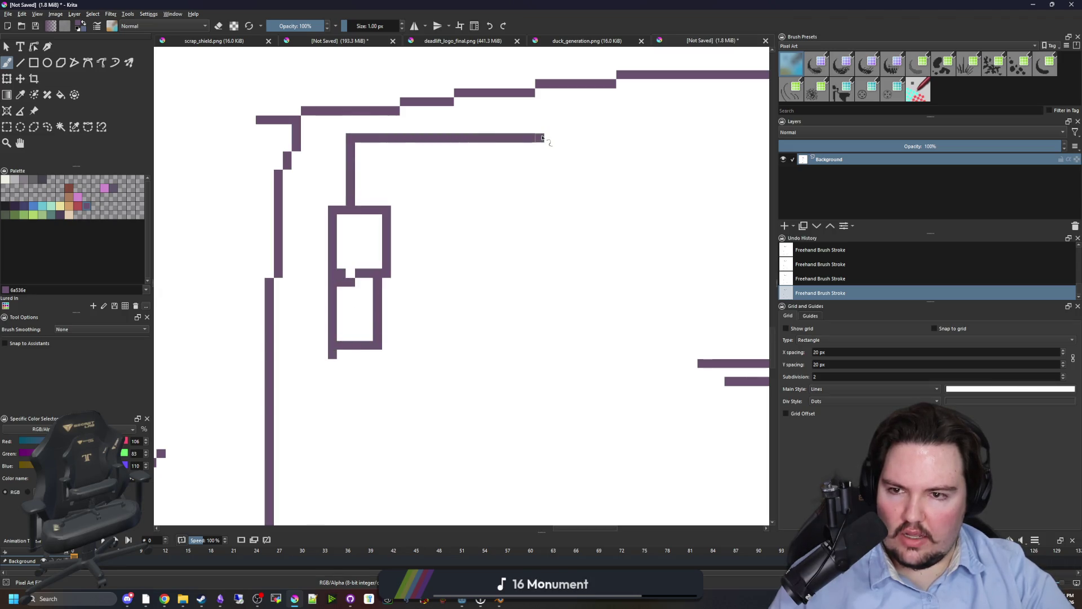
mouse_move(372, 204)
mouse_down()
mouse_move(459, 159)
mouse_move(567, 164)
mouse_up()
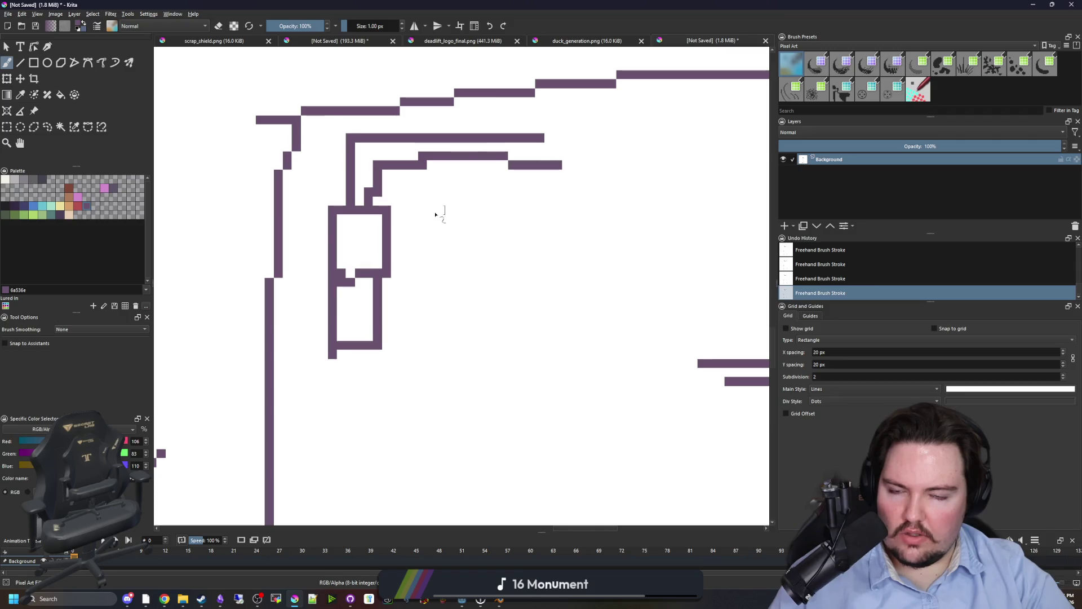
scroll(394, 237, down, 5)
scroll(372, 252, up, 2)
- Draw red direction arrows on the sketch, one pointing right and one pointing up
key(alt+Tab)
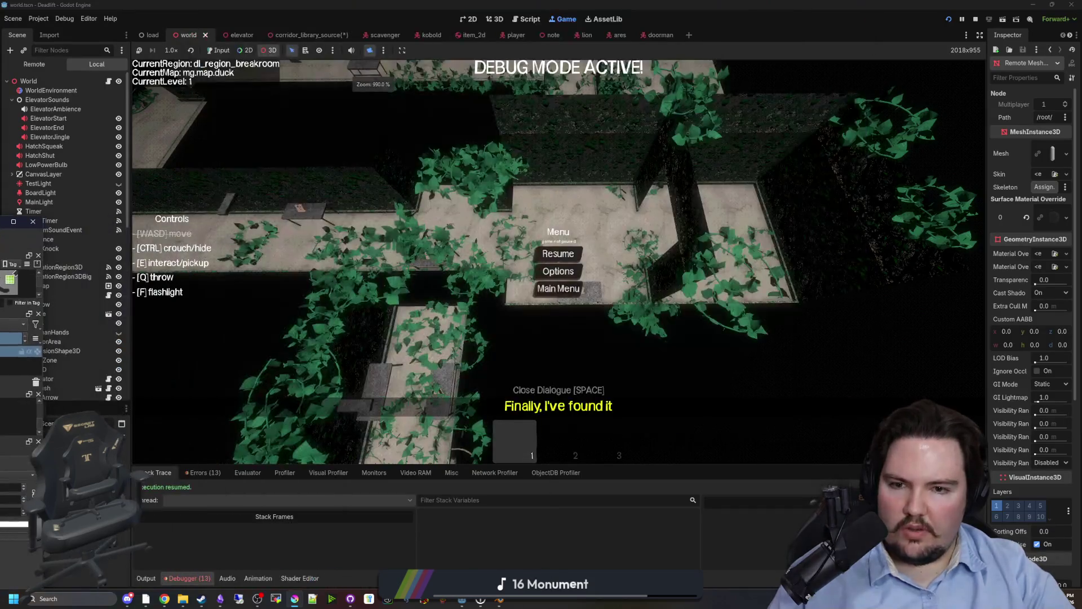
key(alt+Tab)
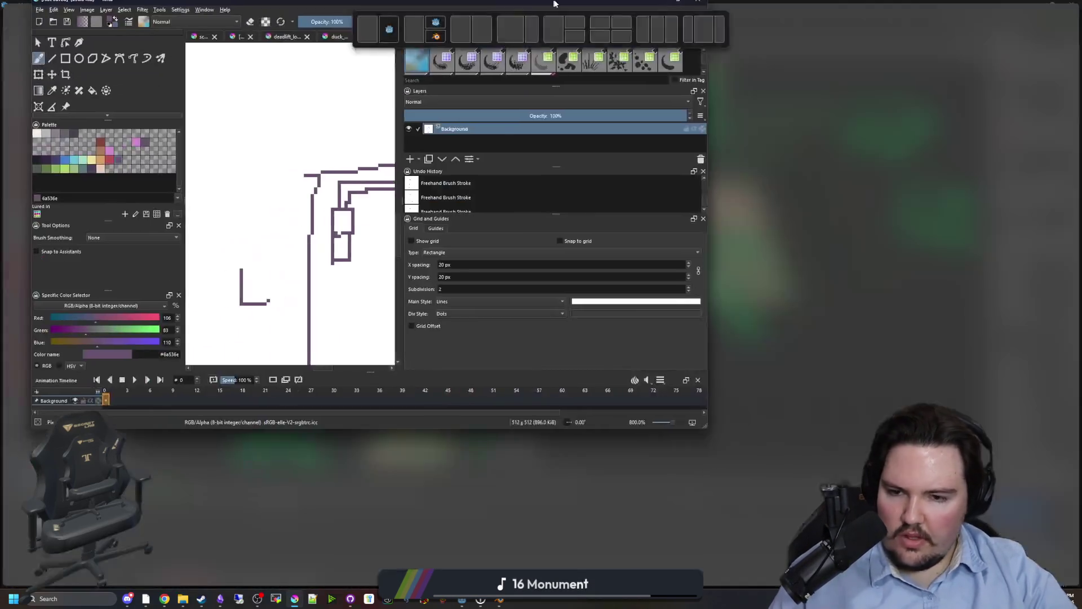
scroll(172, 225, up, 2)
click(78, 205)
mouse_move(319, 373)
mouse_down()
mouse_move(376, 370)
mouse_move(365, 391)
mouse_up()
scroll(727, 383, down, 2)
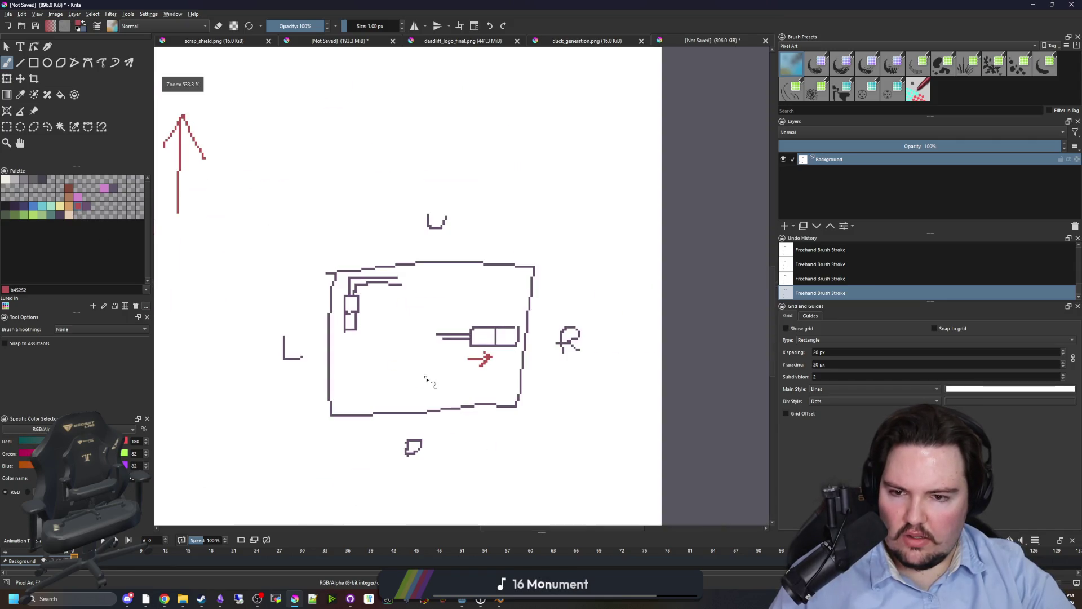
scroll(350, 303, up, 2)
mouse_move(408, 324)
mouse_down()
mouse_move(408, 265)
mouse_move(425, 277)
mouse_up()
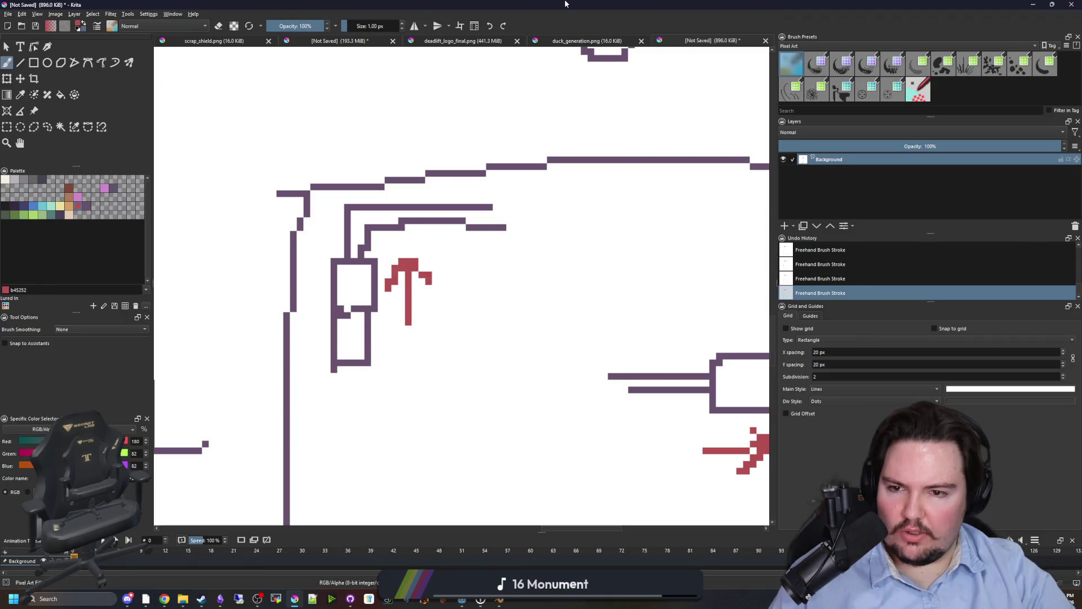
- Compare the arrow sketch against the world.gd script, then minimize Krita
drag(565, 4, 459, 293)
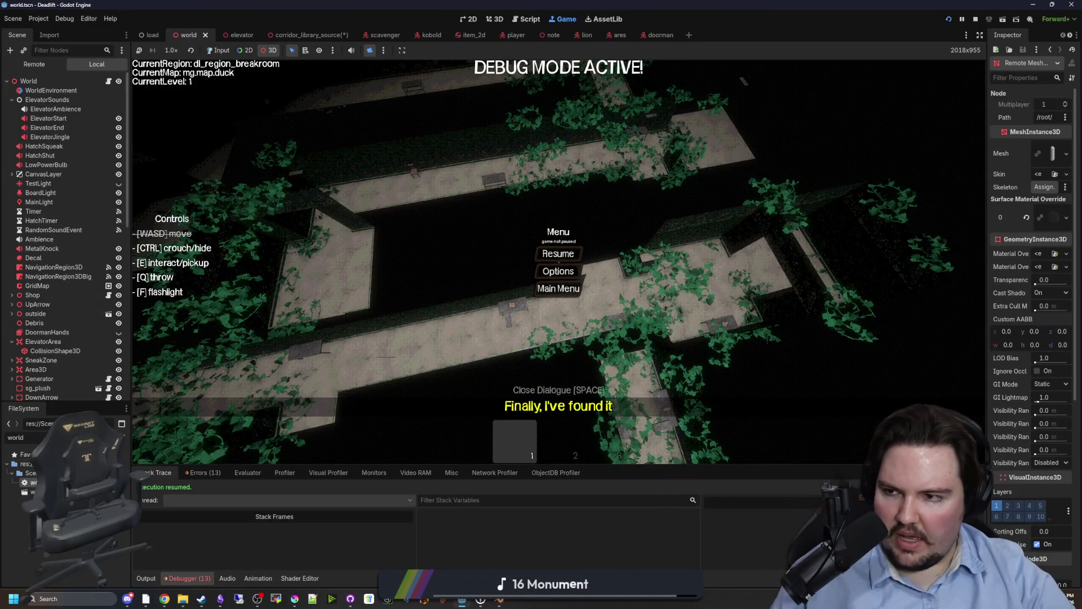
key(ctrl+F3)
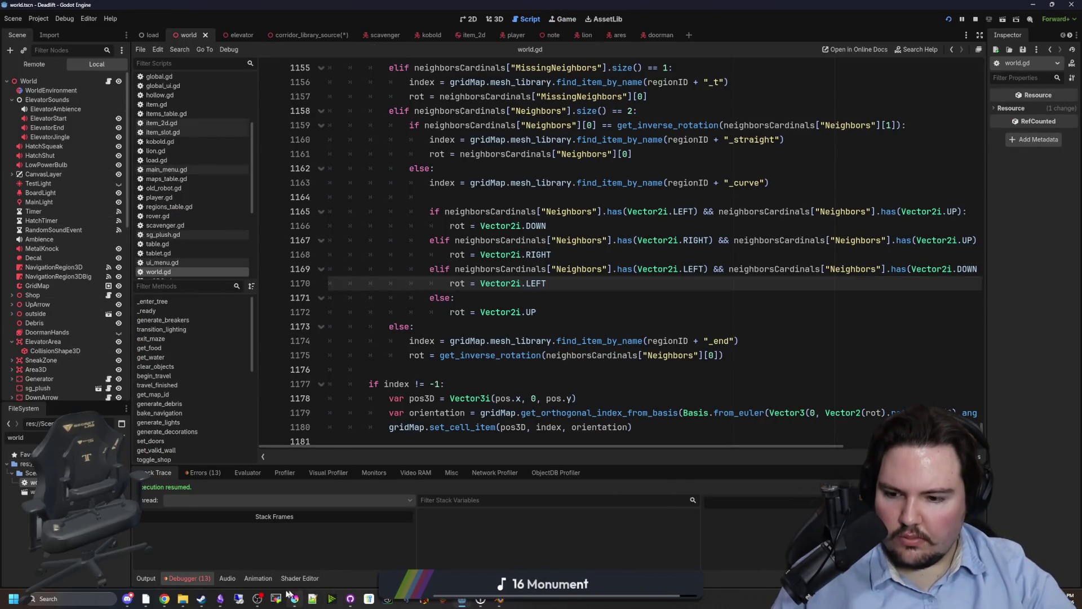
click(295, 598)
double_click(478, 300)
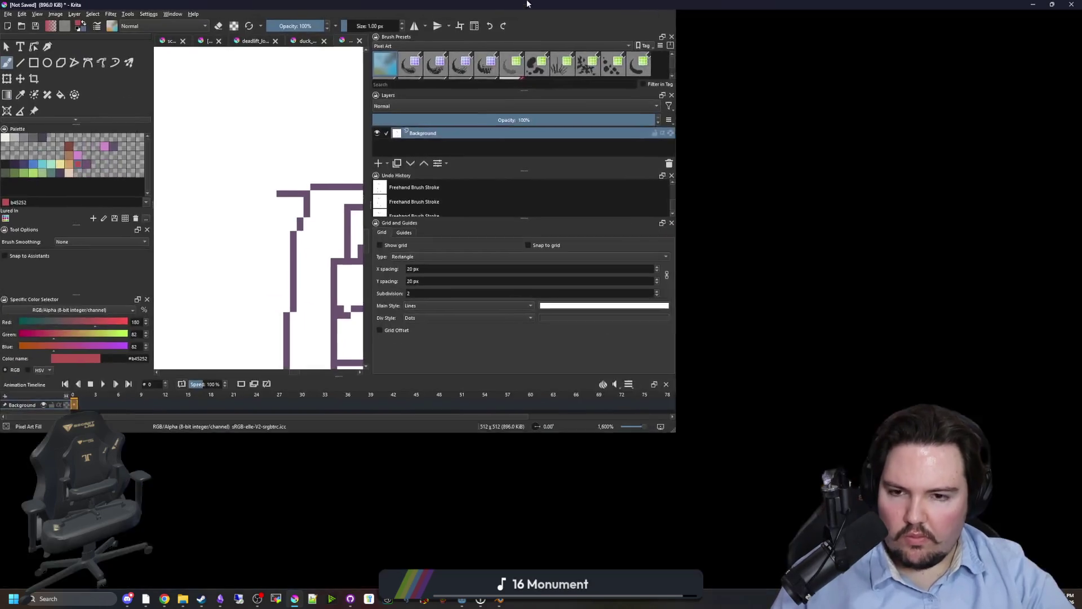
scroll(491, 265, down, 5)
scroll(327, 235, up, 3)
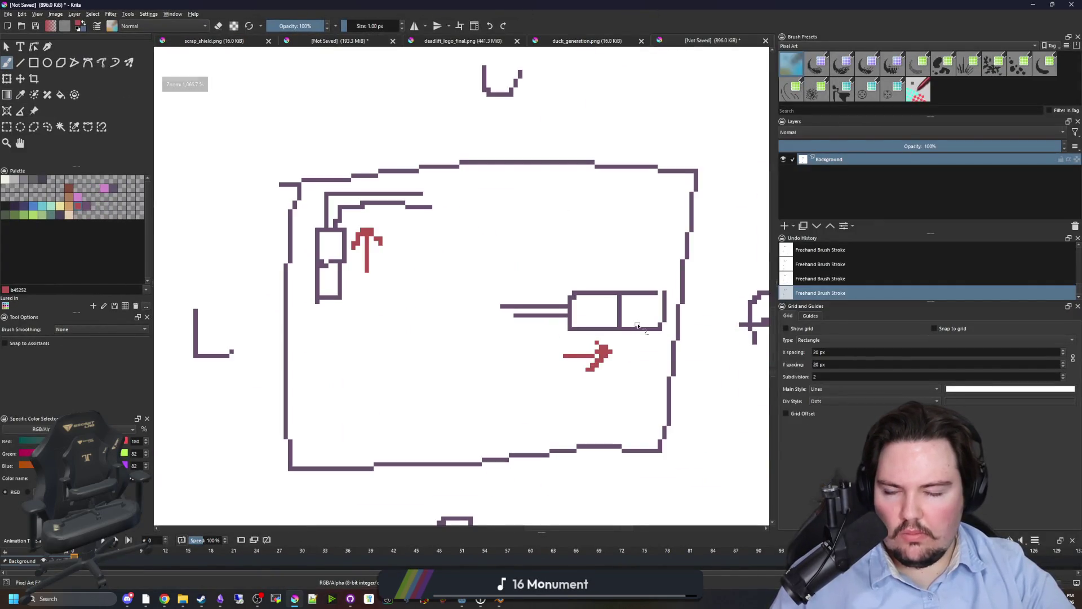
scroll(341, 239, up, 2)
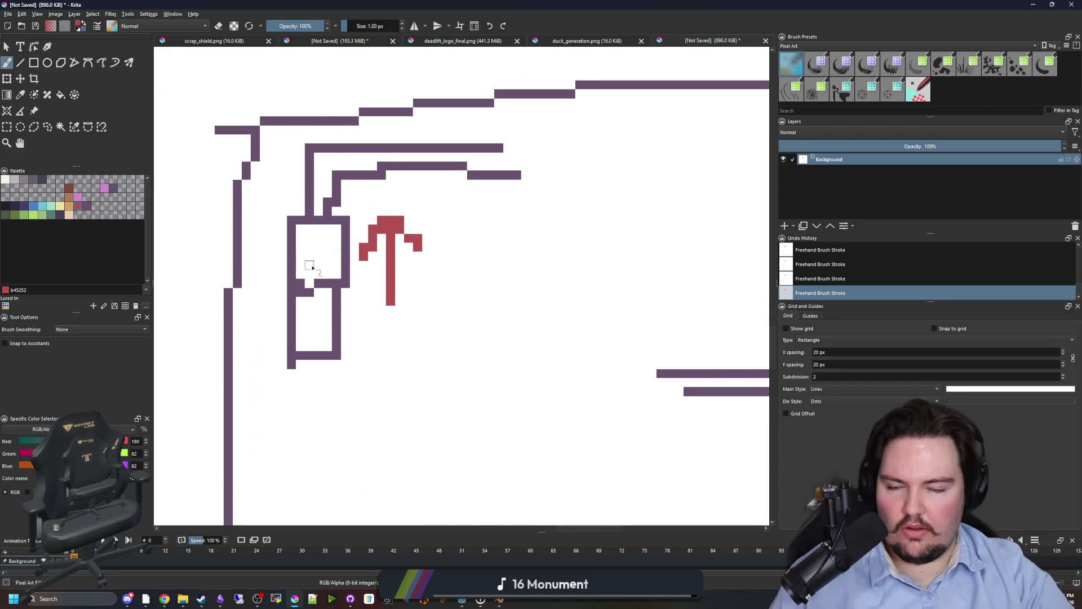
scroll(312, 207, down, 4)
scroll(454, 242, up, 3)
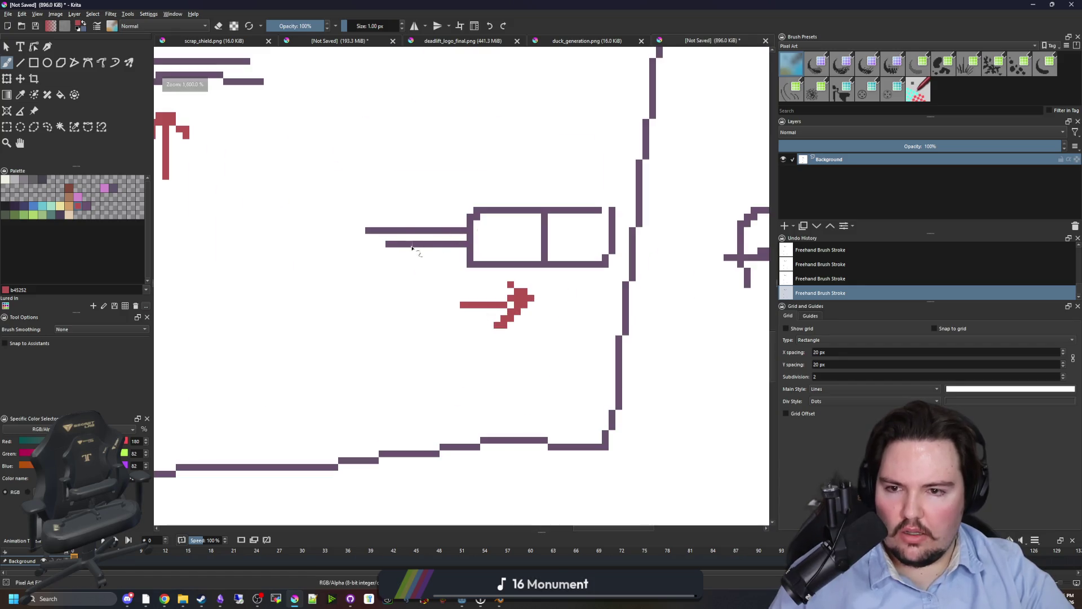
drag(610, 4, 610, 11)
key(super+Down)
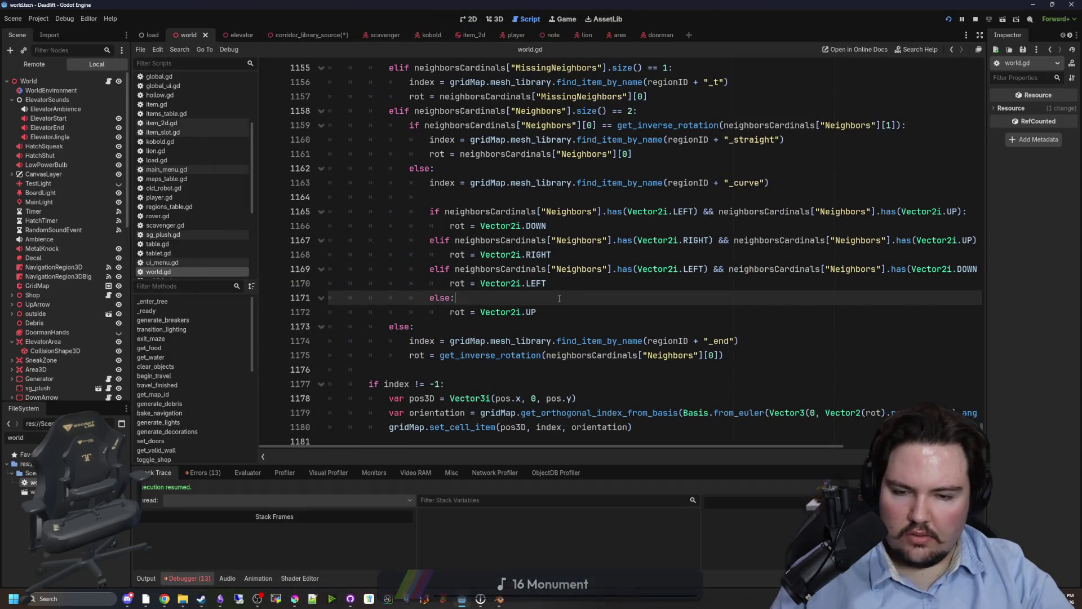
- Jump from the room-type check to the get_neighbors_cardinals function definition
scroll(558, 299, up, 4)
scroll(558, 299, up, 8)
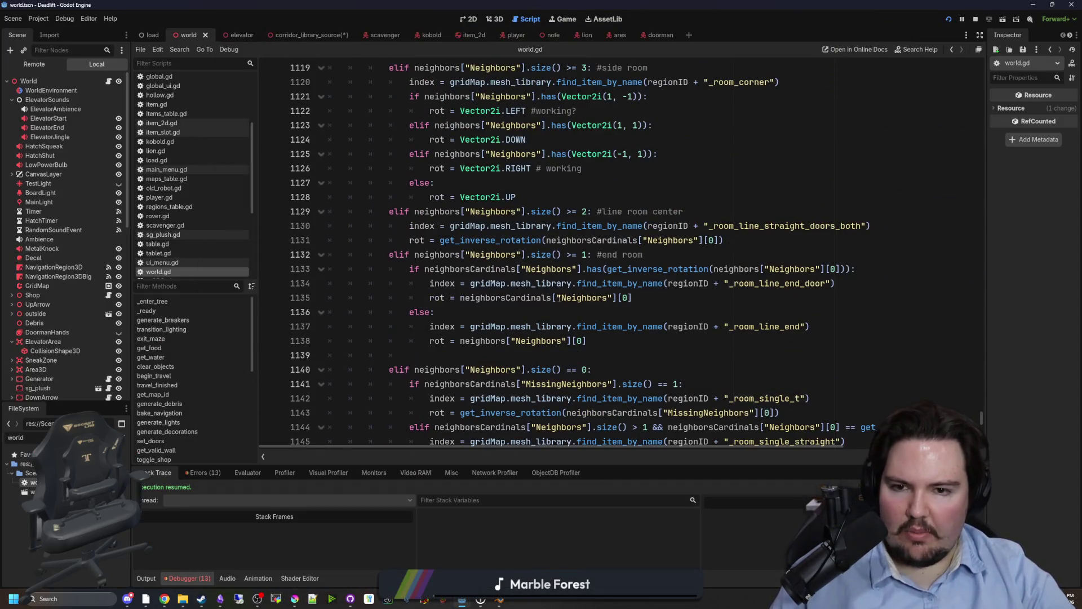
scroll(558, 299, up, 13)
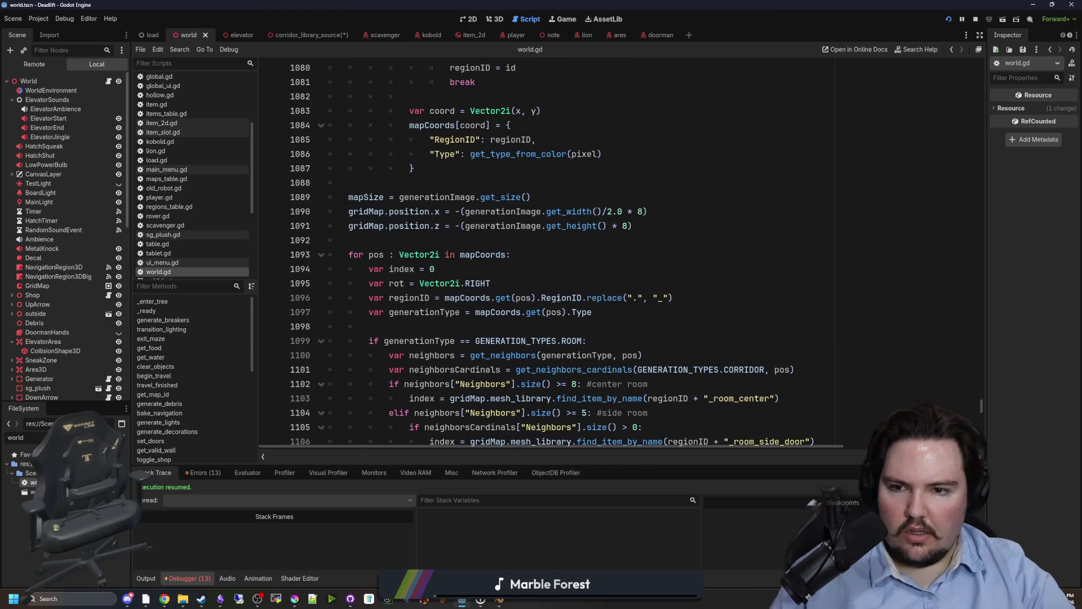
click(486, 244)
scroll(488, 243, up, 6)
scroll(493, 240, down, 8)
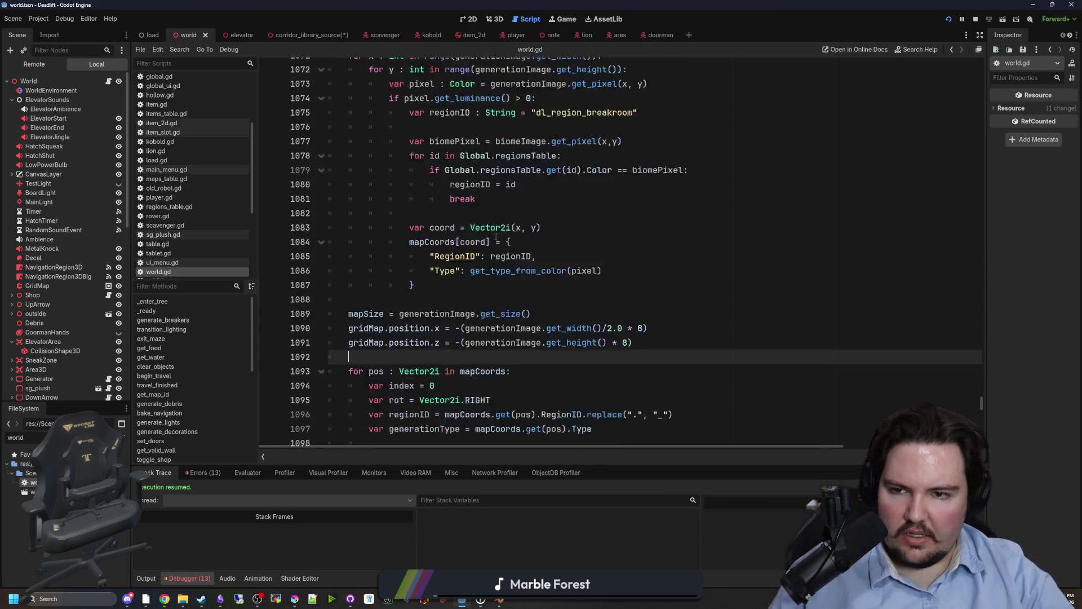
scroll(496, 238, down, 1)
click(605, 258)
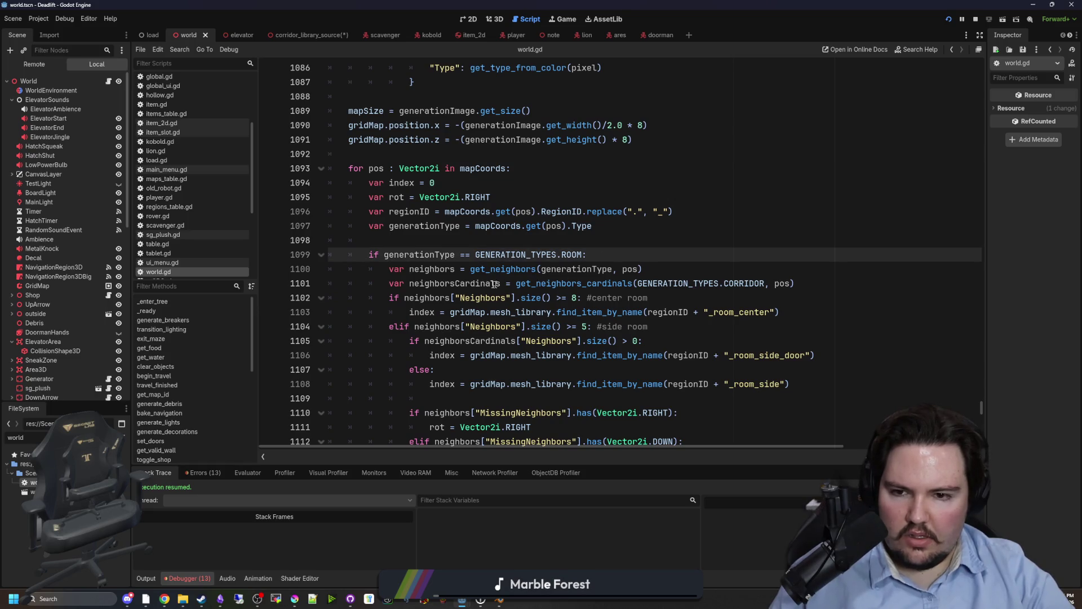
click(477, 283)
ctrl+click(568, 283)
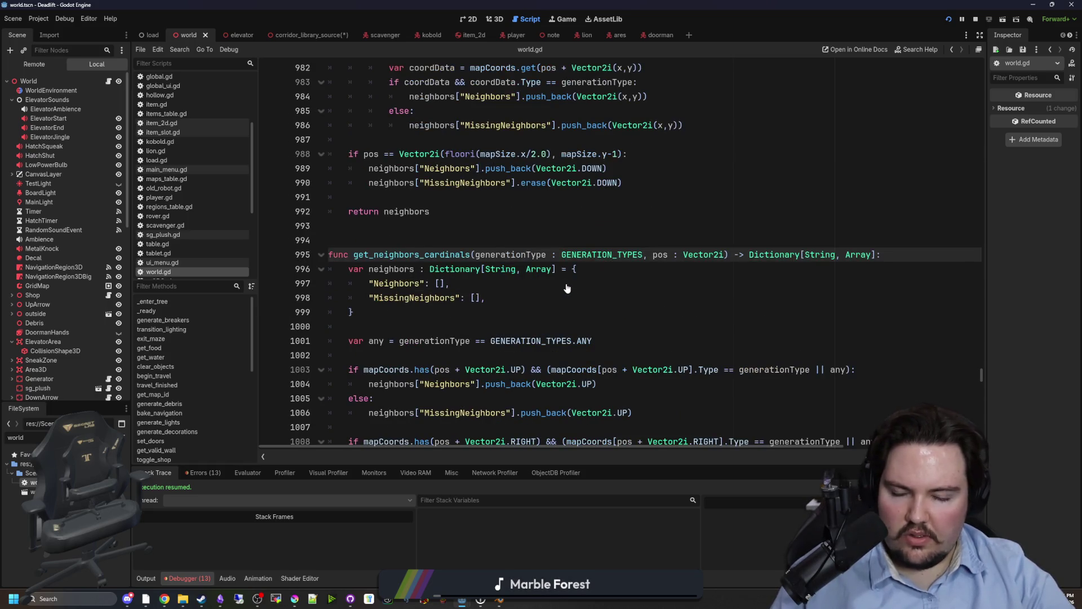
- Read through get_neighbors_cardinals and open the Vector2i class reference
scroll(516, 289, down, 3)
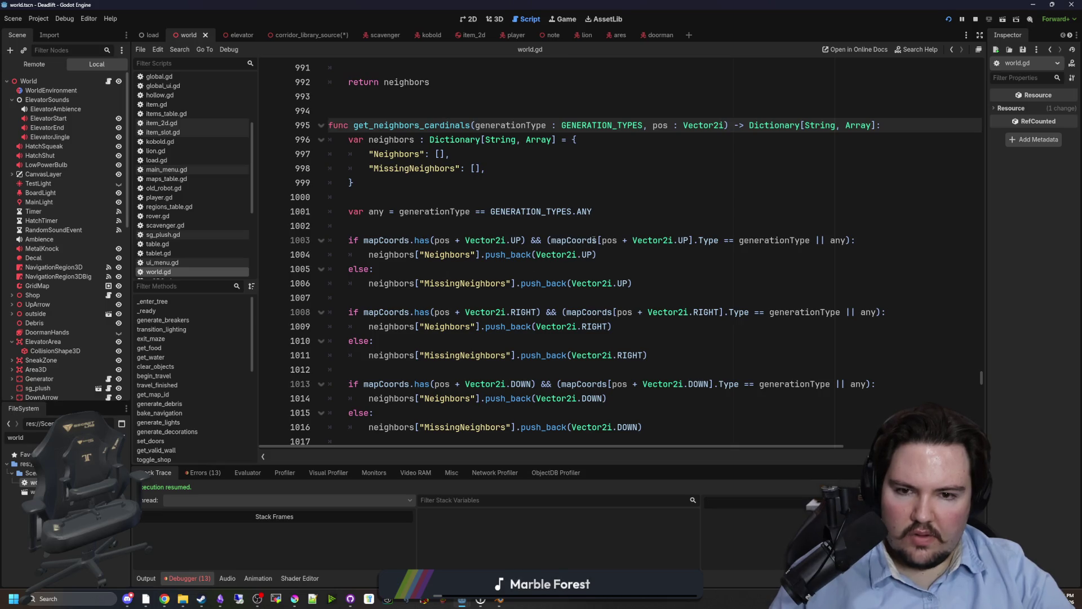
scroll(558, 229, down, 1)
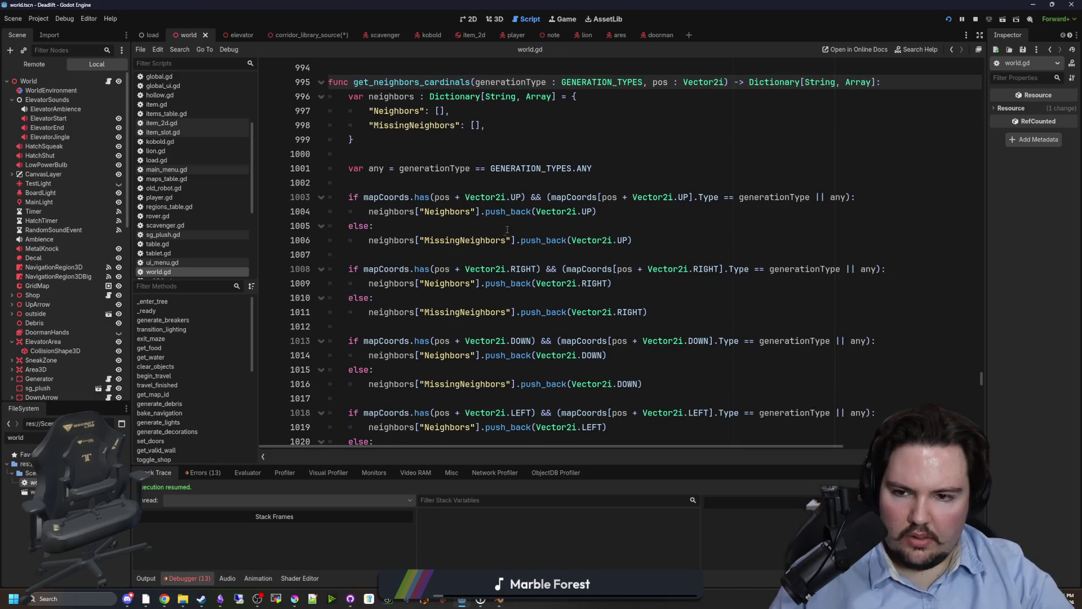
scroll(528, 219, down, 1)
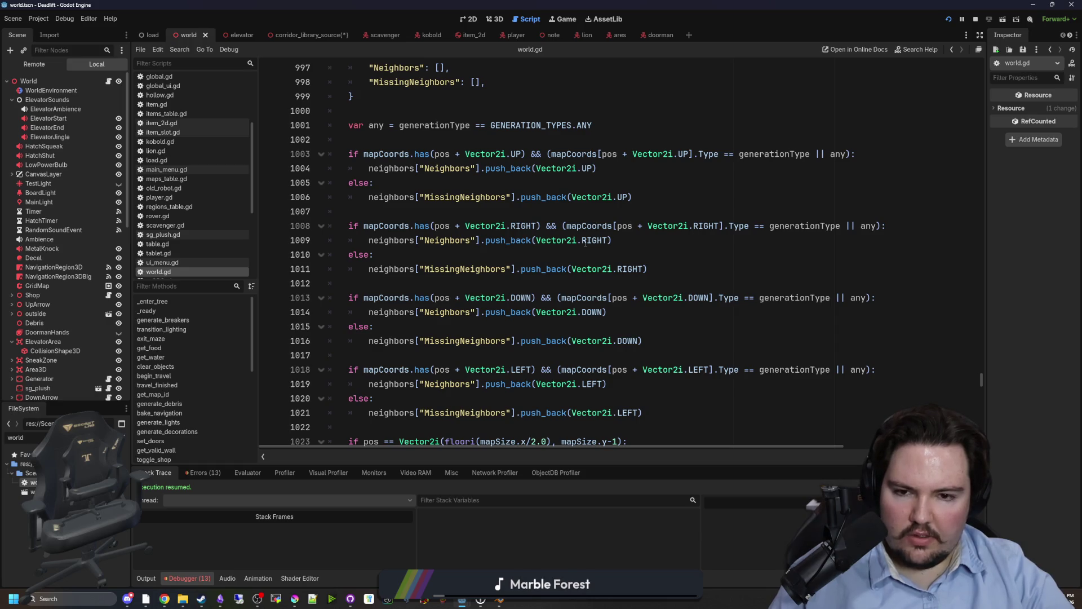
scroll(528, 278, down, 1)
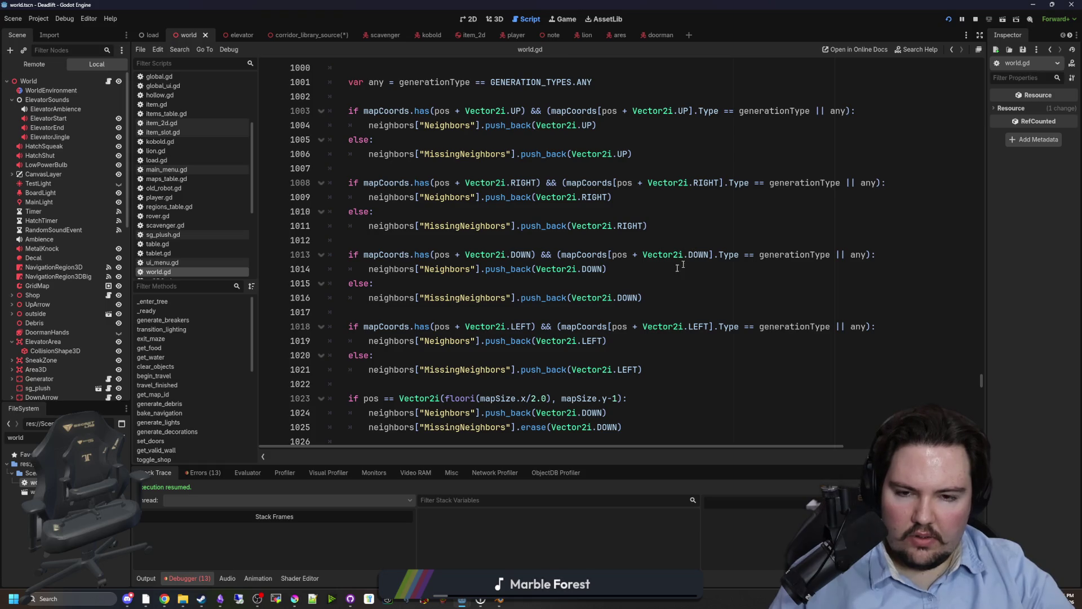
scroll(589, 282, down, 1)
scroll(590, 281, down, 1)
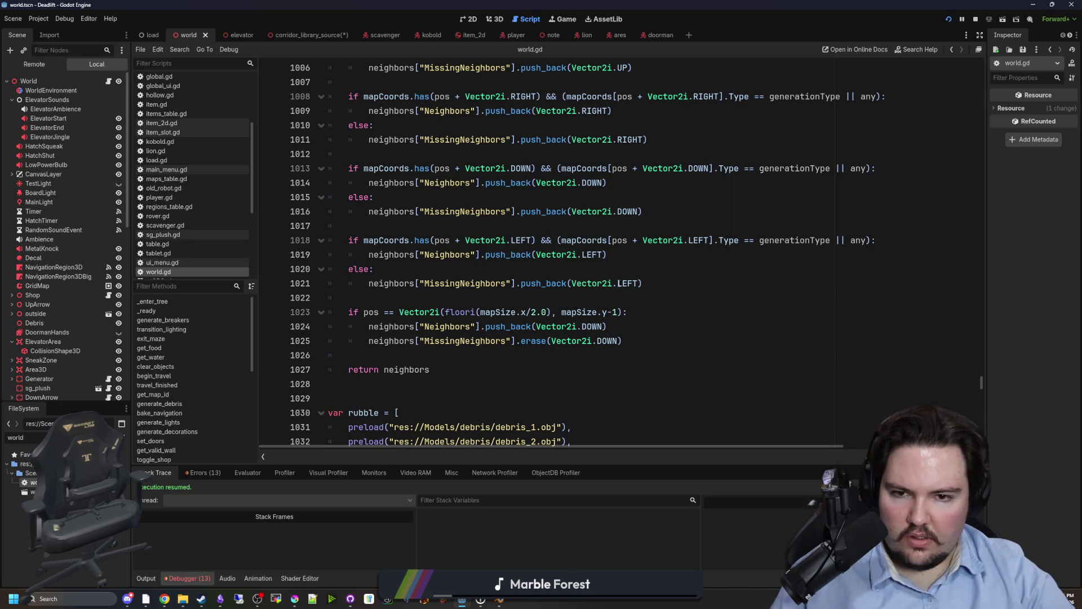
scroll(619, 318, up, 2)
mouse_move(647, 322)
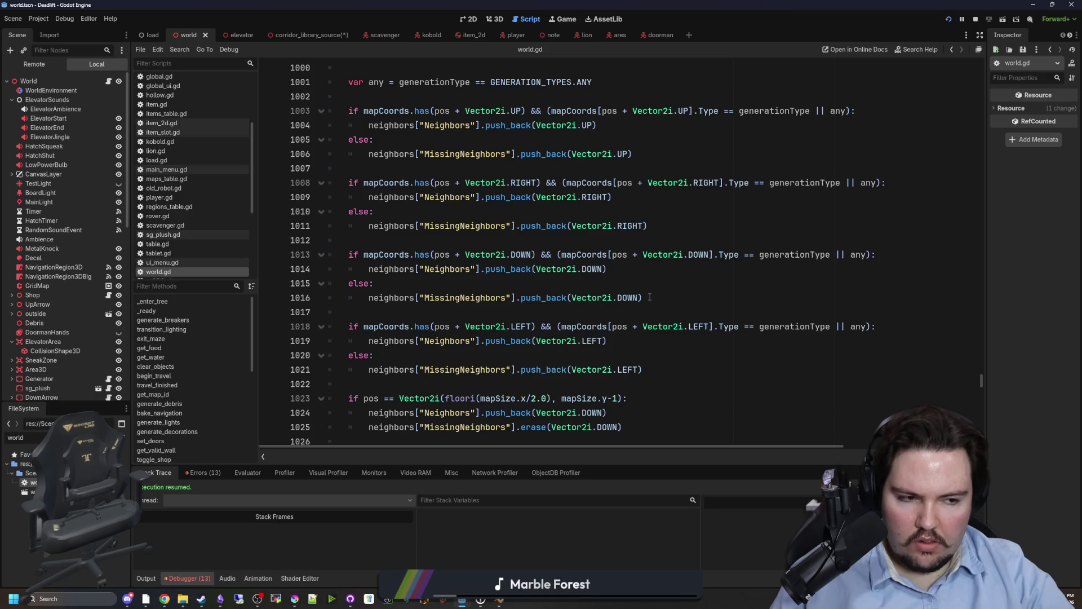
scroll(649, 297, up, 3)
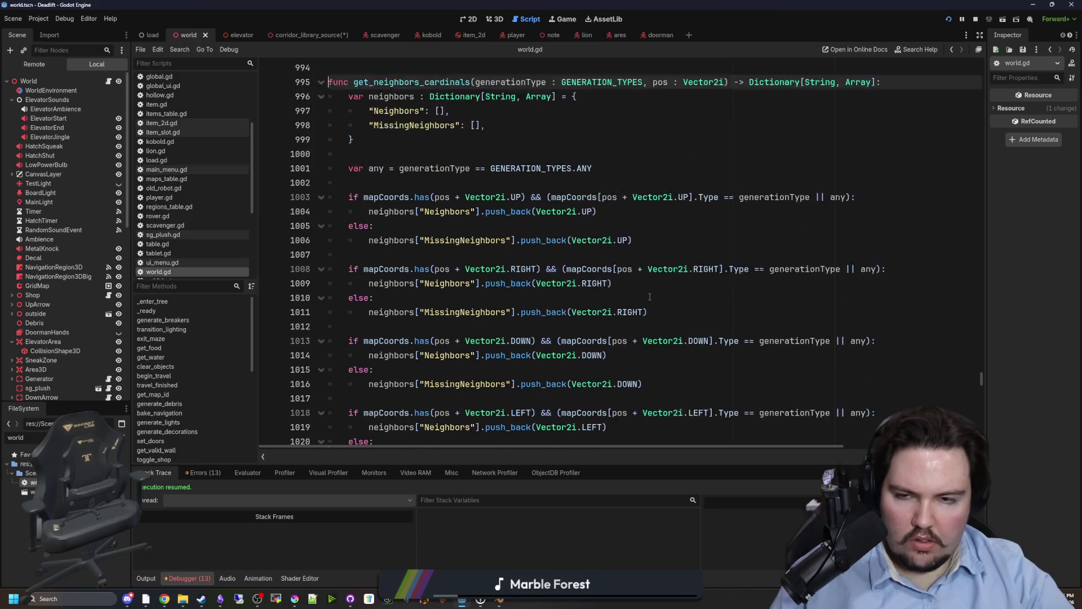
click(403, 197)
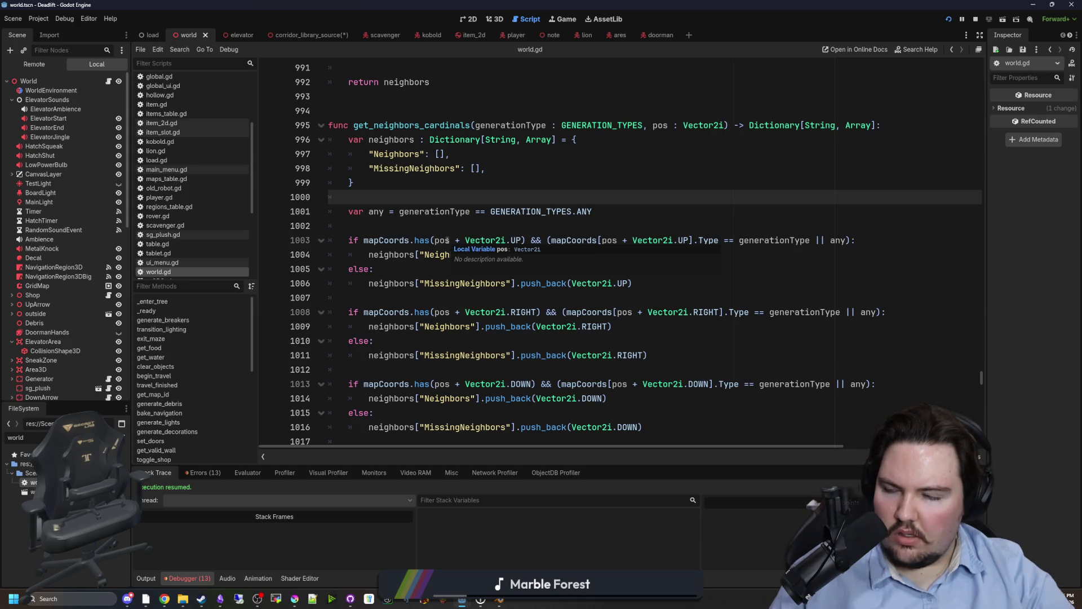
click(463, 228)
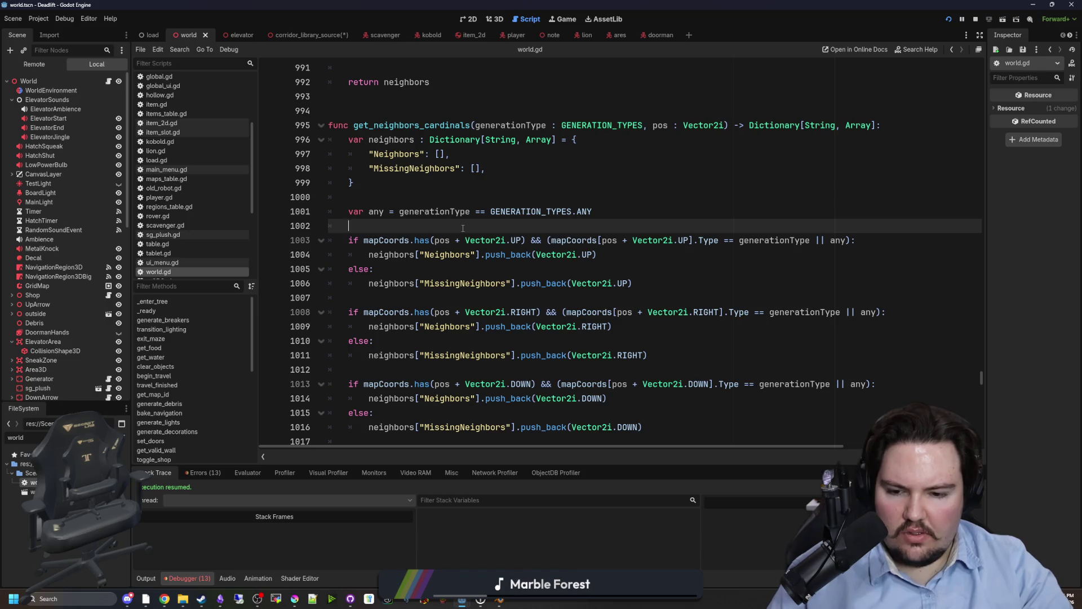
ctrl+click(497, 242)
scroll(497, 246, down, 15)
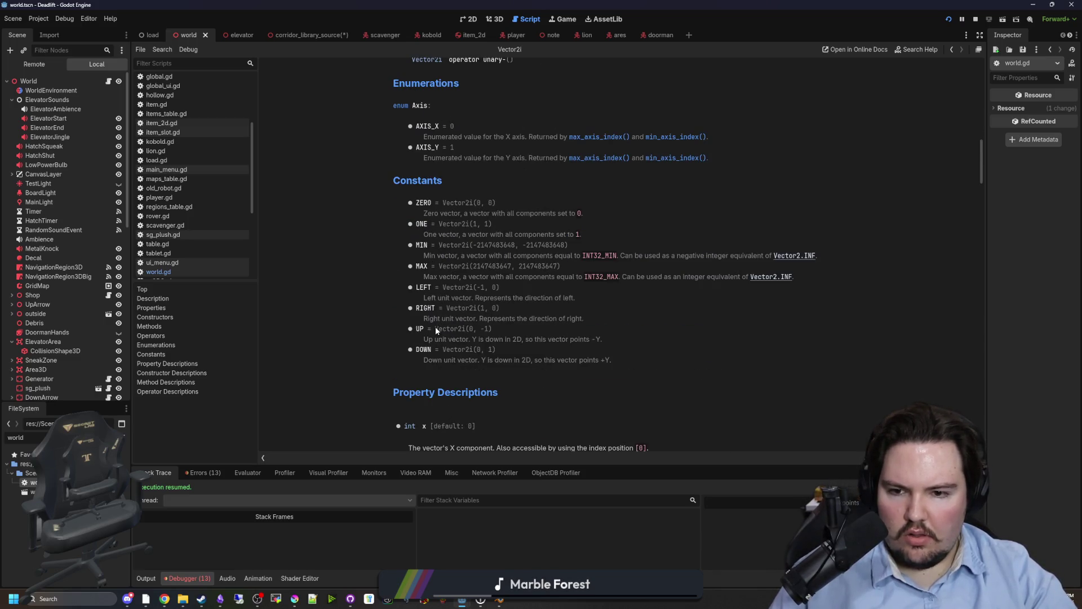
- Return from the Vector2i constants to world.gd and scroll up toward get_neighbors
key(alt+Left)
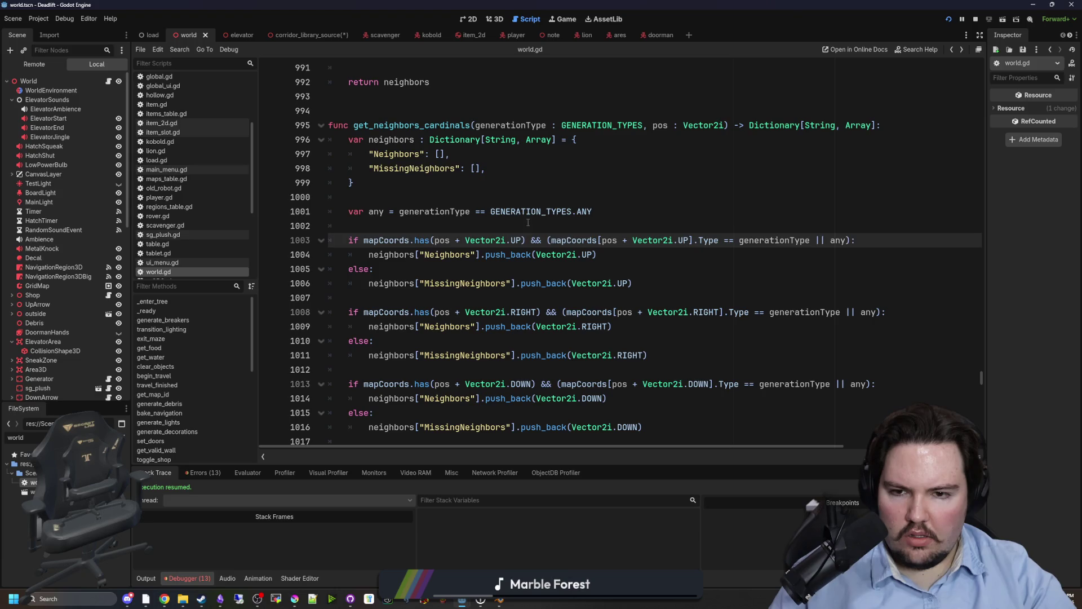
click(528, 222)
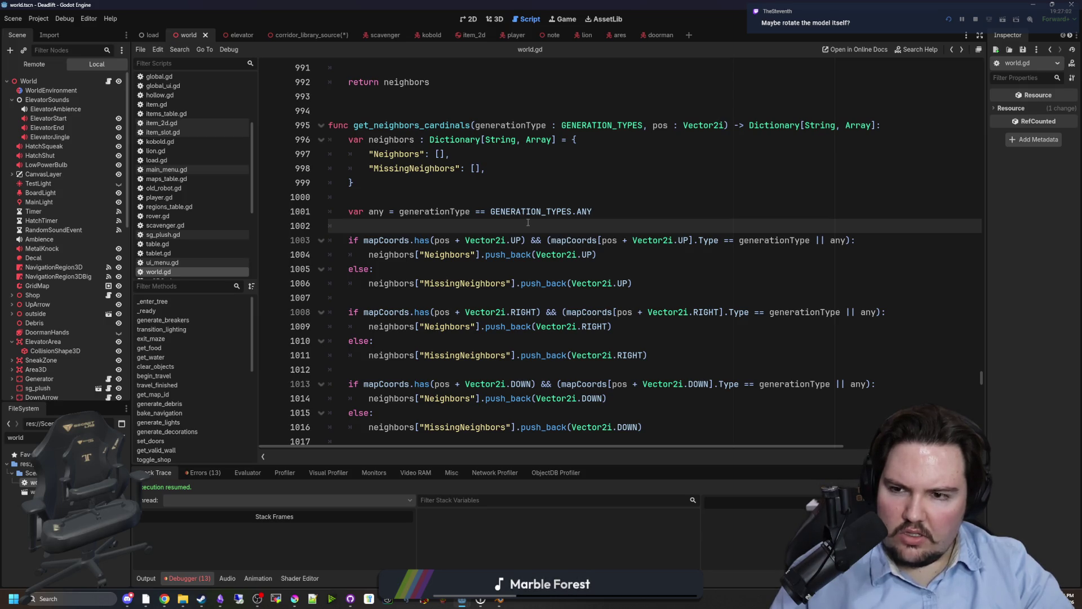
scroll(494, 211, up, 4)
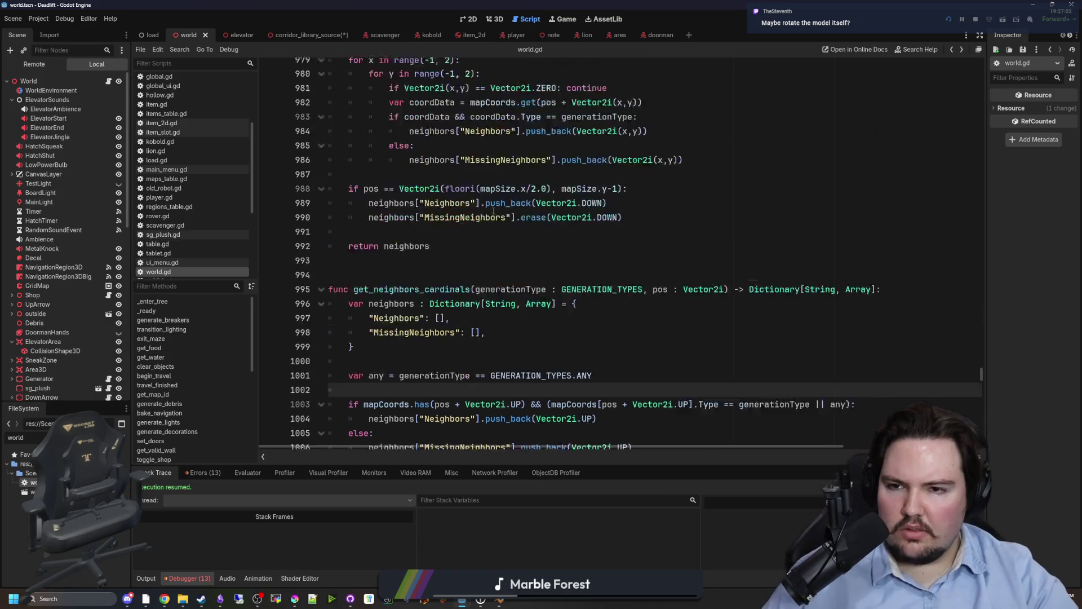
- Search for generate_maze and scroll through its room-placement code
scroll(494, 211, up, 1)
click(640, 307)
key(ctrl+f)
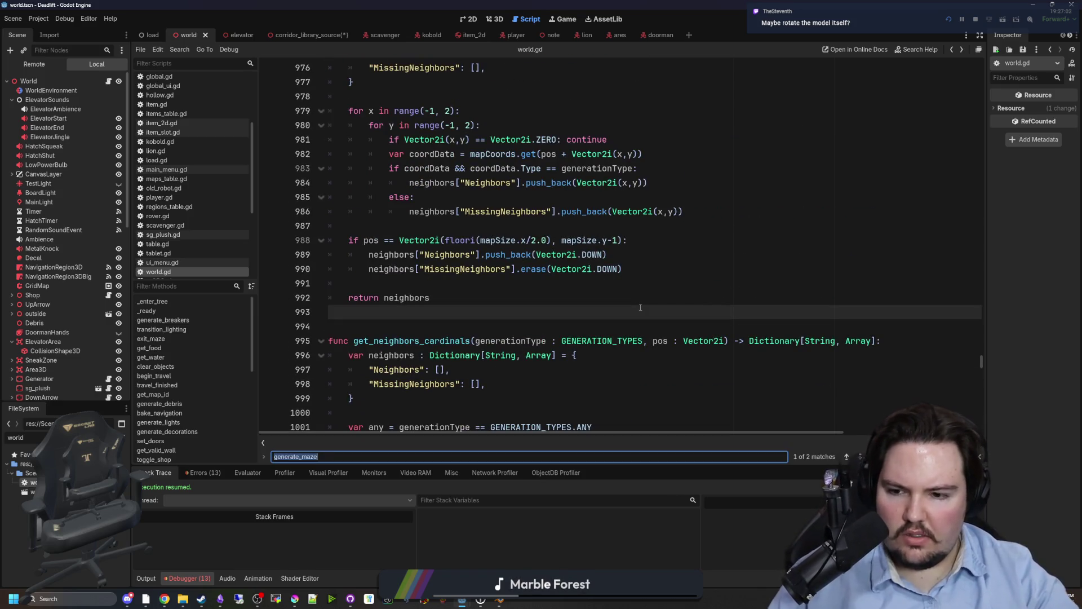
key(Return)
scroll(463, 225, down, 6)
scroll(463, 225, down, 10)
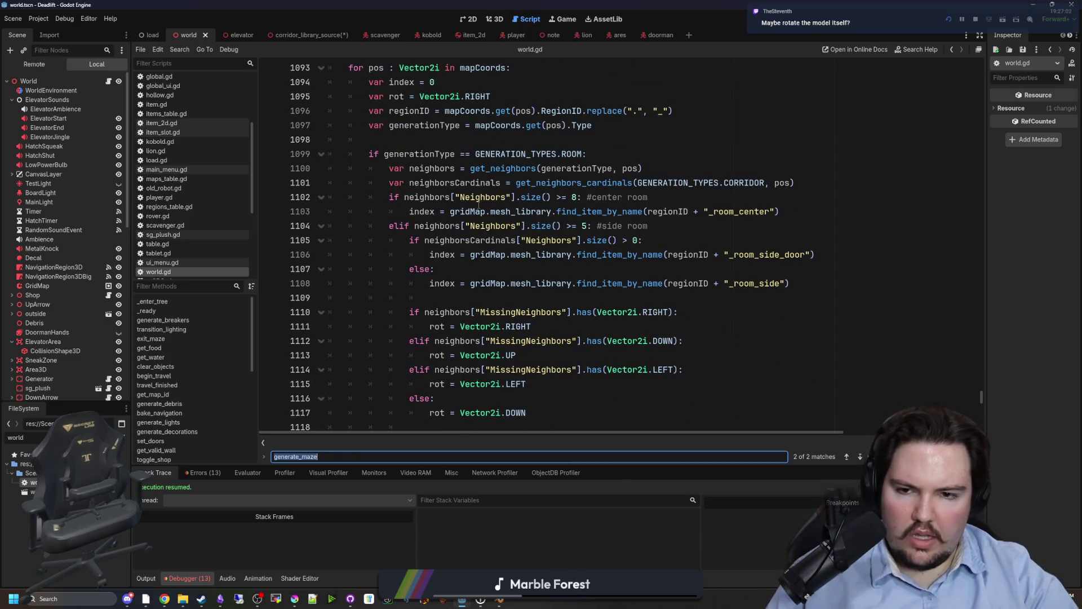
scroll(479, 207, down, 14)
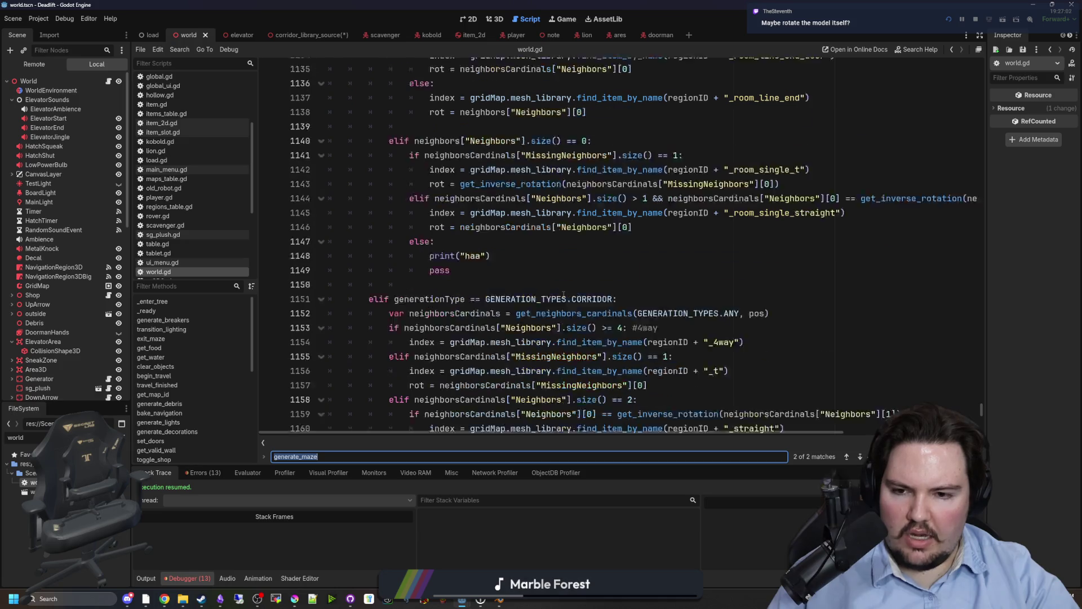
scroll(564, 295, down, 3)
scroll(568, 226, up, 11)
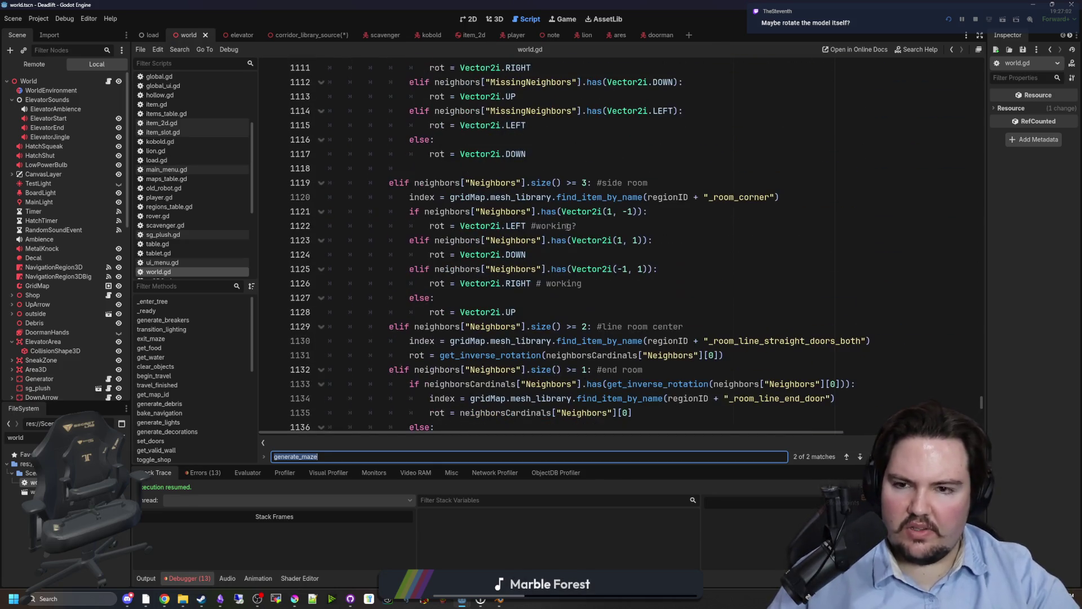
scroll(568, 226, up, 1)
scroll(588, 268, down, 4)
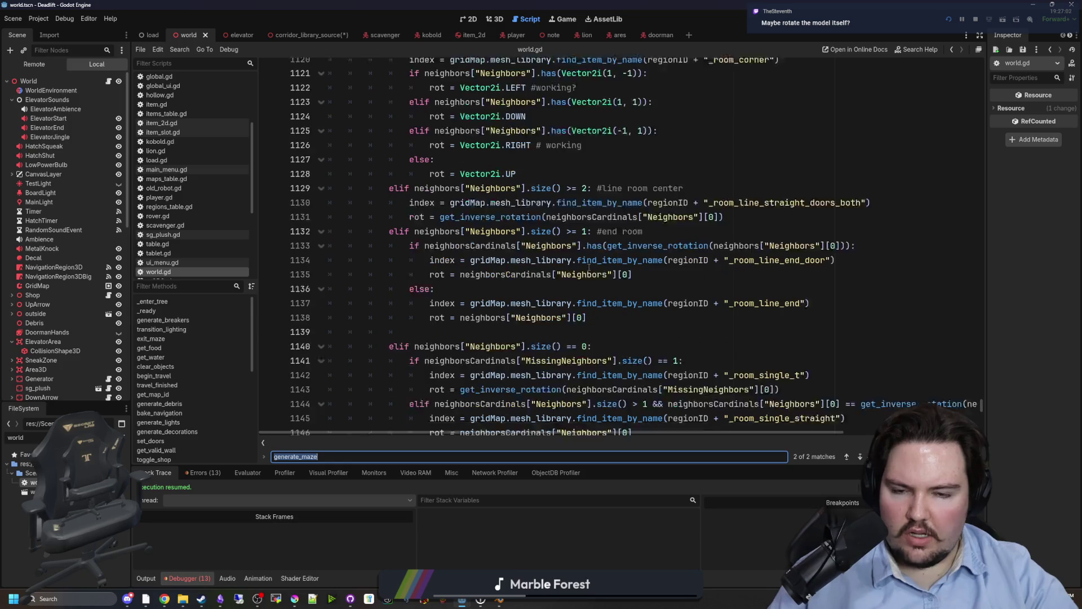
scroll(588, 268, down, 1)
- Examine the end-room branch and its neighborsCardinals lookup on line 1133
mouse_move(389, 197)
mouse_down()
mouse_move(620, 198)
mouse_move(660, 225)
mouse_move(637, 241)
mouse_move(616, 299)
mouse_up()
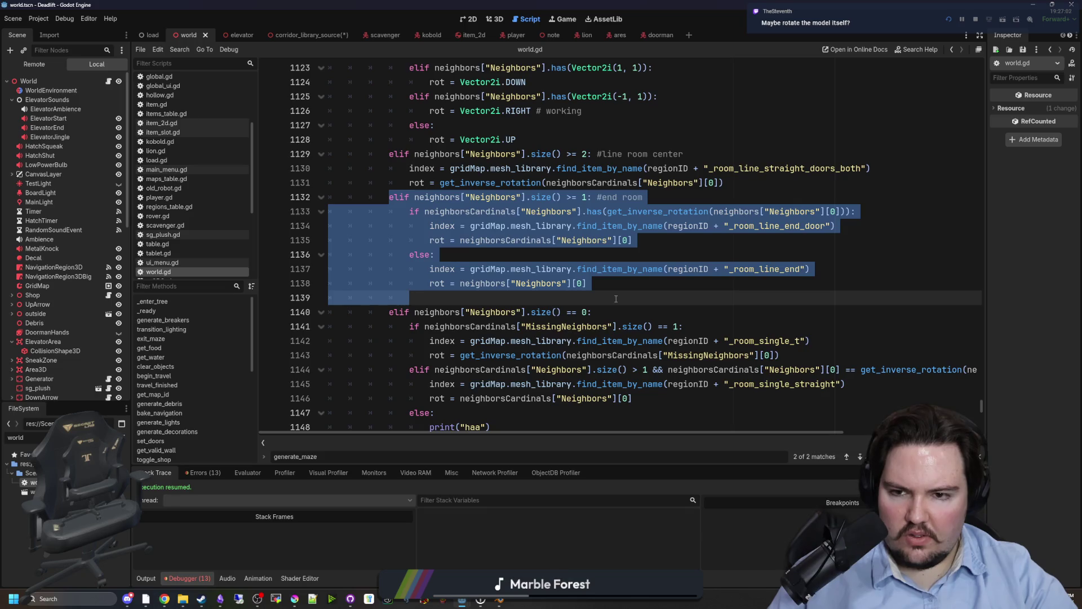
scroll(616, 298, up, 1)
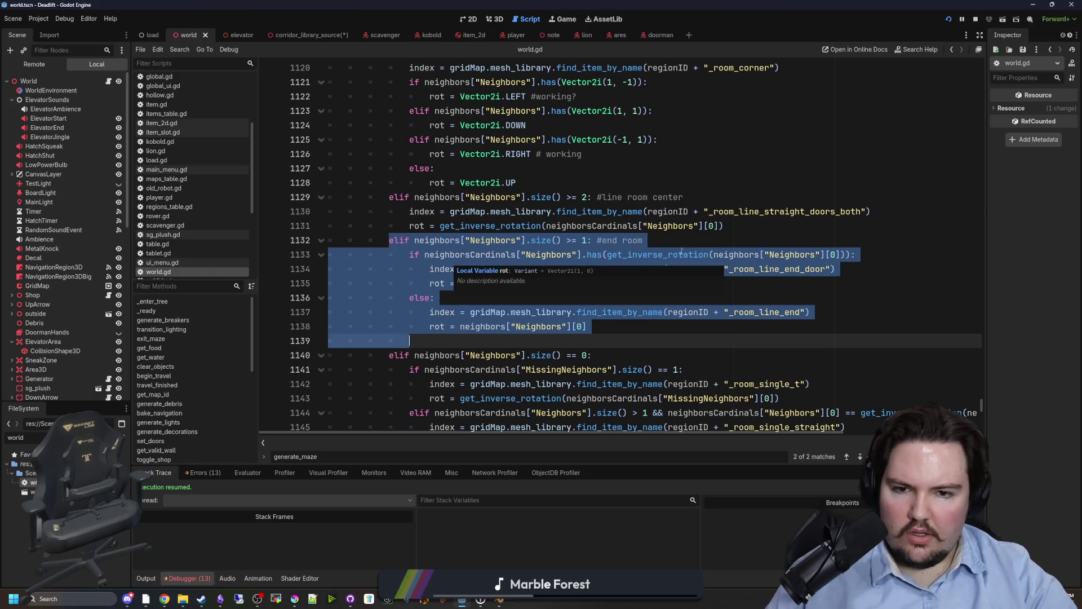
click(697, 245)
mouse_move(435, 254)
mouse_down()
mouse_move(672, 254)
mouse_move(583, 255)
mouse_up()
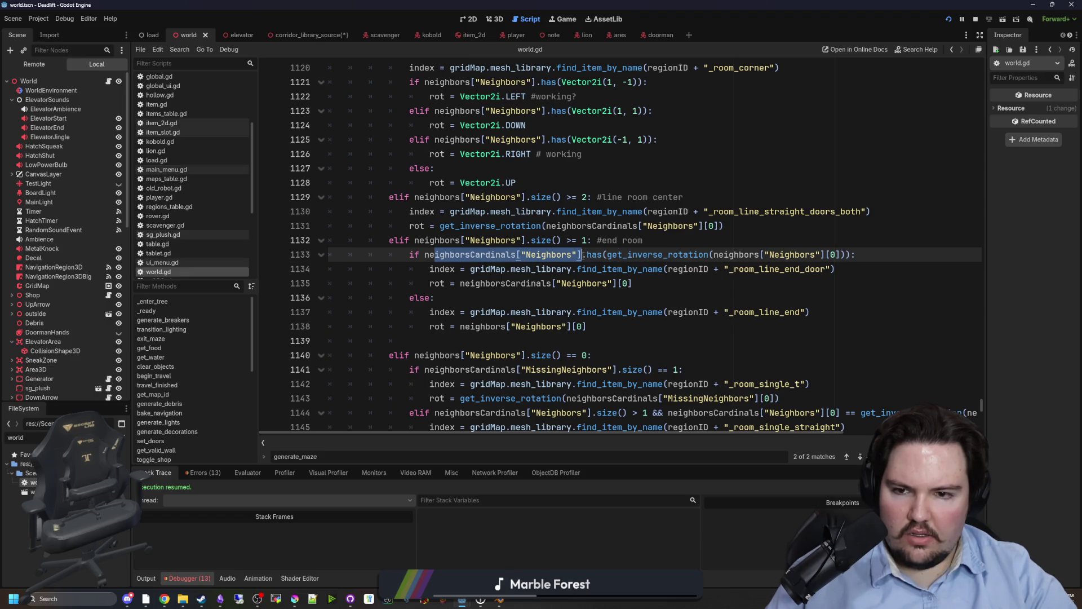
click(479, 255)
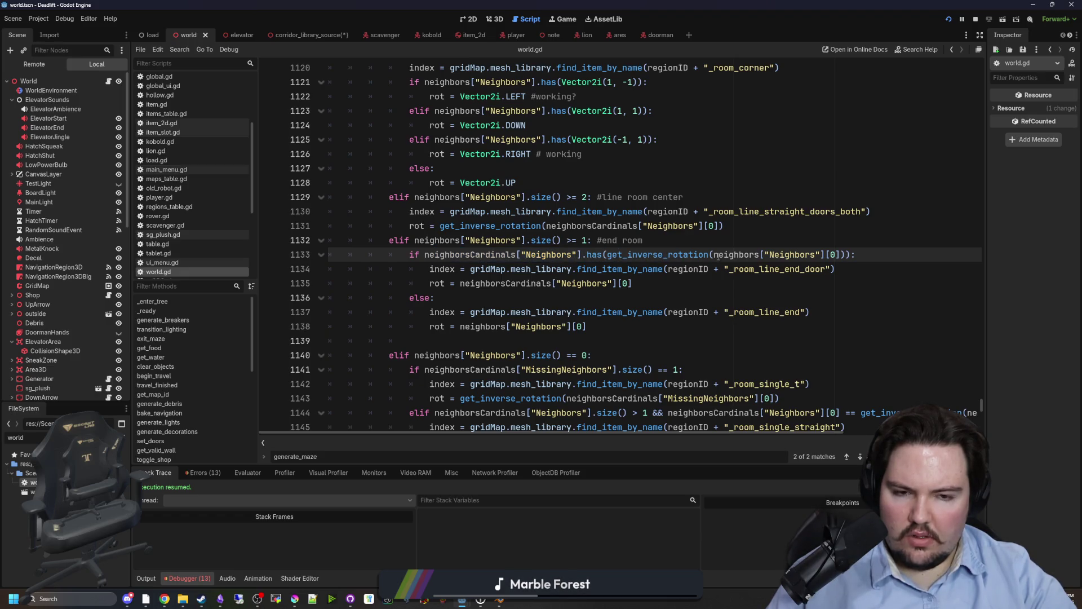
text(>)
click(658, 241)
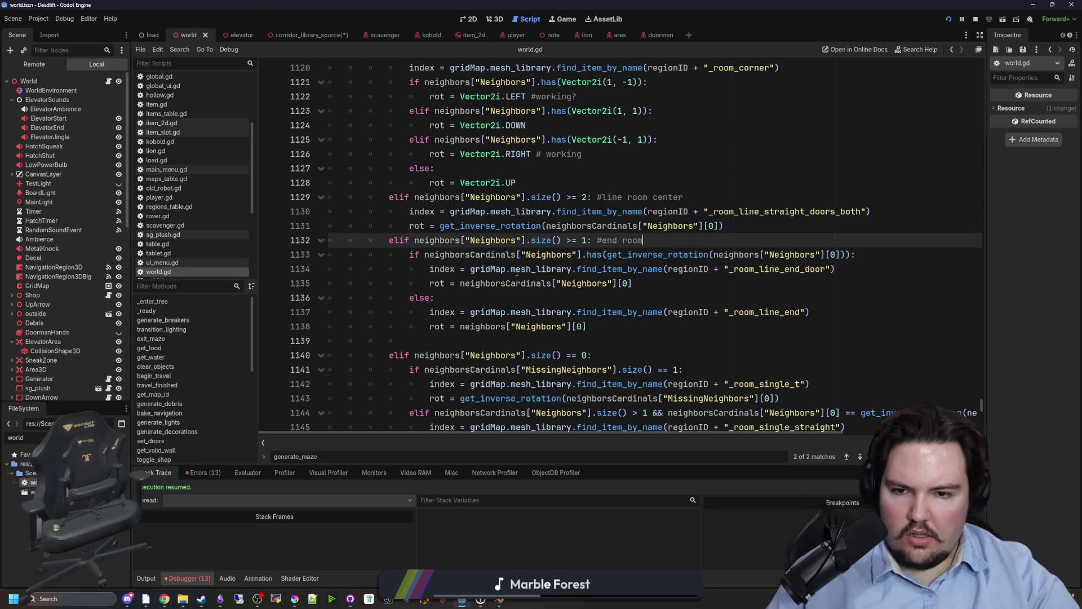
- Paint red blocks on the room sketch, undoing the stray strokes
mouse_move(294, 598)
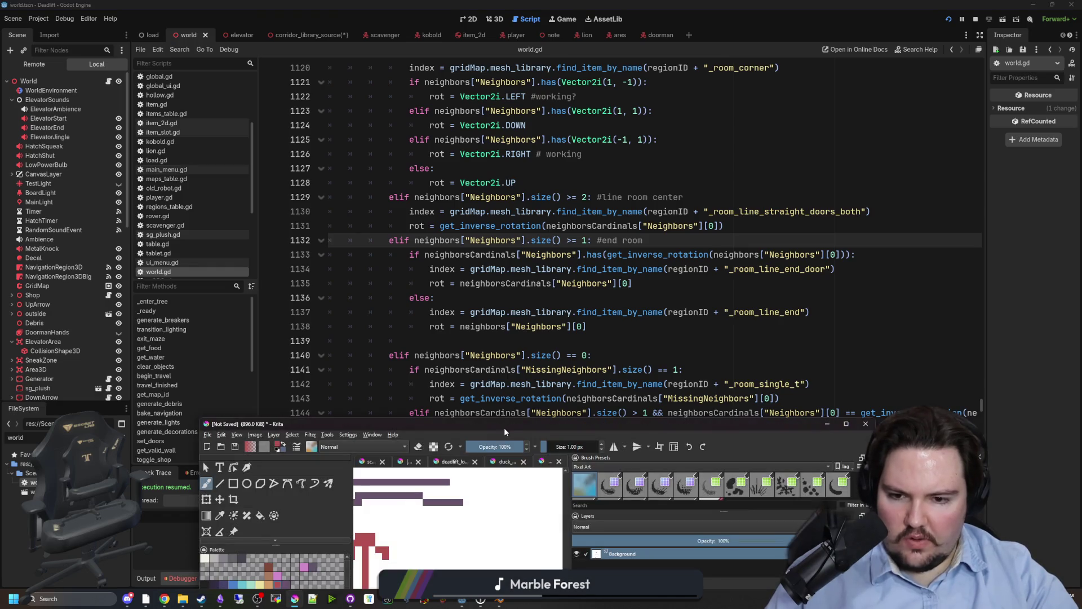
click(504, 427)
scroll(603, 279, down, 5)
scroll(620, 117, up, 5)
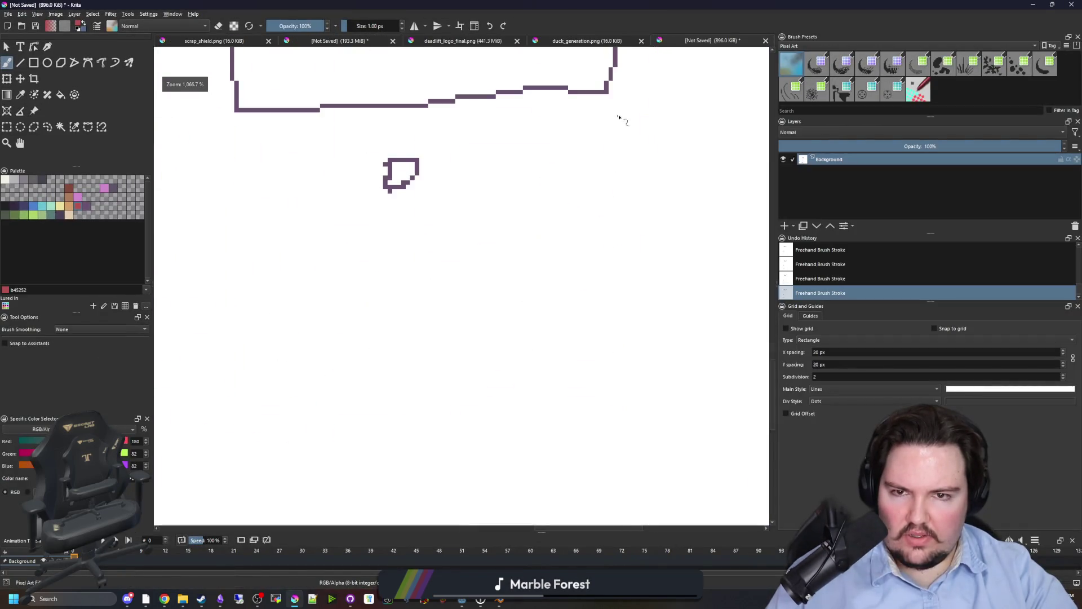
scroll(530, 354, up, 2)
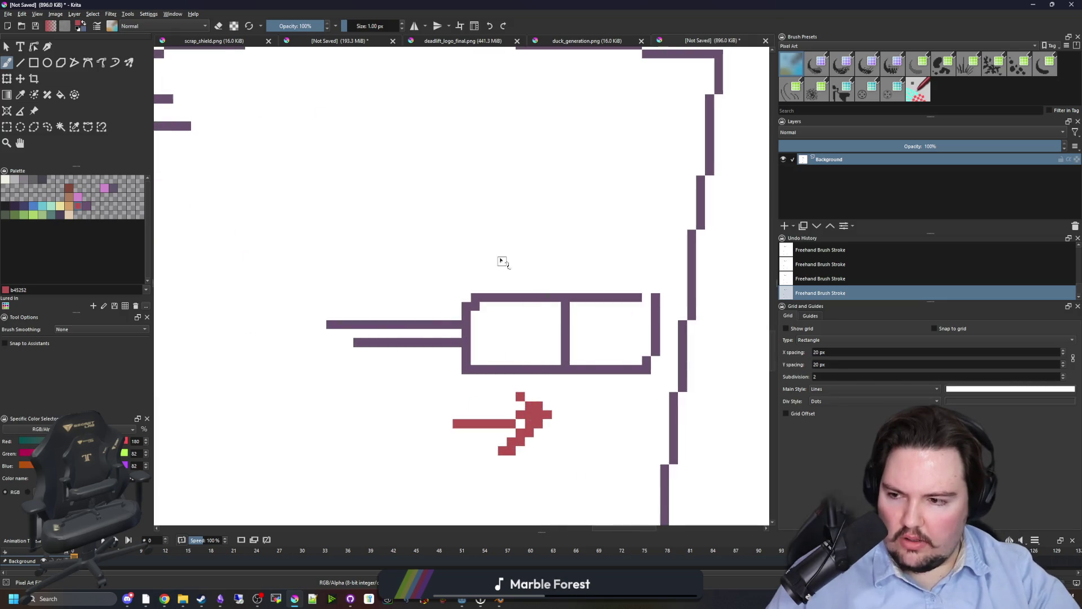
drag(387, 276, 387, 375)
key(ctrl+z)
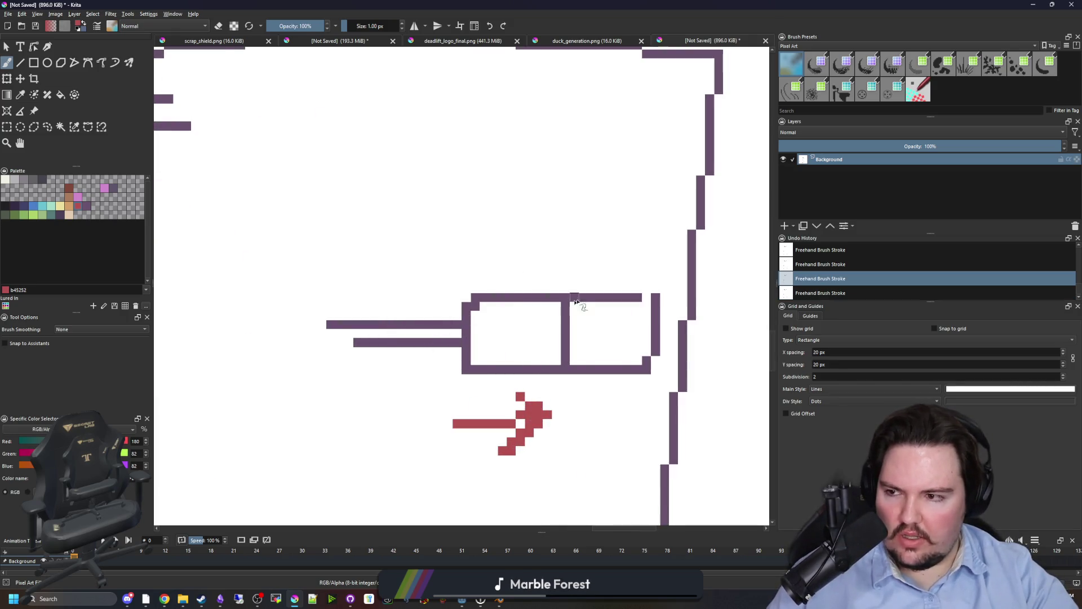
key(ctrl+z)
mouse_move(613, 312)
mouse_down()
mouse_move(612, 361)
mouse_move(568, 330)
mouse_move(555, 299)
mouse_move(584, 324)
mouse_up()
scroll(599, 353, up, 1)
scroll(454, 311, down, 1)
scroll(536, 331, up, 1)
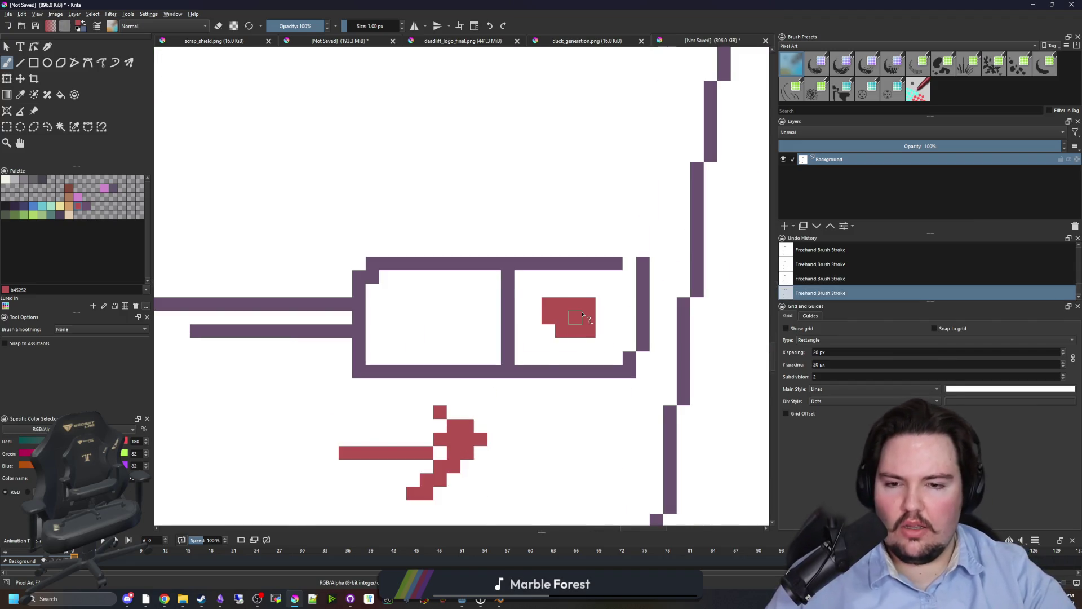
scroll(563, 314, down, 1)
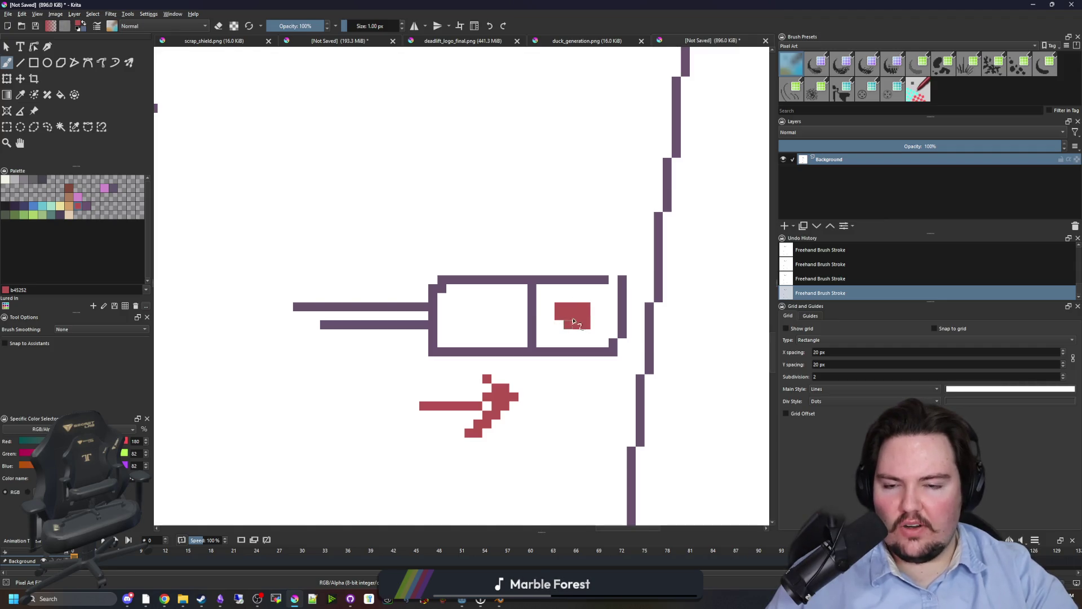
scroll(460, 159, up, 3)
mouse_move(445, 257)
mouse_down()
mouse_move(454, 237)
mouse_move(530, 243)
mouse_move(545, 256)
mouse_move(520, 276)
mouse_up()
- Switch to blue and draw a two-headed arrow through the upper red block
click(39, 211)
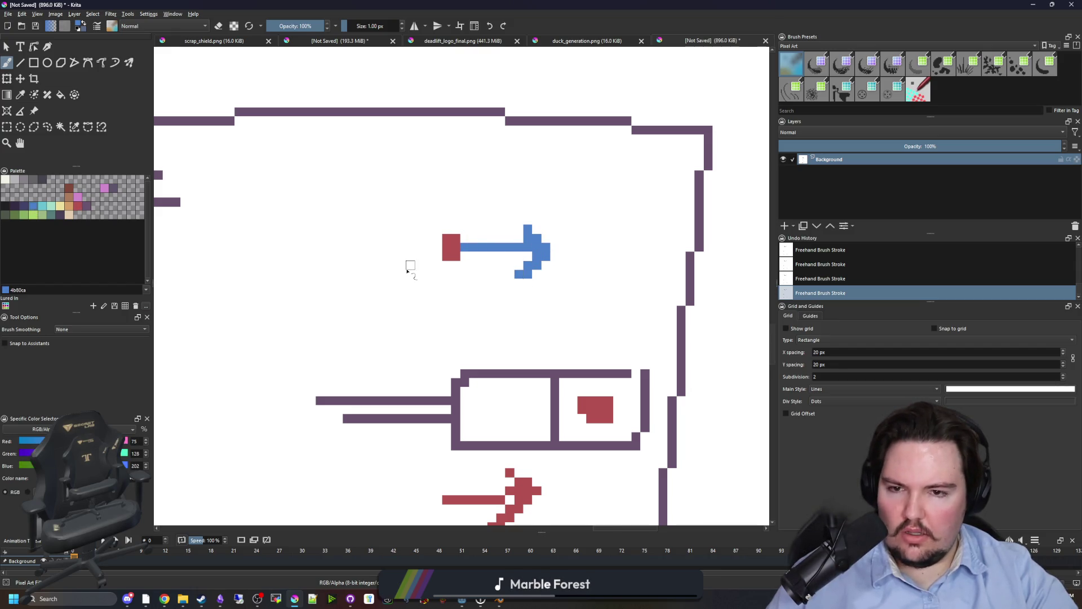
mouse_move(442, 249)
mouse_down()
mouse_move(353, 252)
mouse_move(395, 292)
mouse_up()
scroll(454, 259, down, 1)
scroll(453, 367, up, 1)
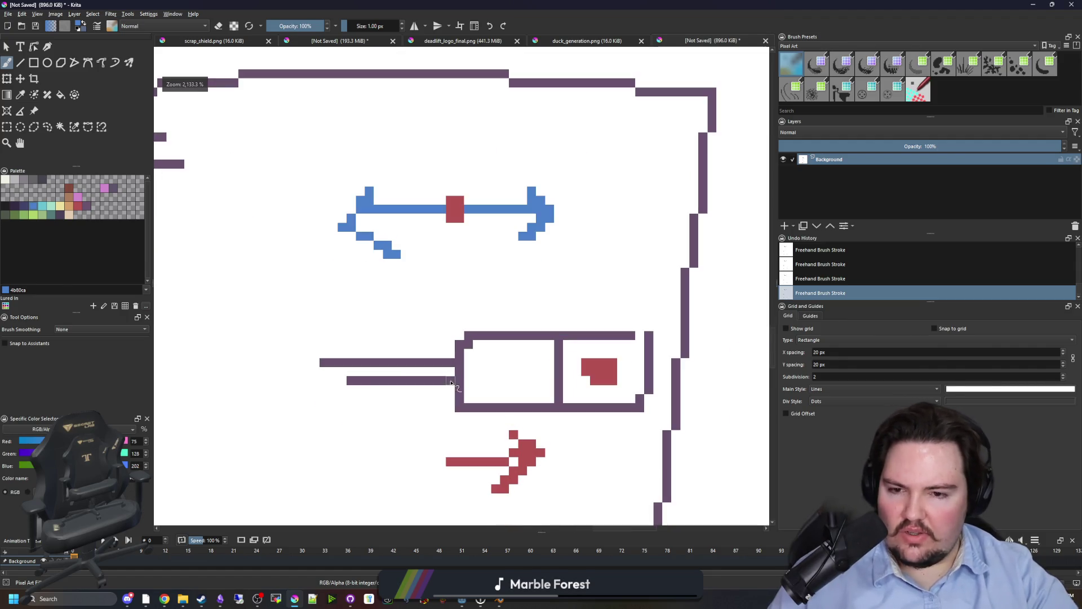
scroll(396, 368, down, 1)
key(super+Down)
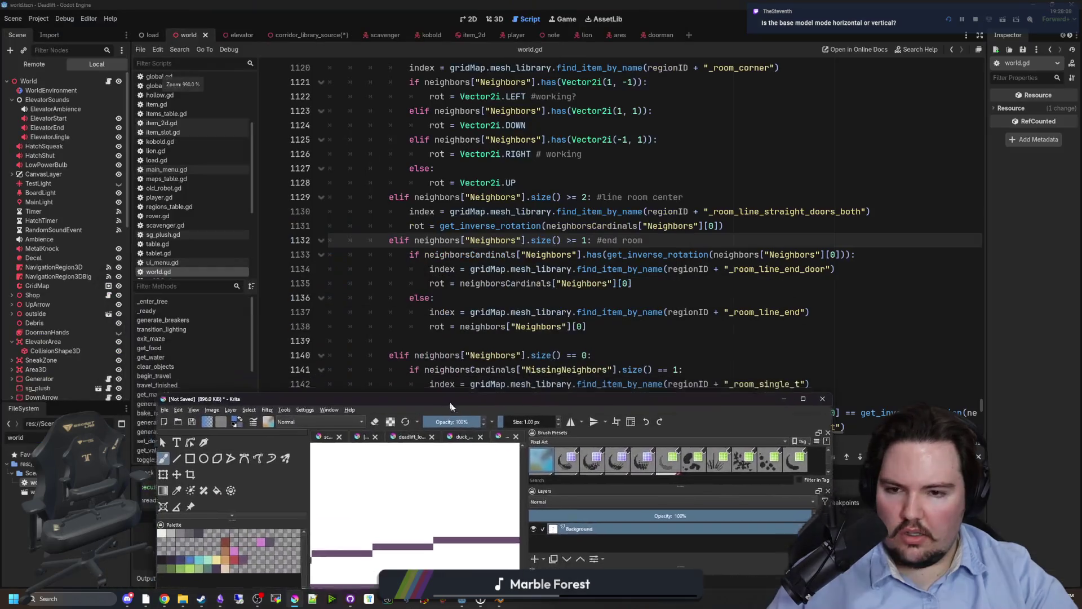
click(533, 291)
mouse_move(673, 288)
mouse_down()
mouse_move(563, 313)
mouse_move(280, 265)
mouse_up()
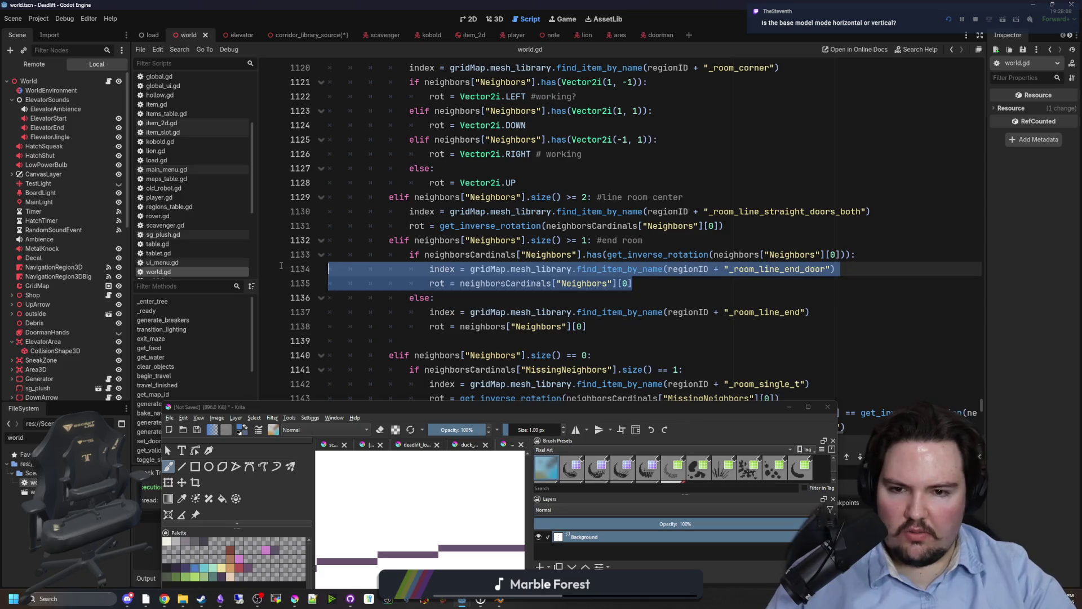
click(591, 294)
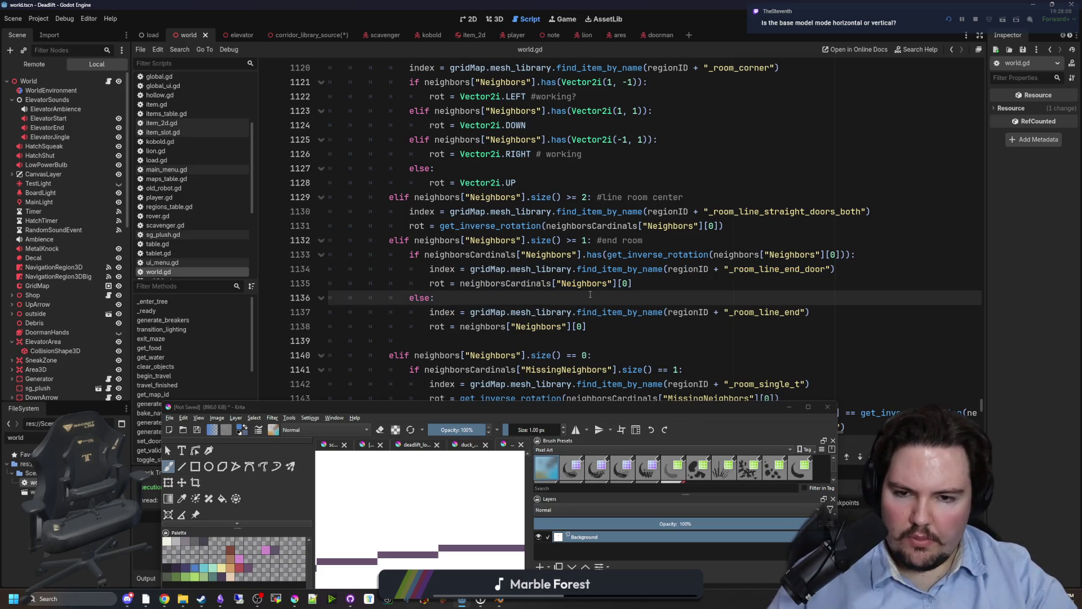
double_click(625, 269)
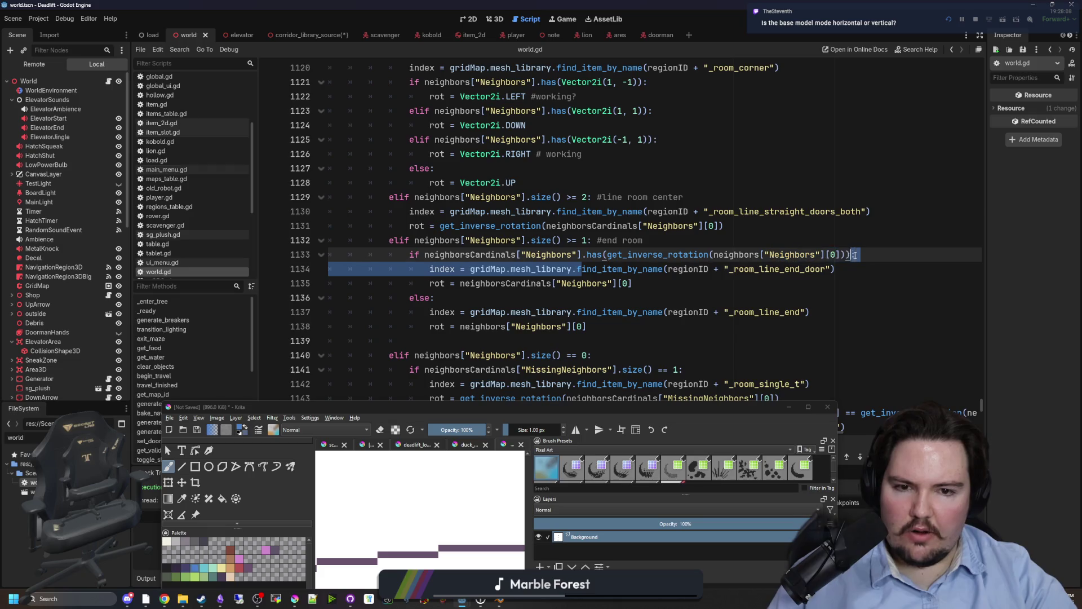
key(End)
mouse_move(835, 269)
mouse_down()
mouse_move(733, 255)
mouse_move(833, 270)
mouse_move(432, 283)
mouse_move(666, 270)
mouse_move(433, 288)
mouse_move(642, 289)
mouse_up()
click(645, 293)
mouse_move(584, 411)
mouse_down()
mouse_move(597, 478)
mouse_move(591, 435)
mouse_move(617, 413)
mouse_up()
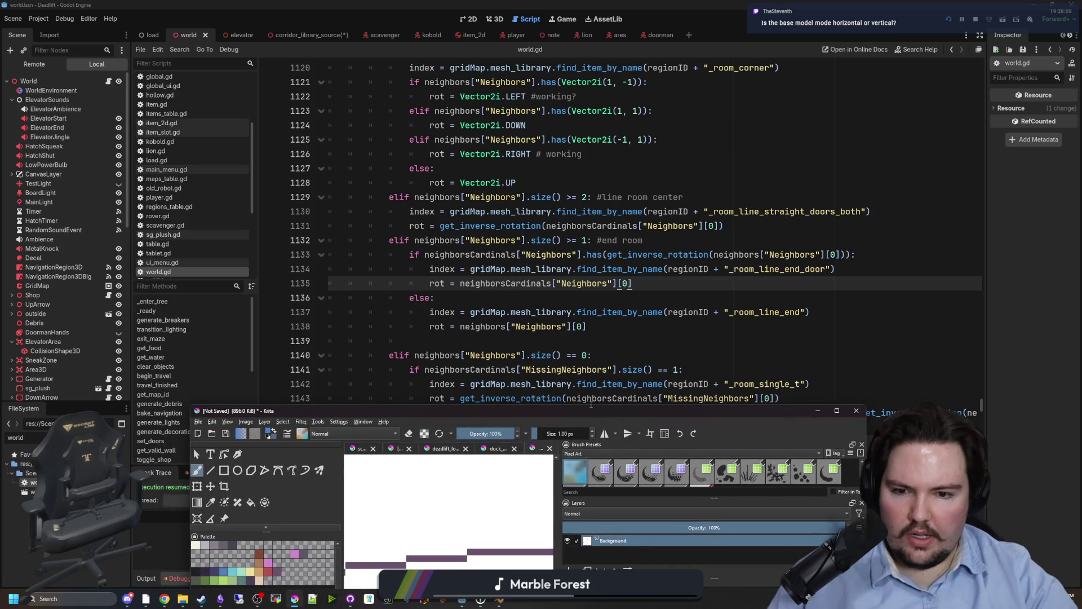
mouse_move(583, 409)
mouse_down()
mouse_move(581, 431)
mouse_move(596, 314)
mouse_move(592, 1)
mouse_up()
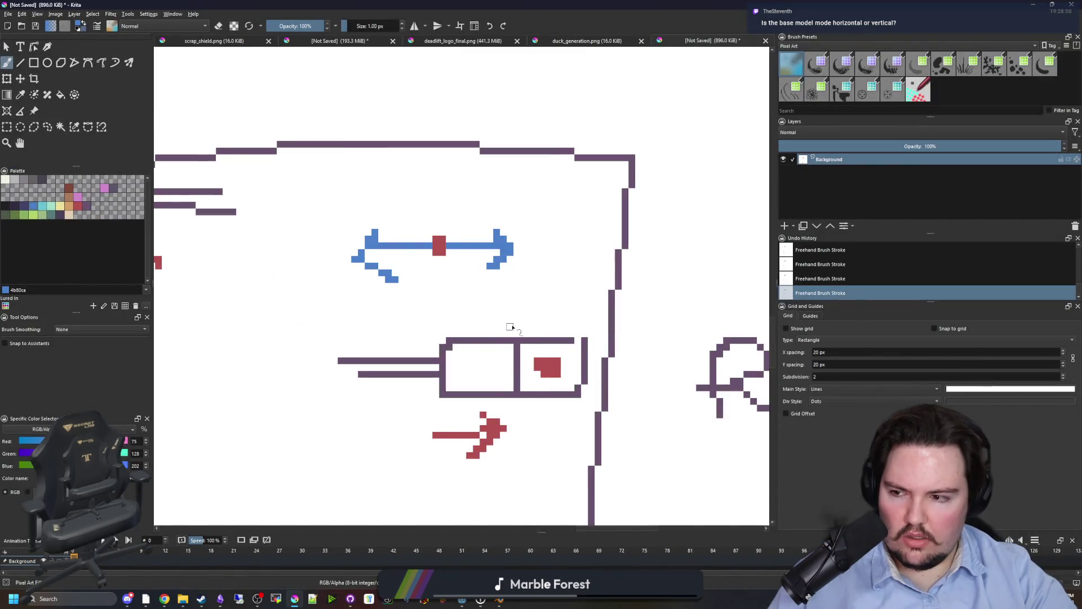
- In Krita, draw a pink downward arrow above the corridor, undoing a stray horizontal line
scroll(510, 327, down, 4)
scroll(510, 394, up, 5)
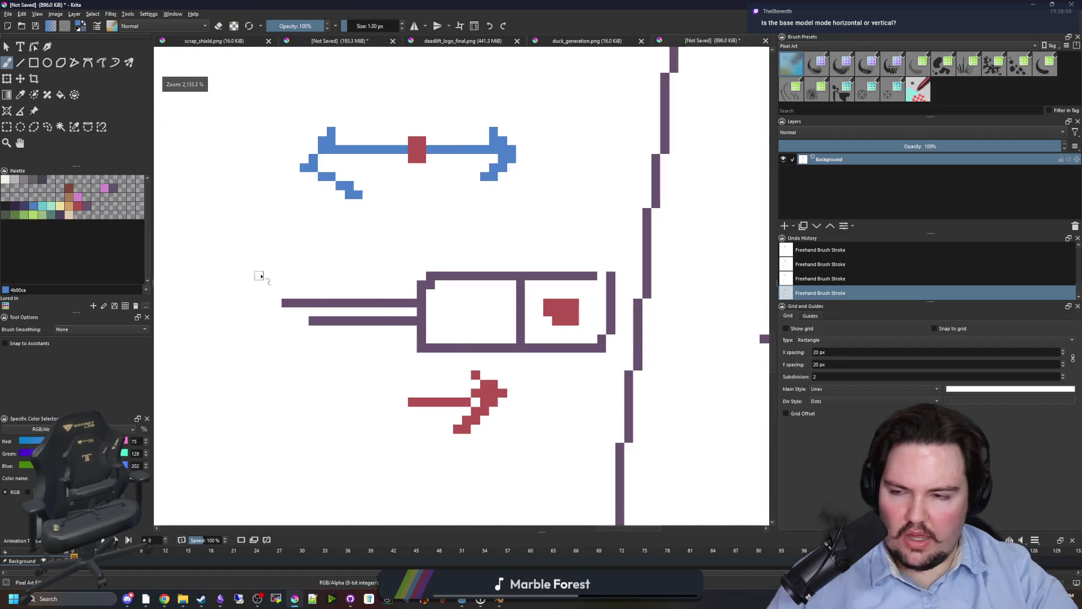
click(78, 197)
drag(358, 249, 358, 288)
drag(331, 236, 355, 285)
drag(357, 288, 414, 228)
drag(496, 302, 319, 303)
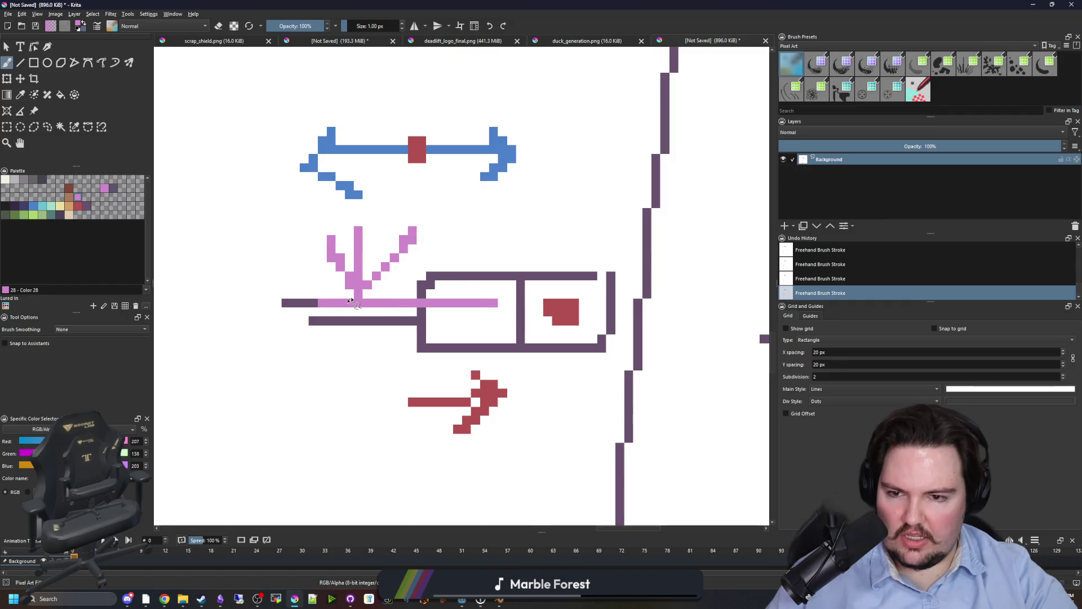
key(ctrl+z)
- Draw two pink curved rotation arrows in the room's lower left, then return to Godot
scroll(546, 341, down, 4)
scroll(500, 341, up, 2)
scroll(513, 343, up, 1)
scroll(524, 347, down, 1)
scroll(539, 350, up, 1)
scroll(539, 350, up, 1)
scroll(455, 322, down, 1)
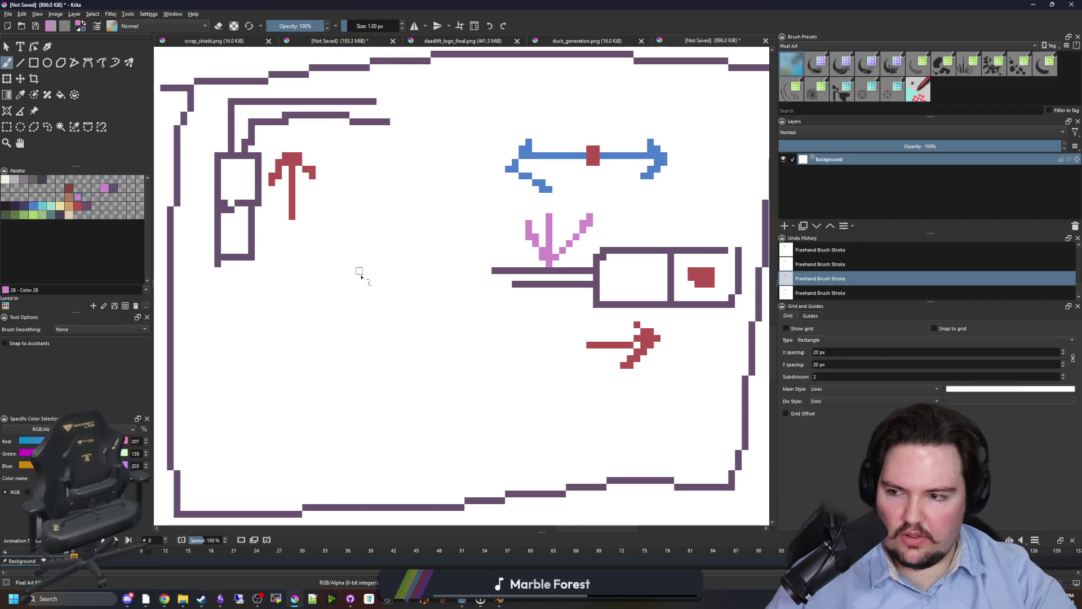
scroll(359, 365, up, 2)
mouse_move(358, 365)
mouse_down()
mouse_move(406, 299)
mouse_move(464, 361)
mouse_move(454, 361)
mouse_move(478, 361)
mouse_up()
scroll(381, 382, down, 1)
mouse_move(359, 450)
mouse_down()
mouse_move(406, 380)
mouse_move(322, 379)
mouse_move(354, 391)
mouse_up()
scroll(337, 383, down, 5)
scroll(337, 383, up, 4)
scroll(337, 383, down, 6)
scroll(387, 373, up, 2)
scroll(387, 374, up, 2)
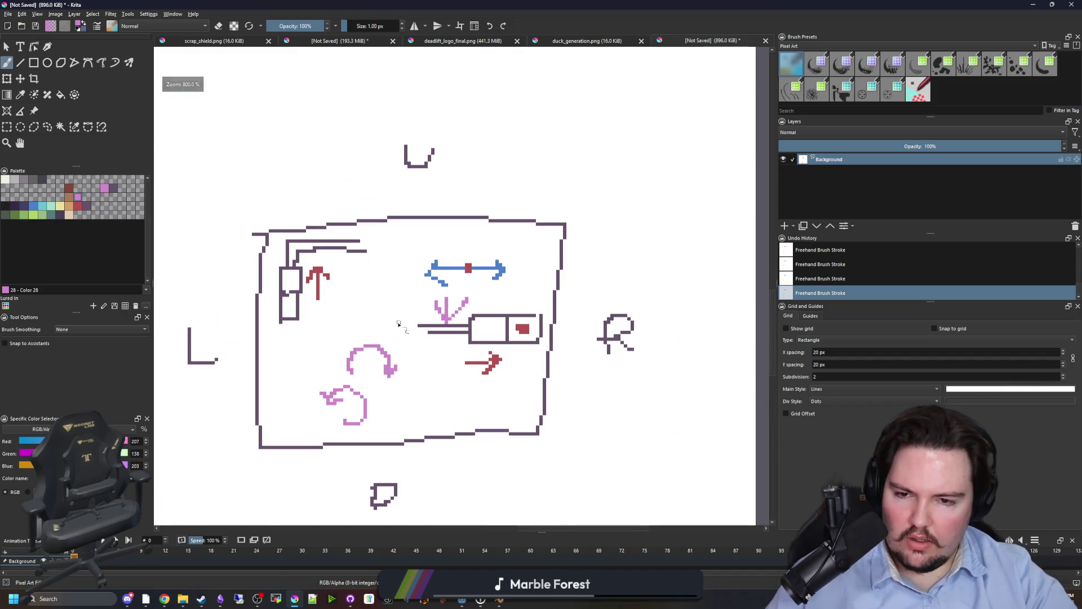
key(alt+Tab)
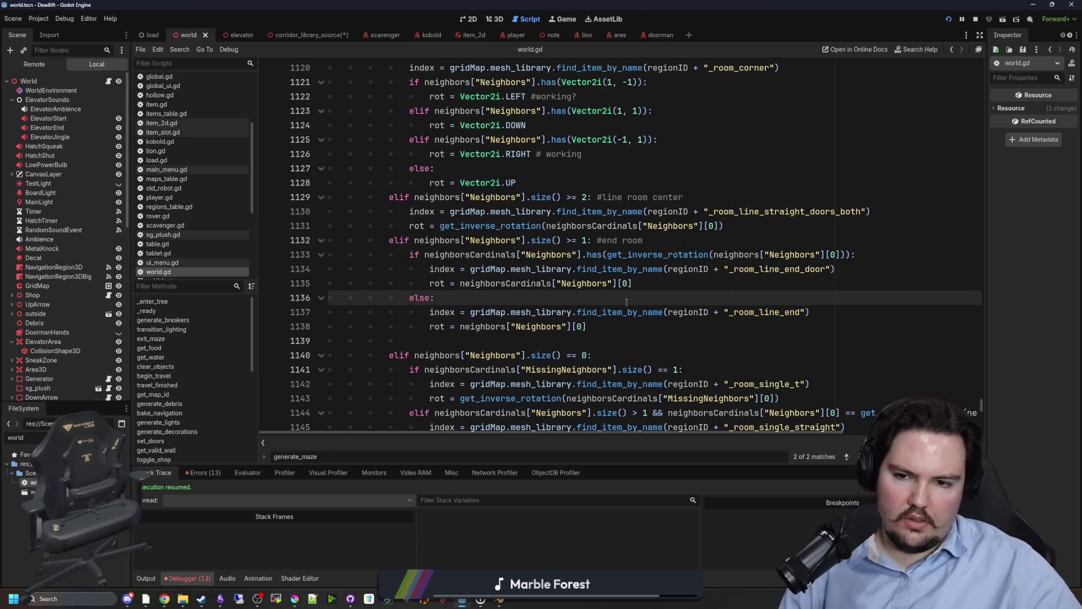
- Add a print(rot) debug line after the end-door rotation assignment on line 1135 and save
click(663, 282)
key(Return)
text(PRINT(")
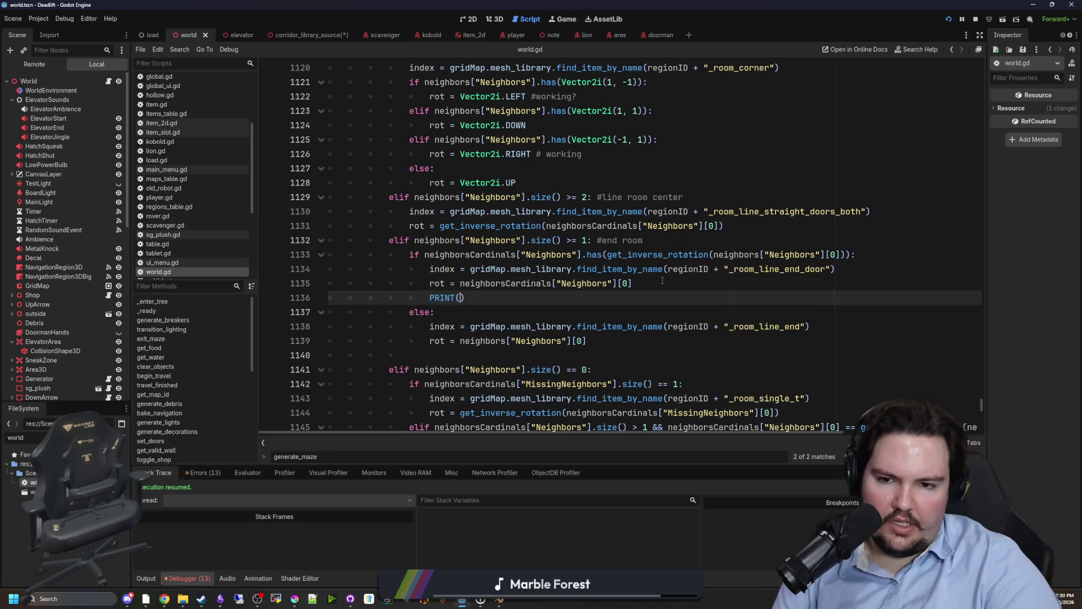
key(BackSpace)
key(BackSpace)
key(BackSpace)
text(print9)
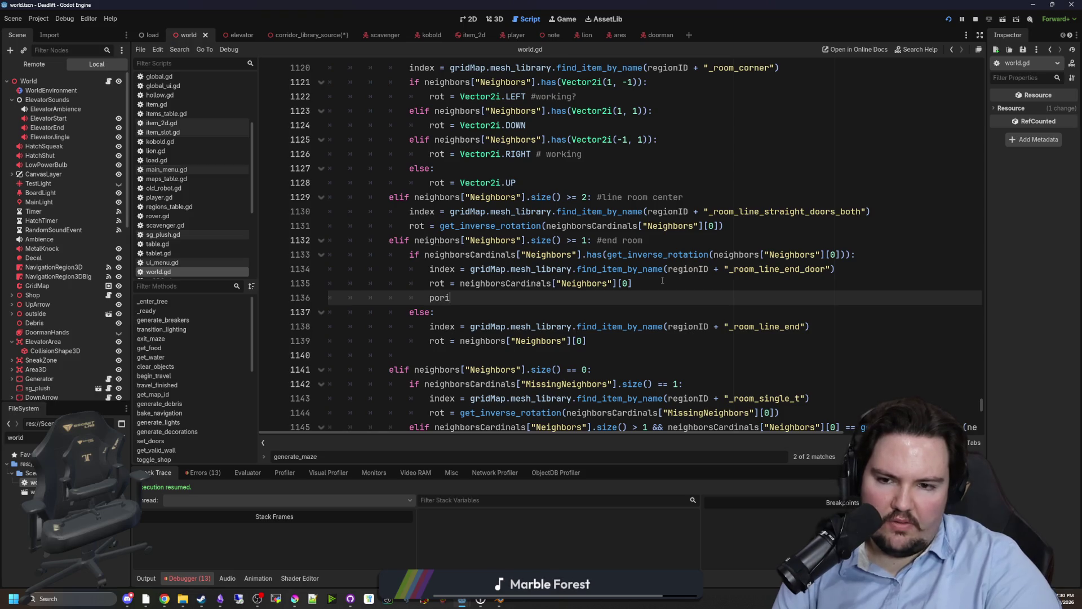
key(BackSpace)
text((rot)
key(ctrl+s)
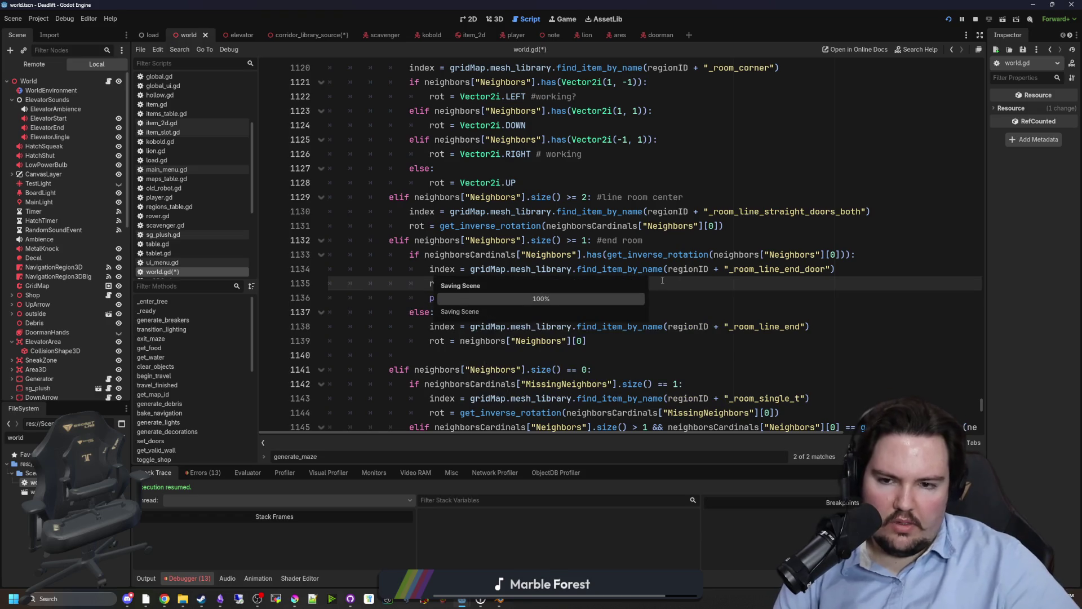
- In the Game view, enable Input, start from the main menu, and ride the elevator to the breakroom
click(576, 17)
click(219, 51)
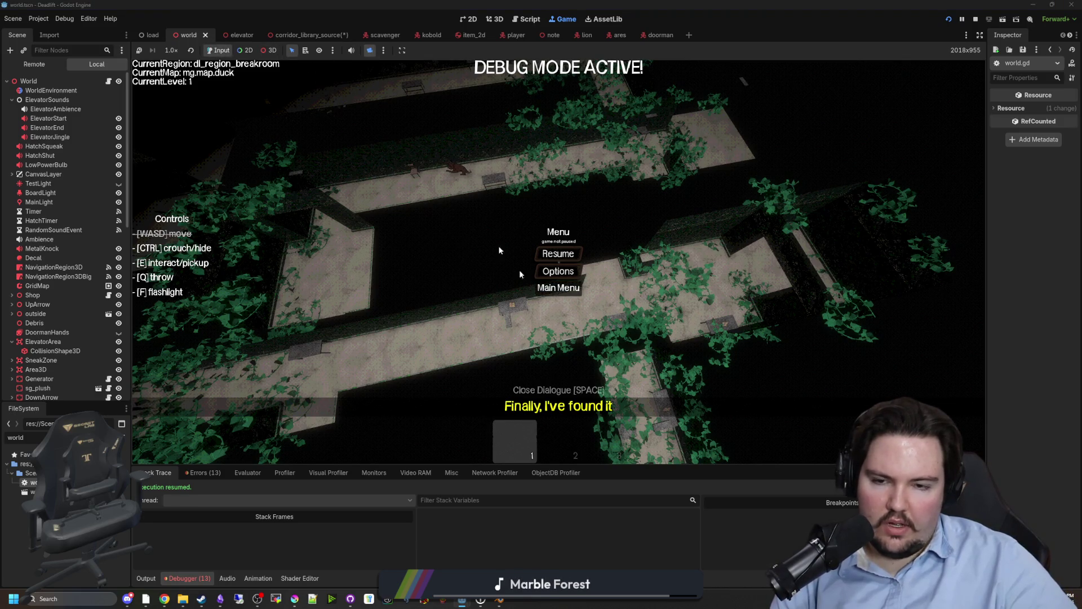
click(556, 289)
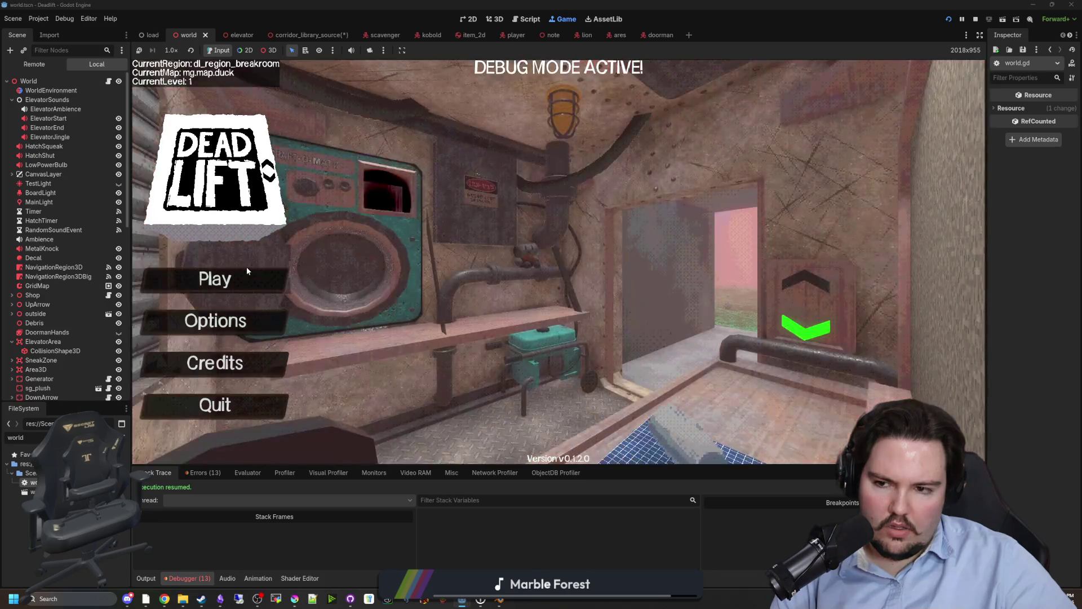
key(w)
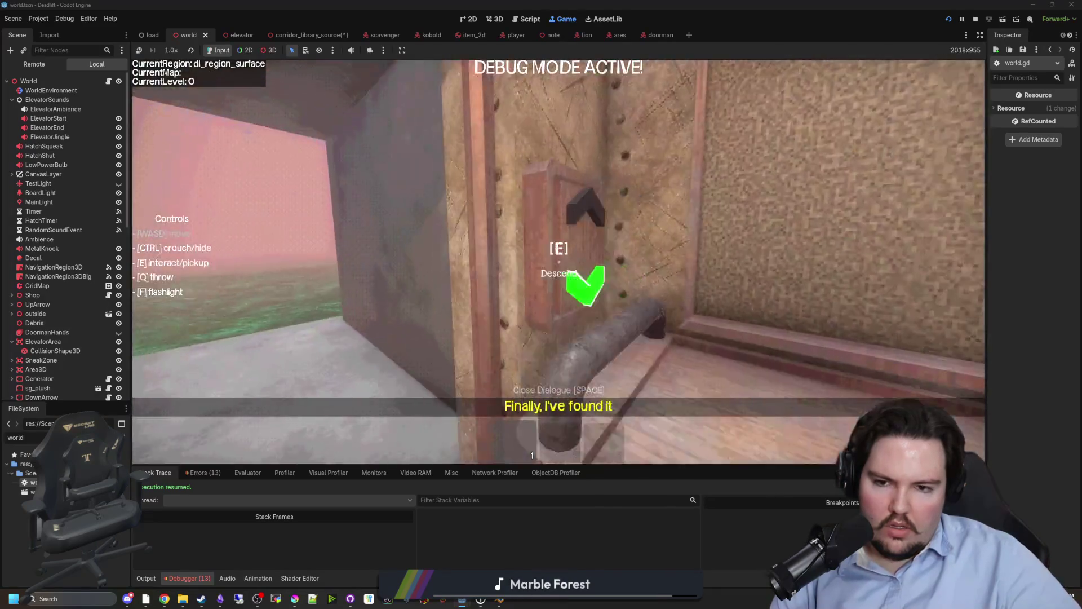
key(e)
- Open the debugger's Errors list and jump to the generate_maze error line in world.gd
key(super)
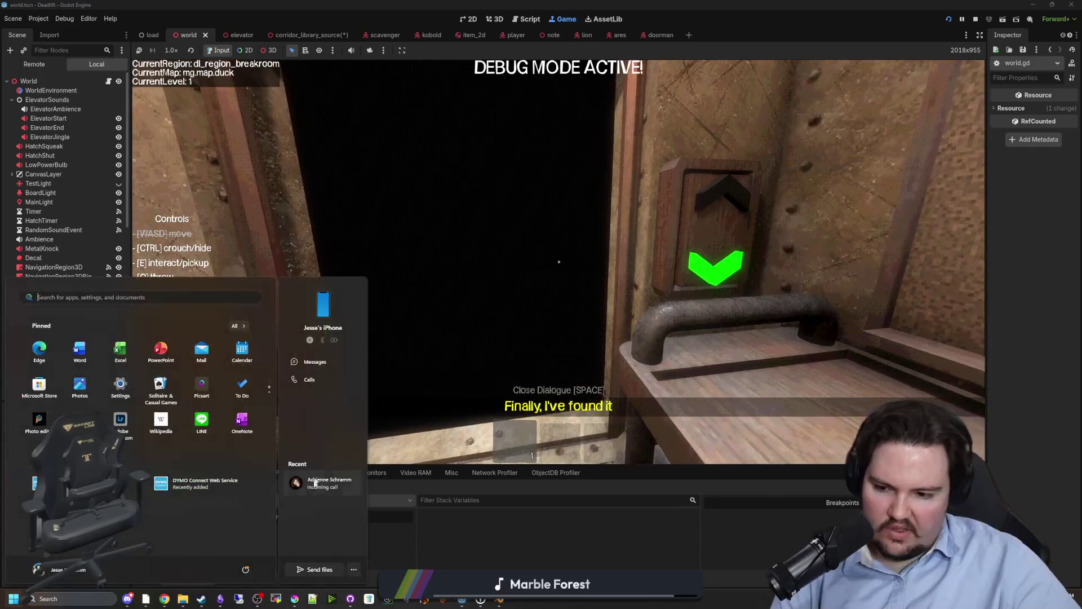
click(506, 552)
click(206, 472)
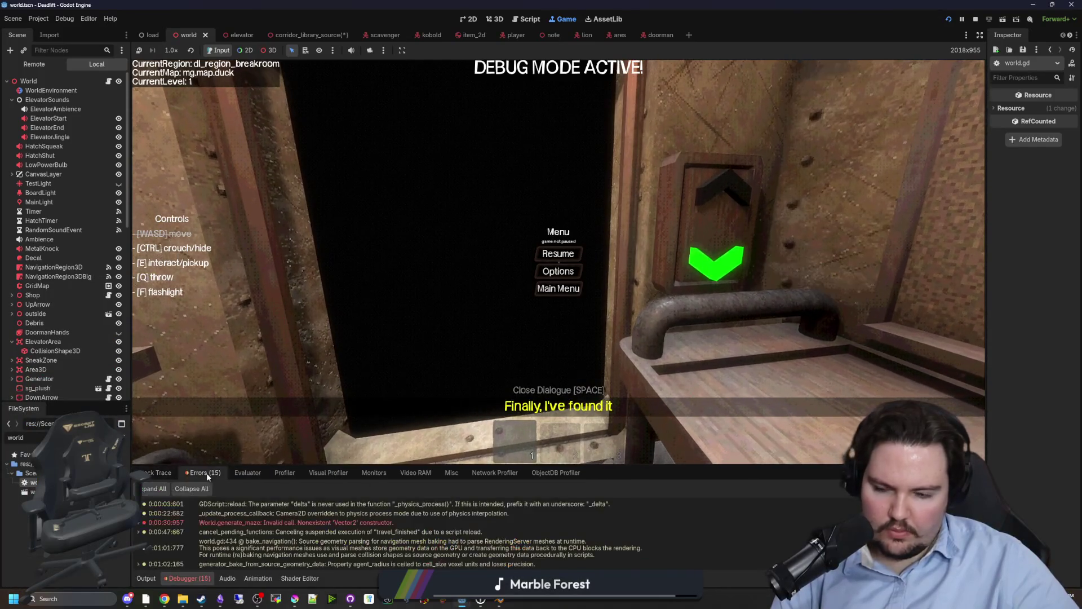
scroll(332, 537, up, 10)
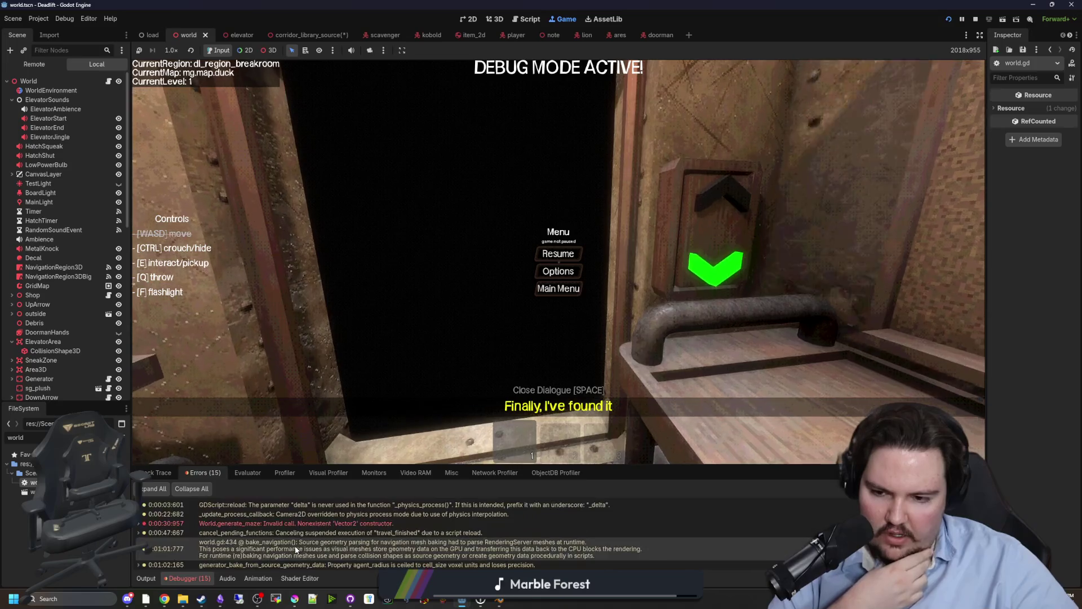
double_click(326, 523)
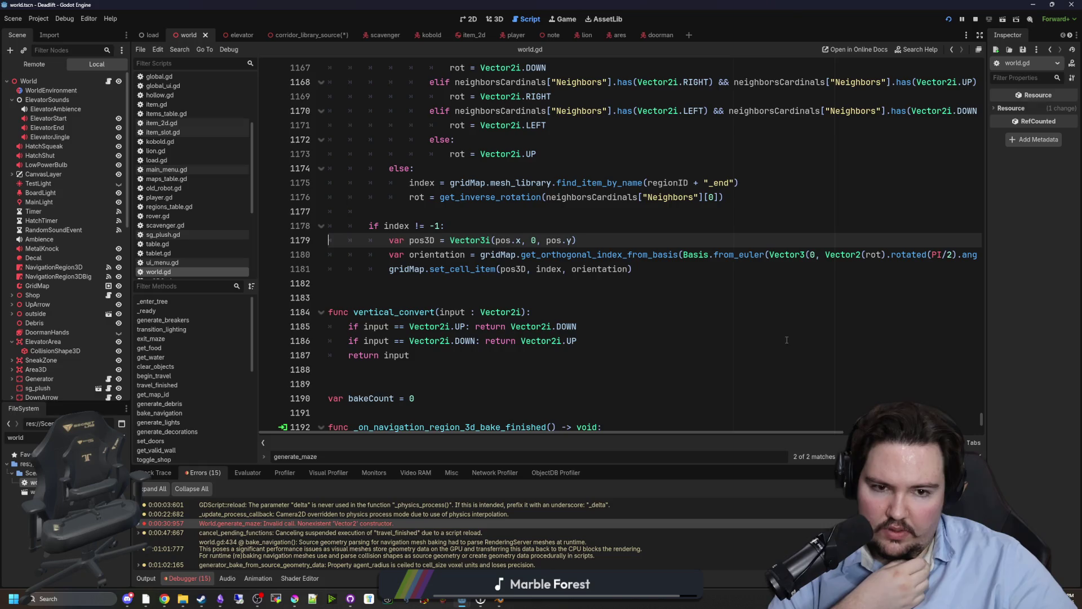
- Switch the bottom panel to the Output log to see the printed messages
scroll(820, 337, up, 1)
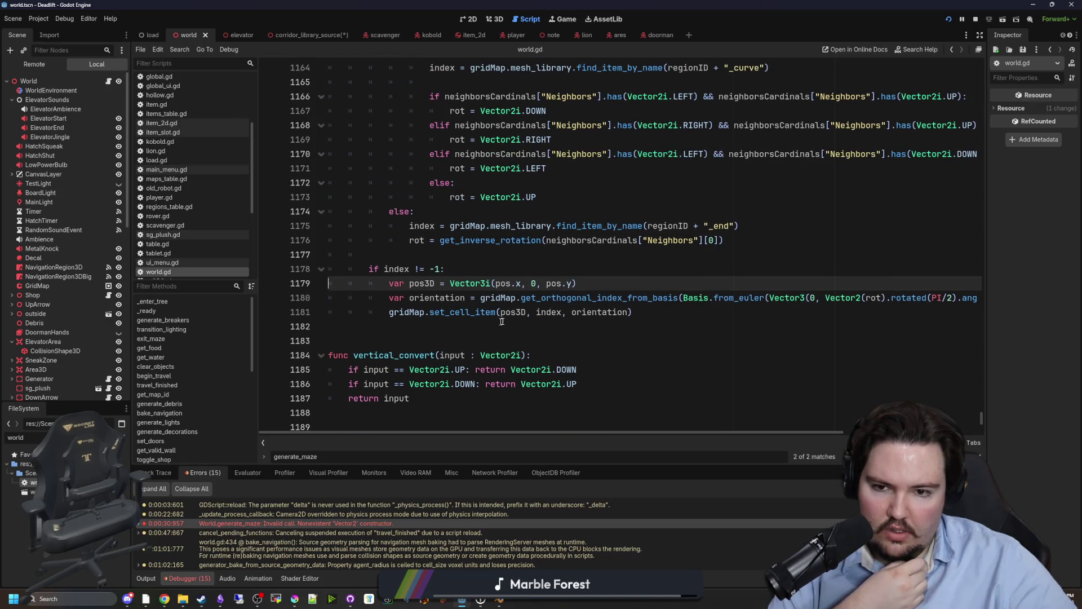
mouse_move(878, 300)
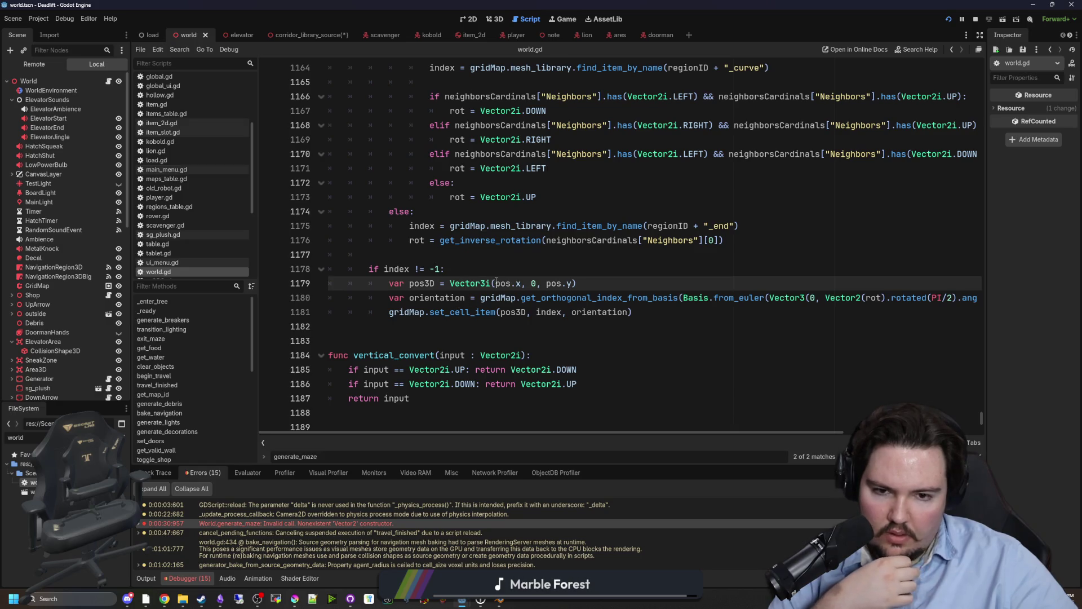
mouse_move(496, 283)
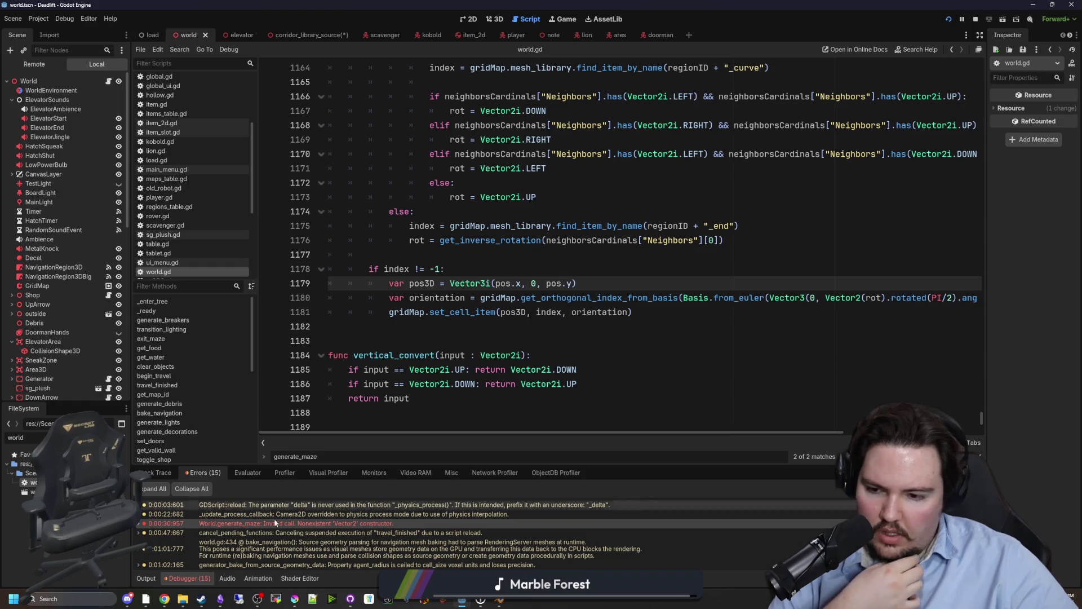
click(149, 580)
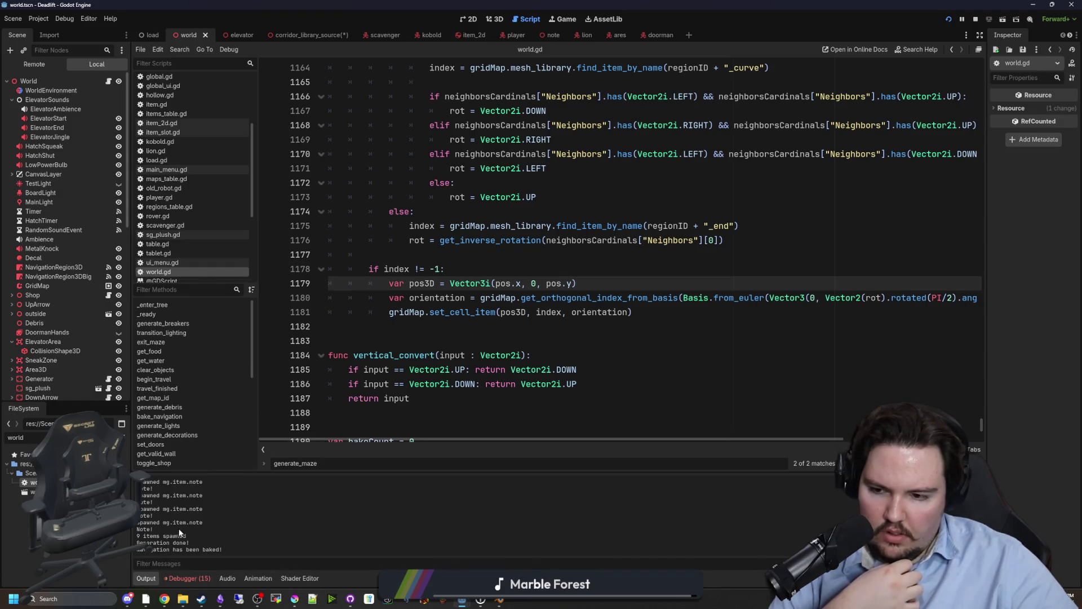
scroll(180, 532, up, 10)
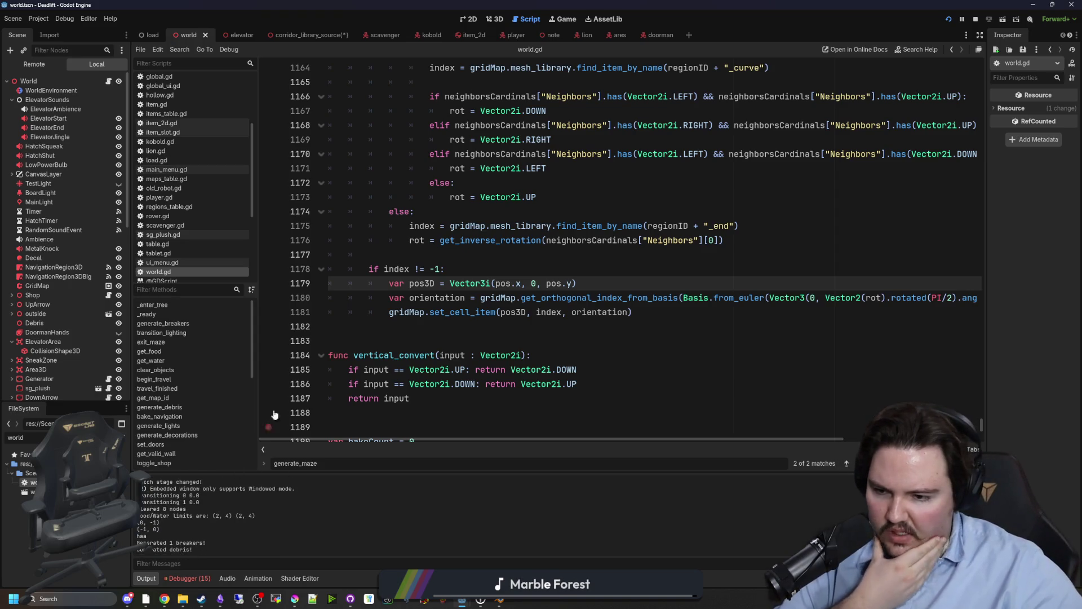
- In the Game view, enable 3D interaction and the camera override for an overhead view
click(567, 19)
click(268, 50)
click(370, 50)
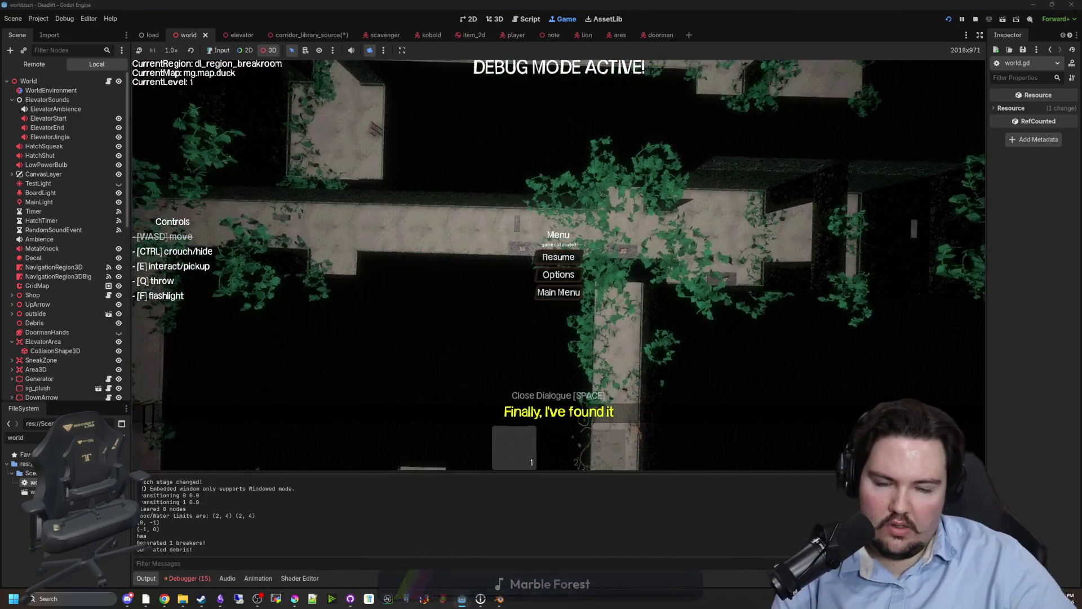
- Reopen world.gd from the World node's script icon at the GridMap tile-placement code
scroll(559, 265, down, 5)
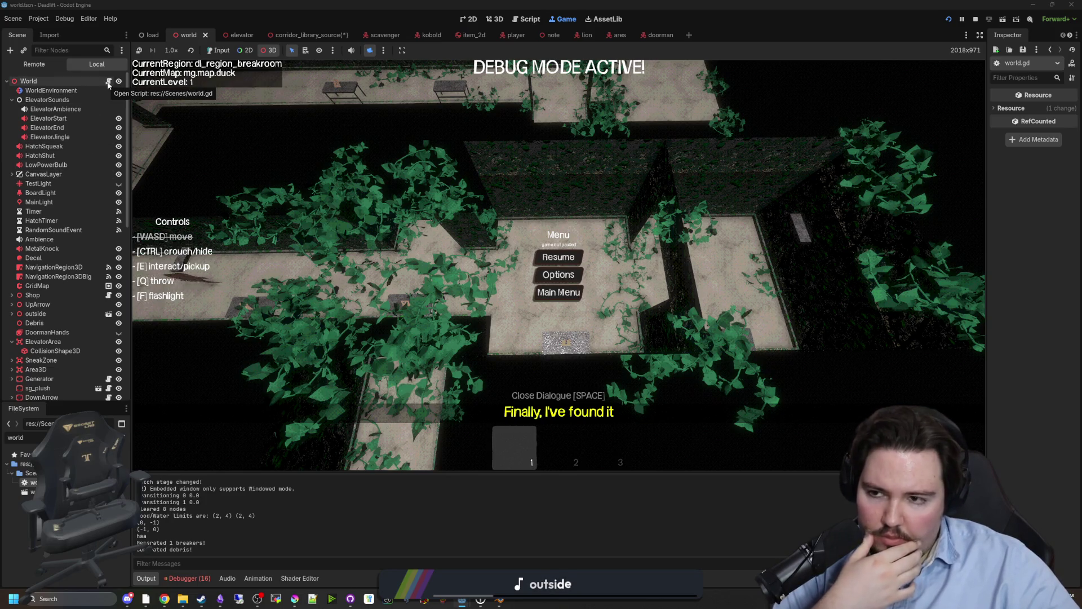
click(108, 83)
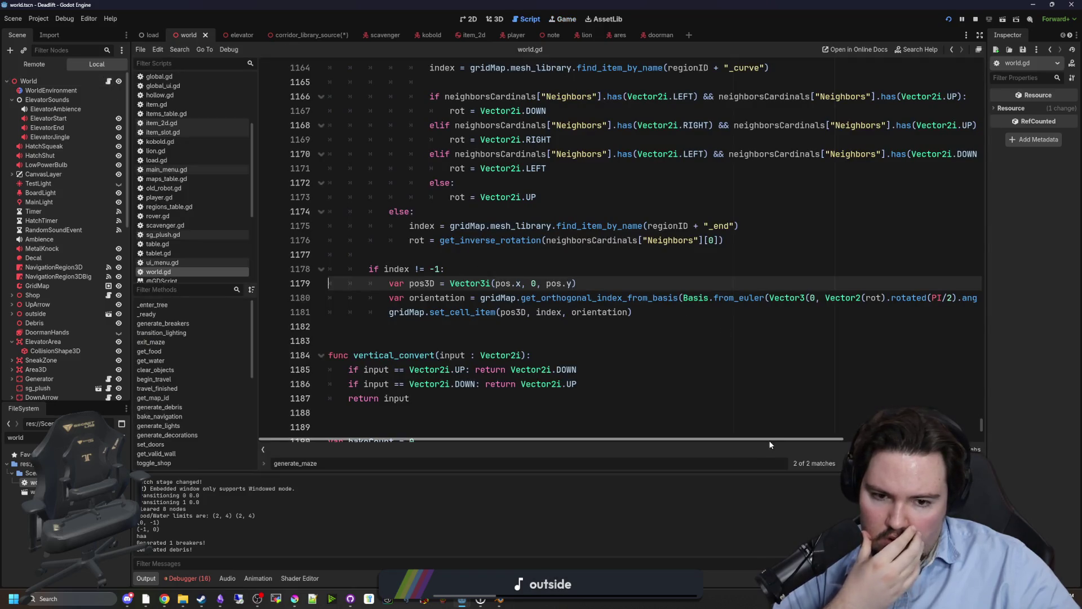
scroll(768, 440, right, 5)
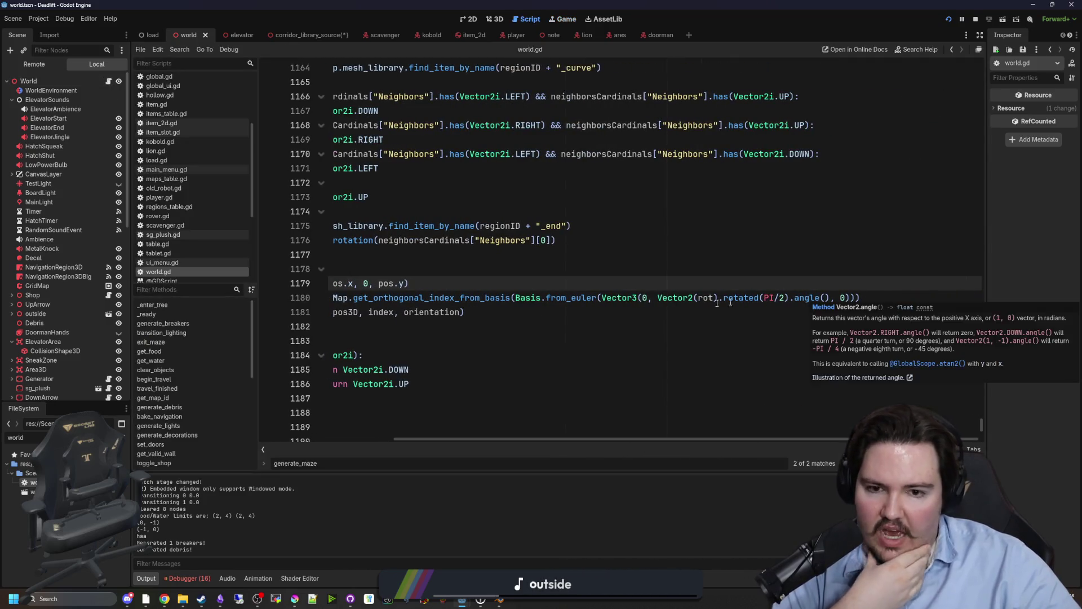
mouse_move(574, 299)
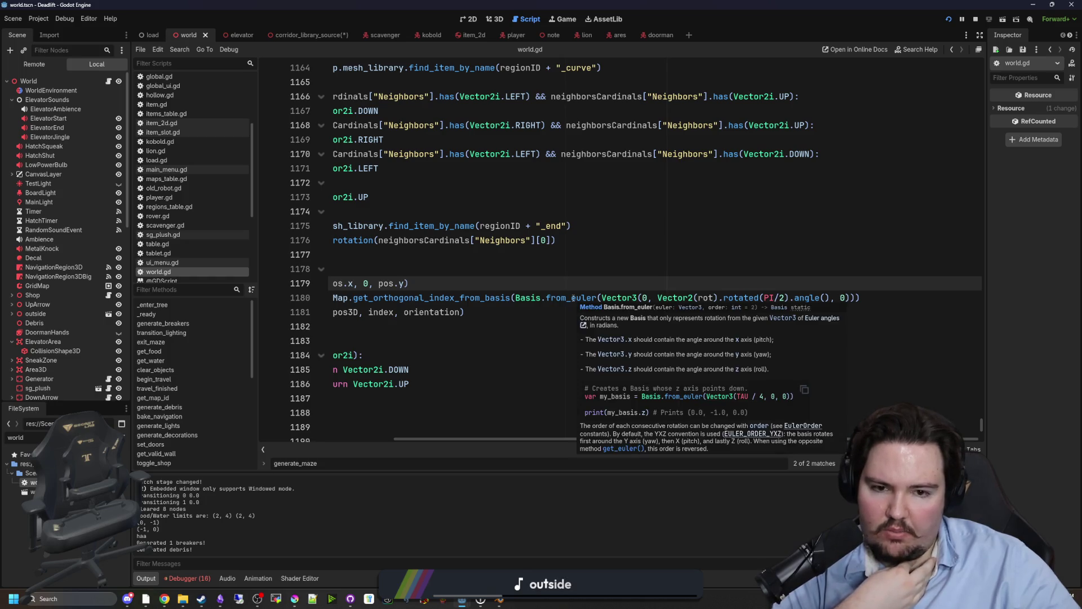
mouse_move(559, 445)
mouse_down()
mouse_move(509, 440)
mouse_move(554, 440)
mouse_up()
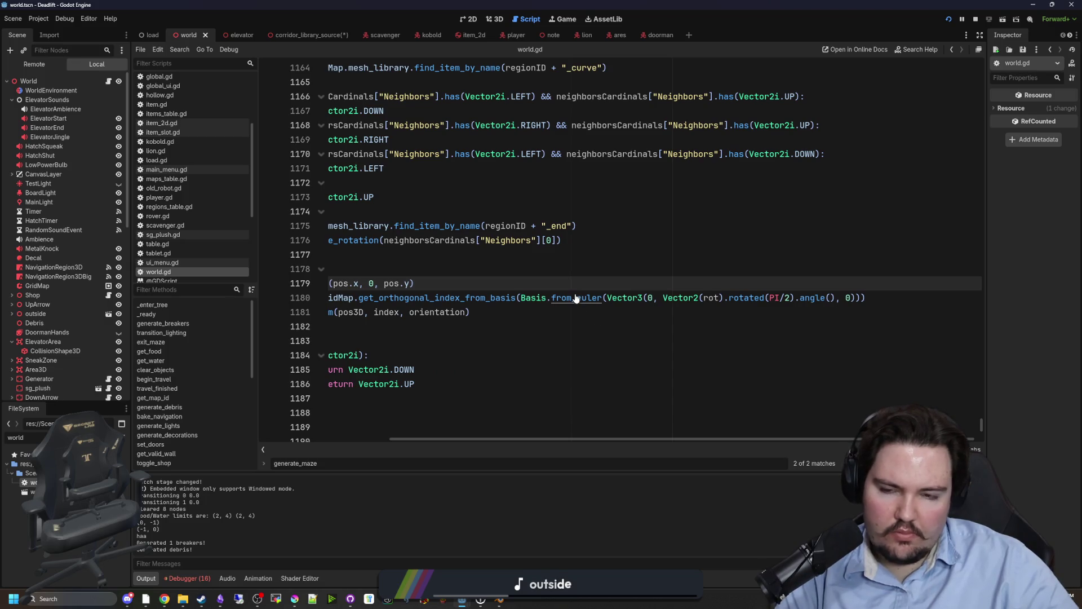
ctrl+click(576, 298)
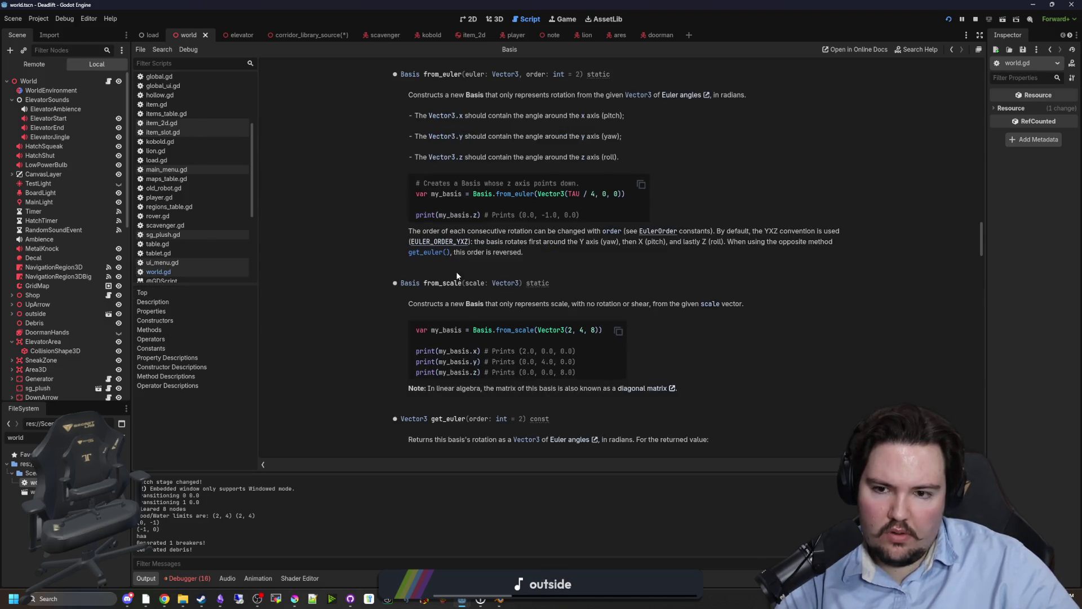
scroll(430, 253, down, 3)
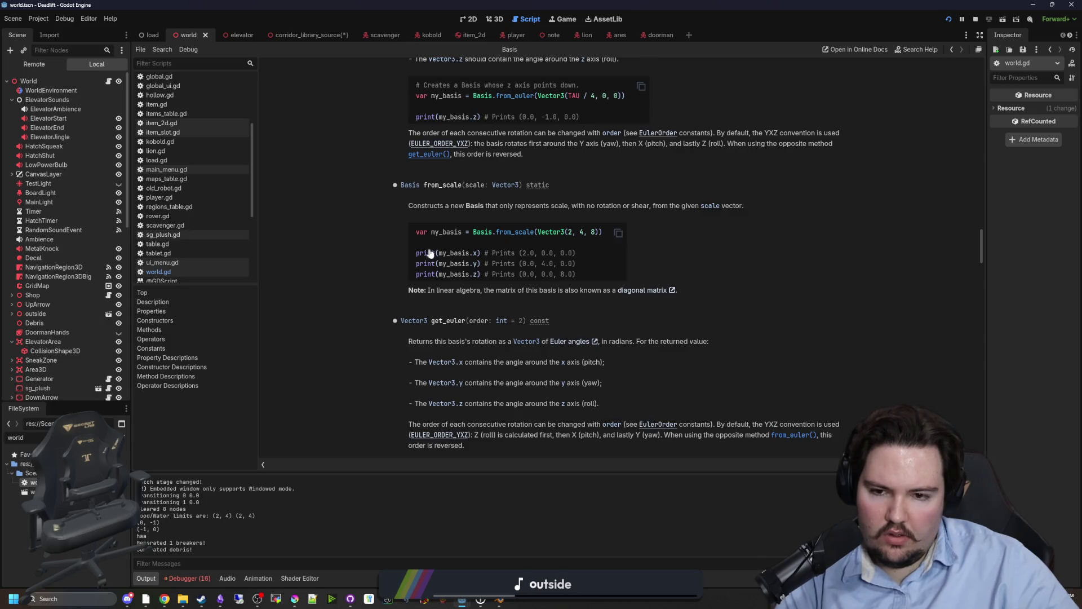
scroll(429, 253, up, 20)
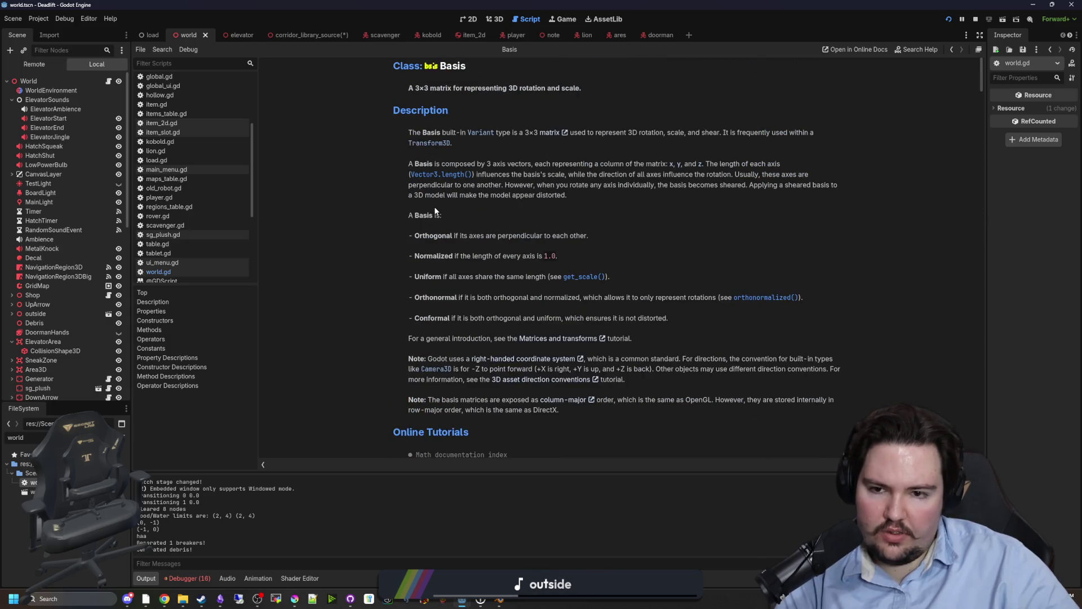
scroll(435, 210, down, 6)
scroll(475, 340, down, 5)
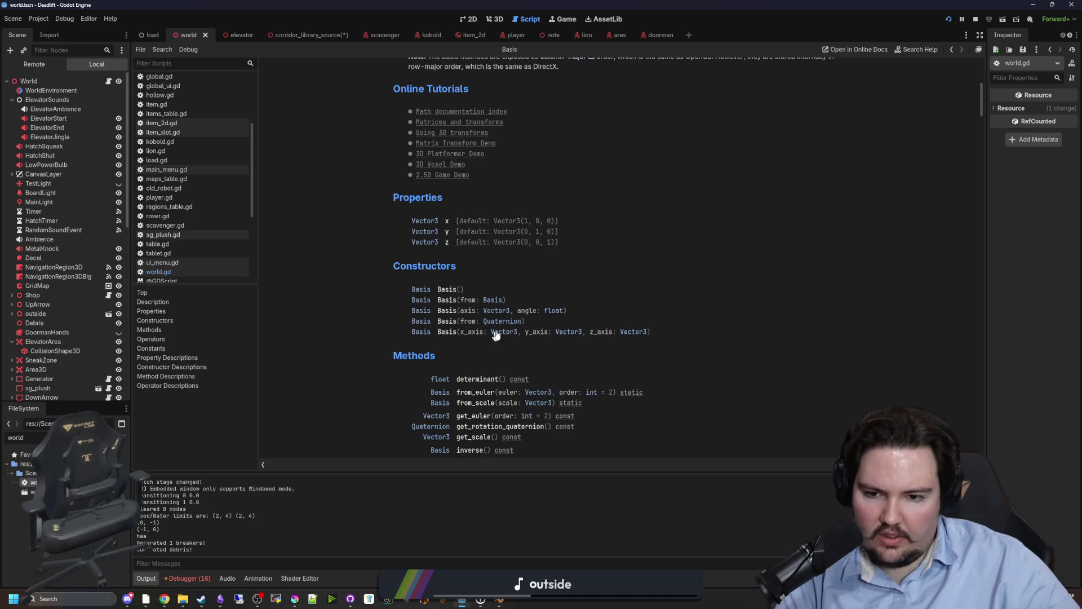
scroll(497, 334, down, 2)
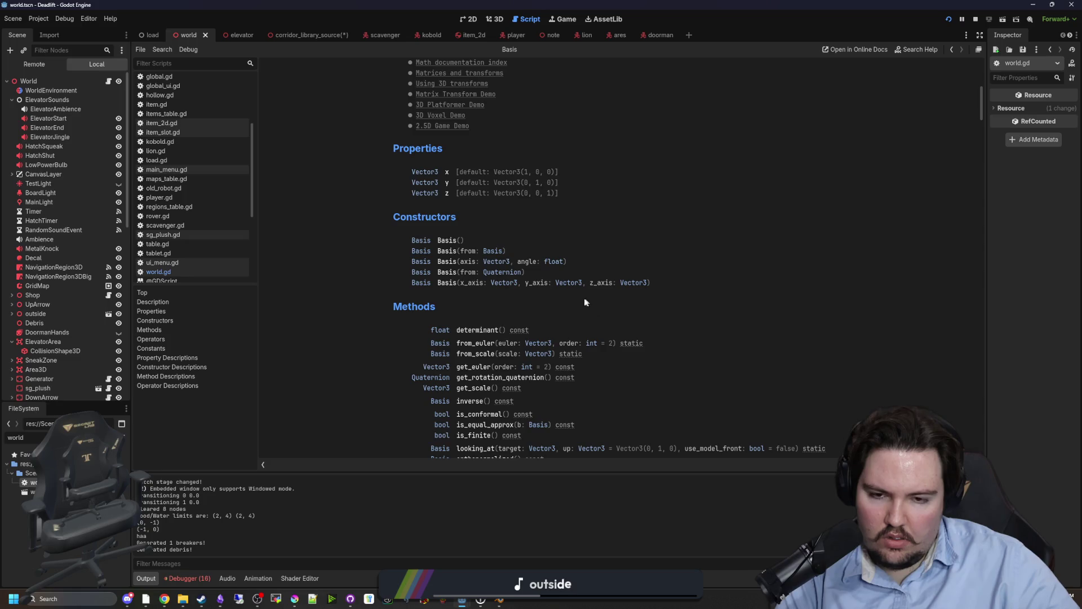
key(alt+Left)
key(Down)
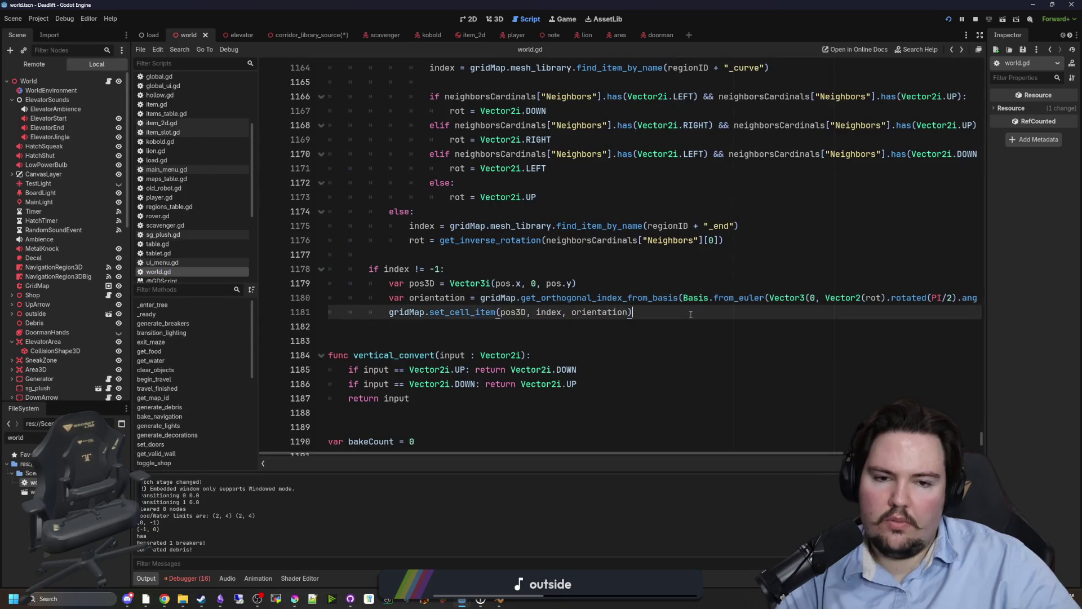
- Save the scene and world.gd with tile-placement lines 1180–1182 left unchanged
drag(741, 454, 824, 461)
key(Down)
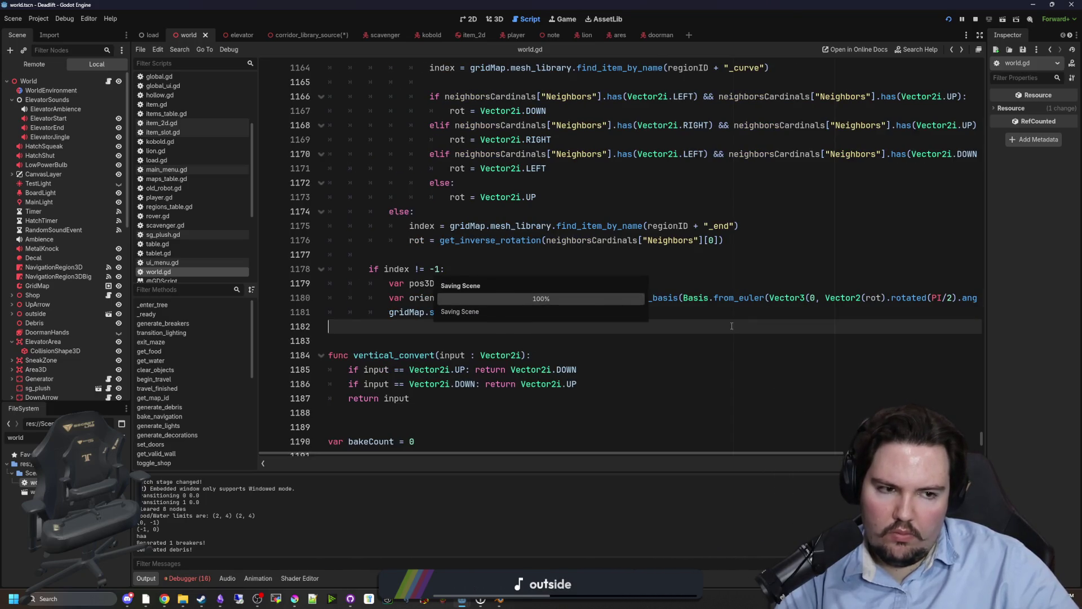
key(Up)
key(Up)
key(Down)
key(ctrl+s)
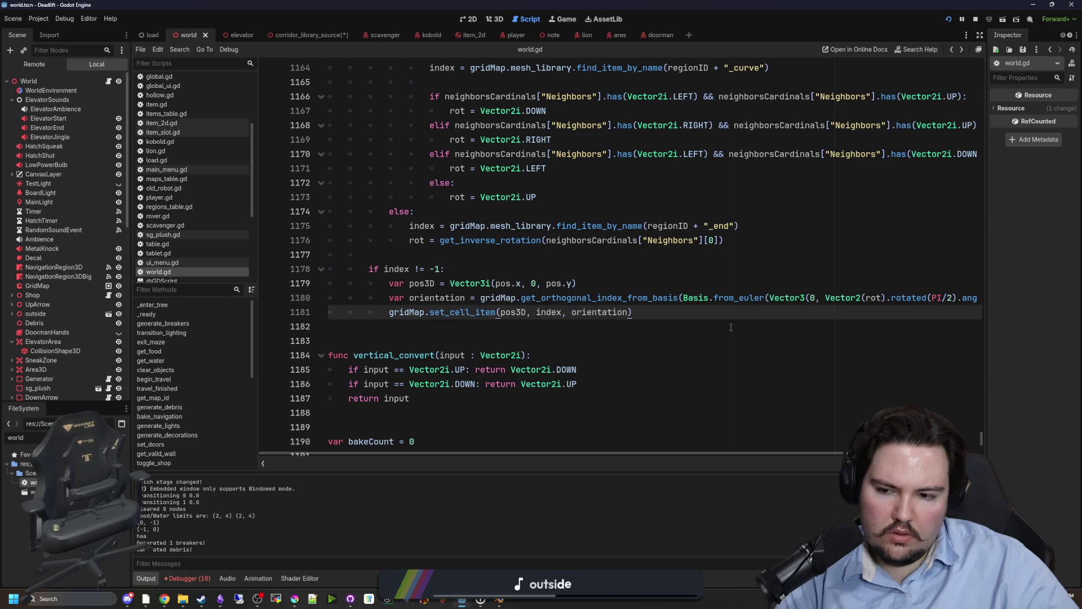
- Glance at the debugger Errors list, return to Output, and place the caret on line 1182
click(194, 573)
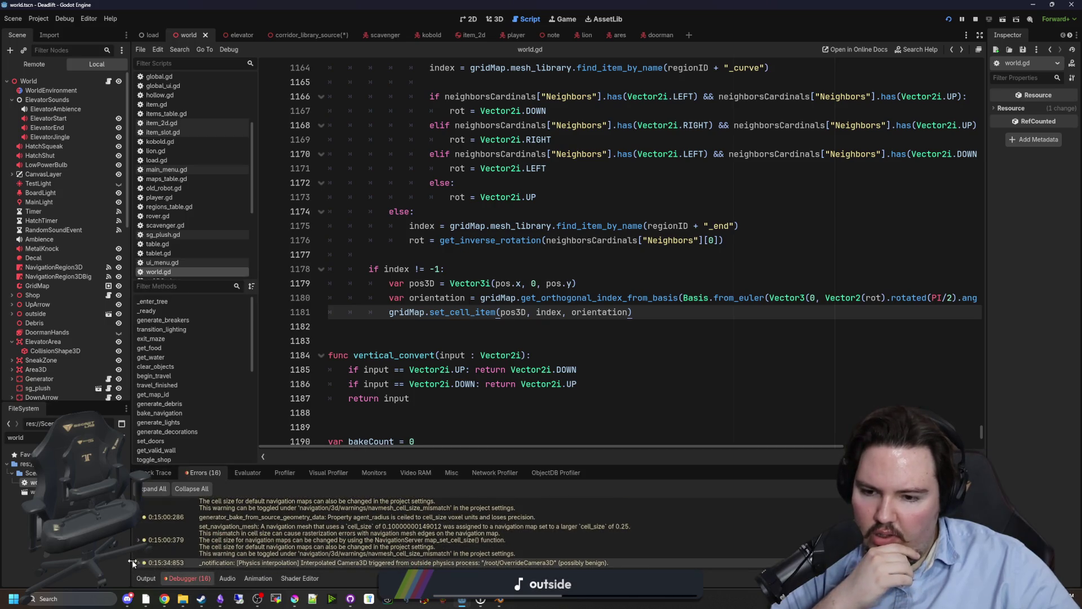
click(146, 579)
click(473, 338)
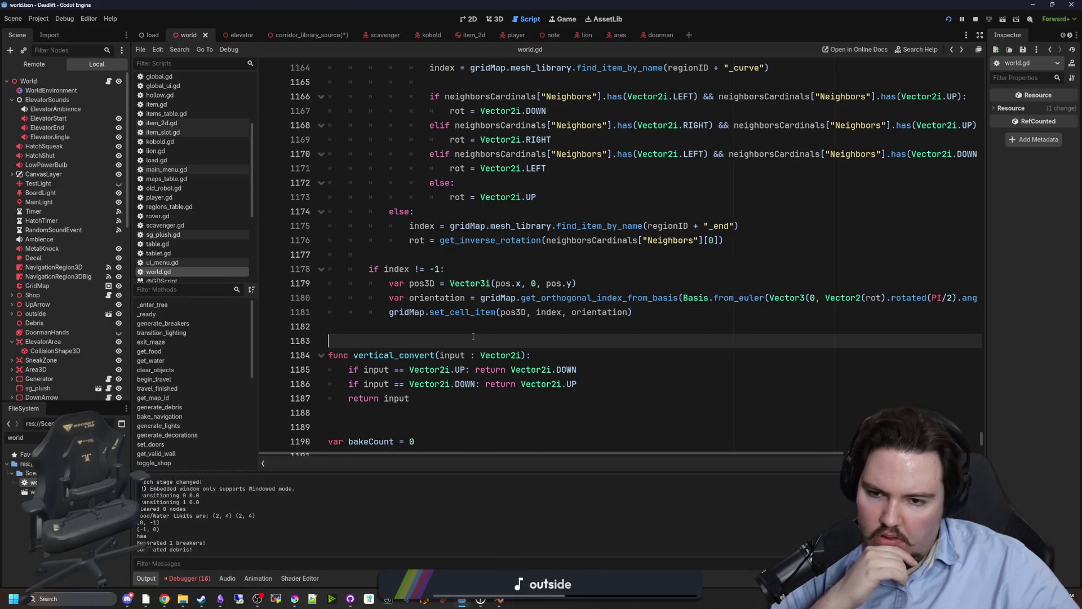
click(476, 328)
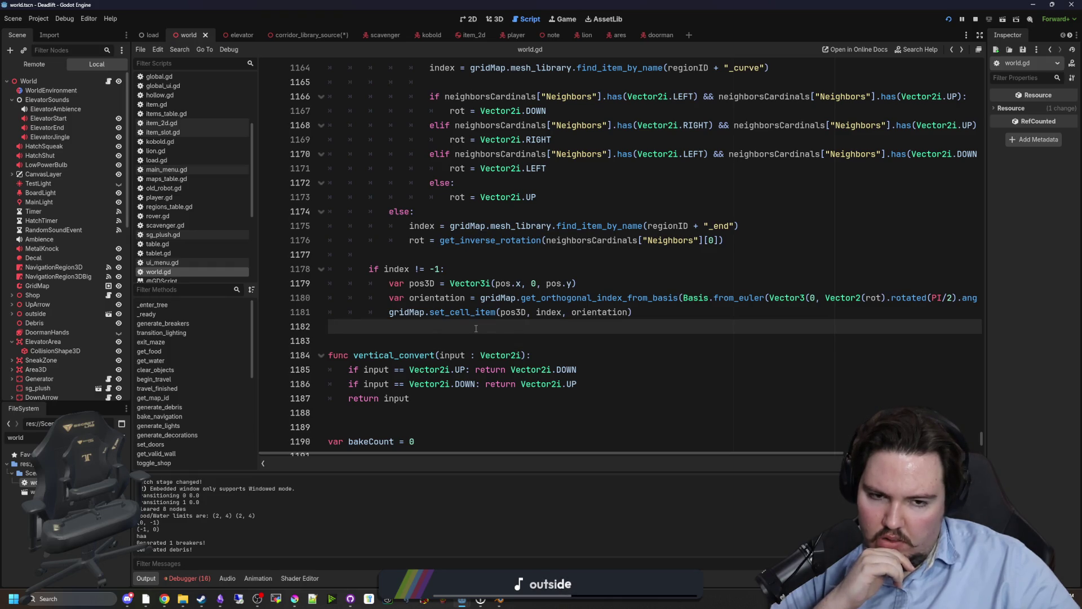
- Switch to the world scene's 3D view and select the GridMap node to show its tile library
click(497, 18)
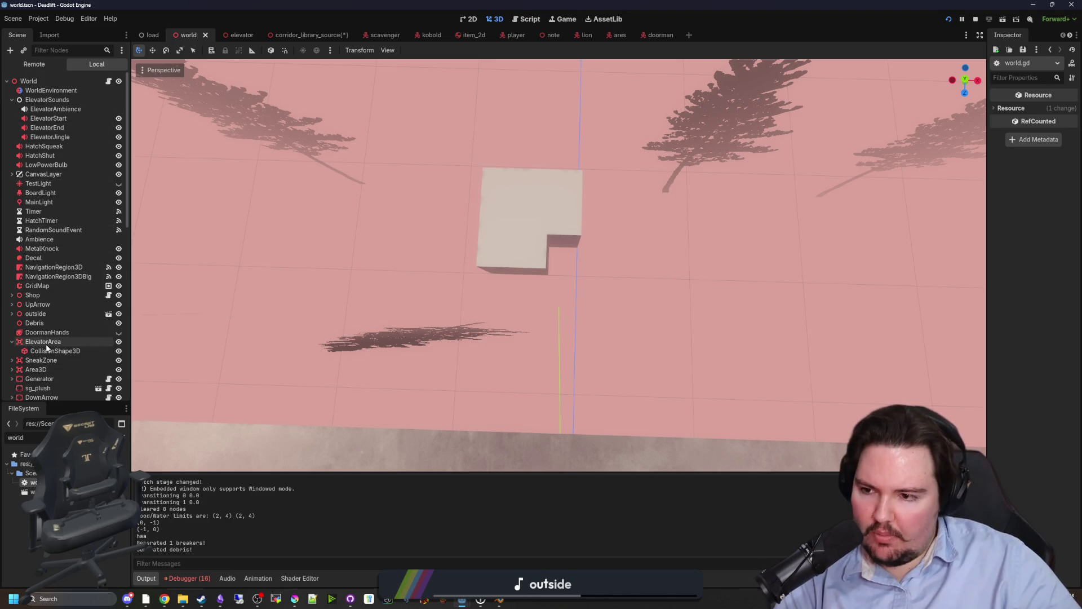
scroll(63, 306, down, 5)
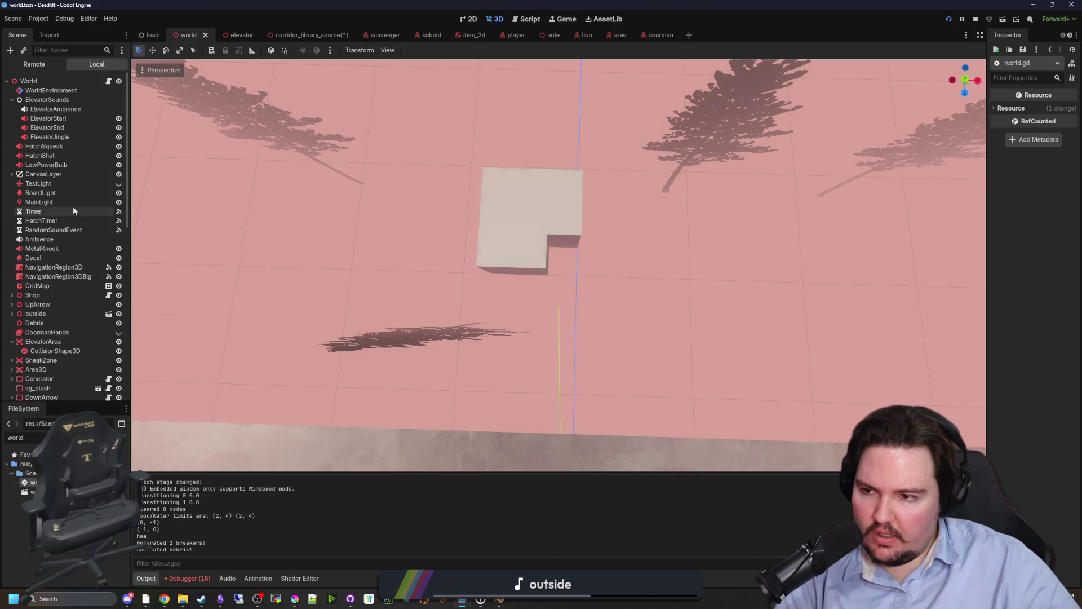
click(62, 294)
click(62, 286)
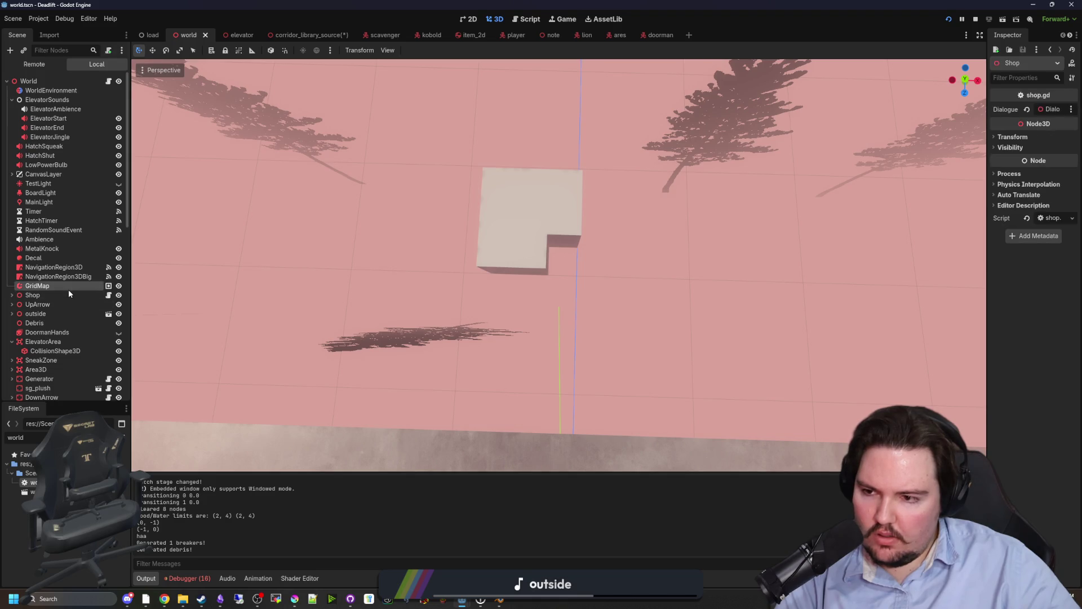
scroll(497, 374, up, 5)
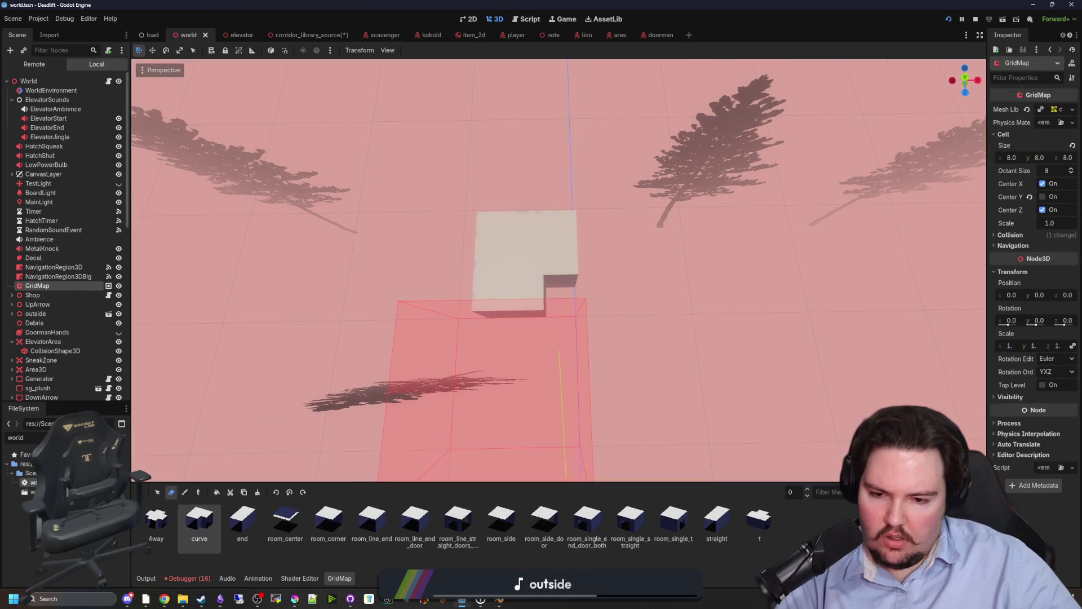
click(416, 521)
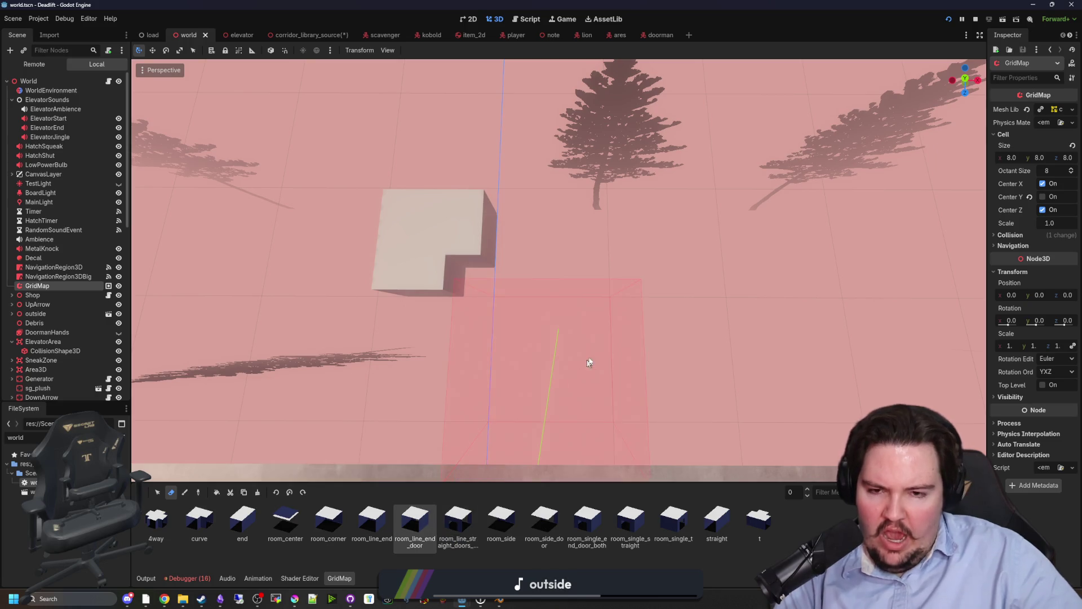
click(184, 494)
click(639, 249)
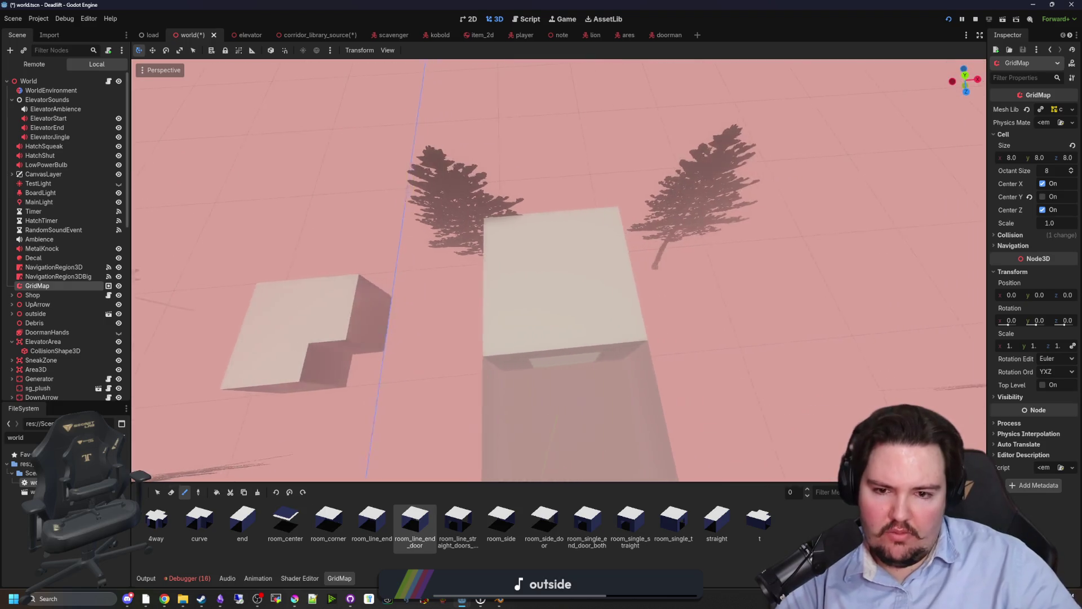
key(w)
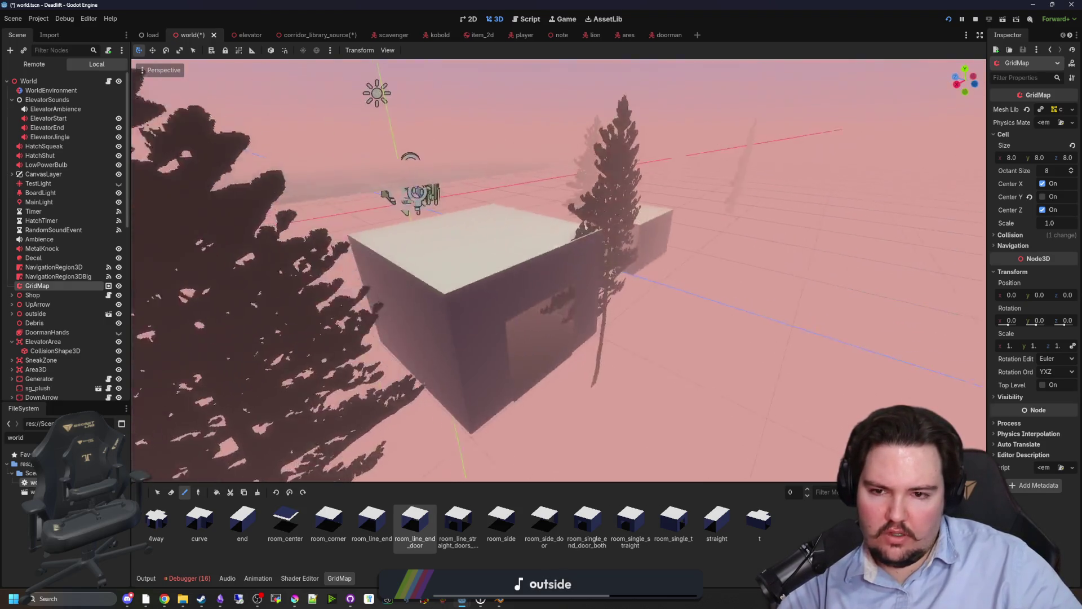
key(s)
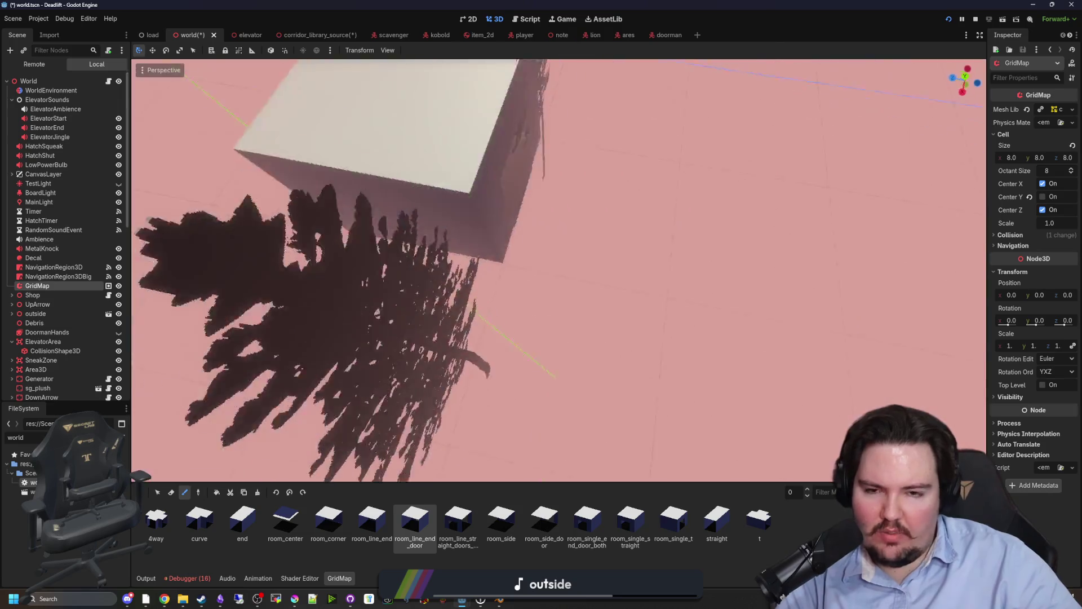
key(s)
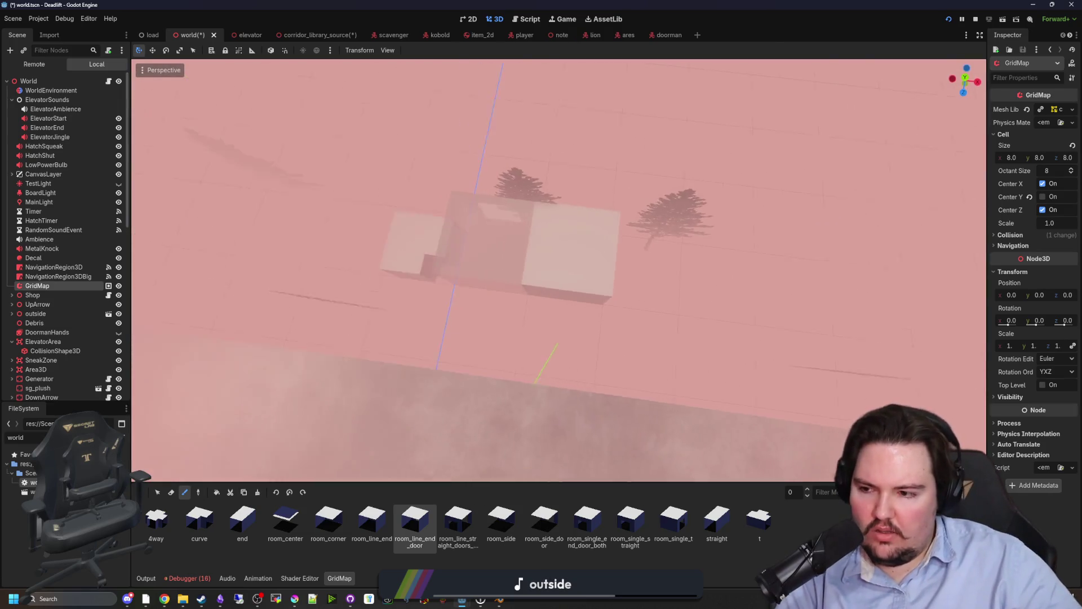
key(d)
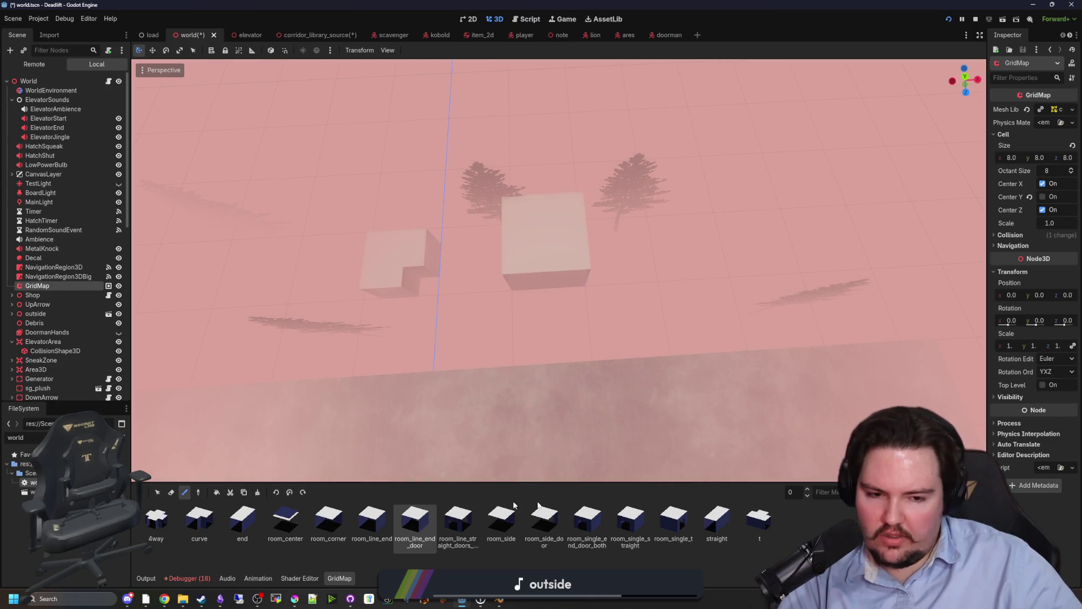
key(r)
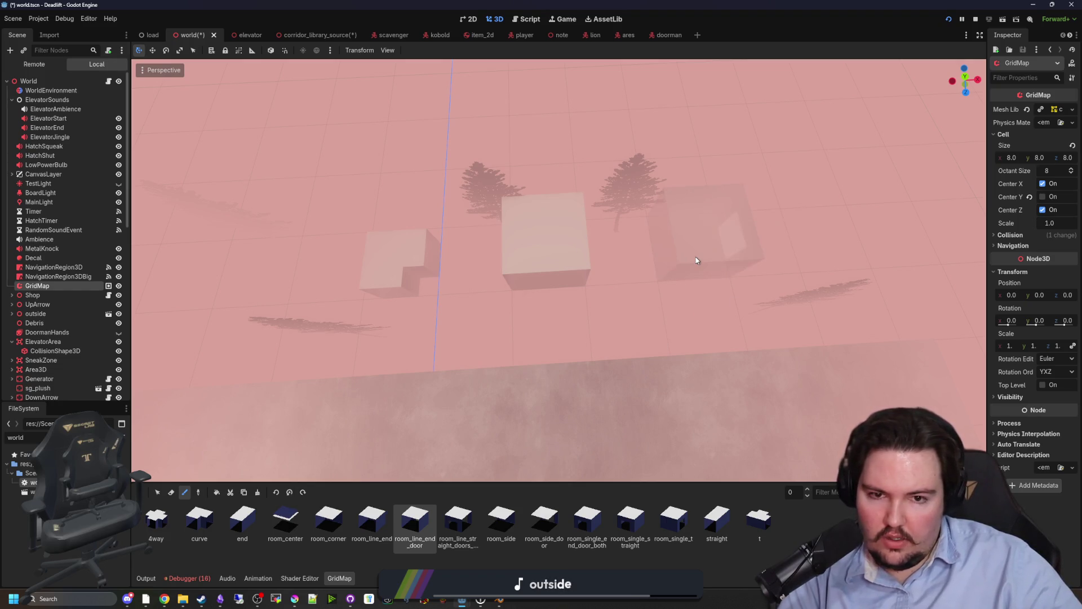
key(s)
key(s)
key(s)
scroll(501, 286, up, 5)
scroll(503, 287, down, 5)
scroll(536, 296, up, 5)
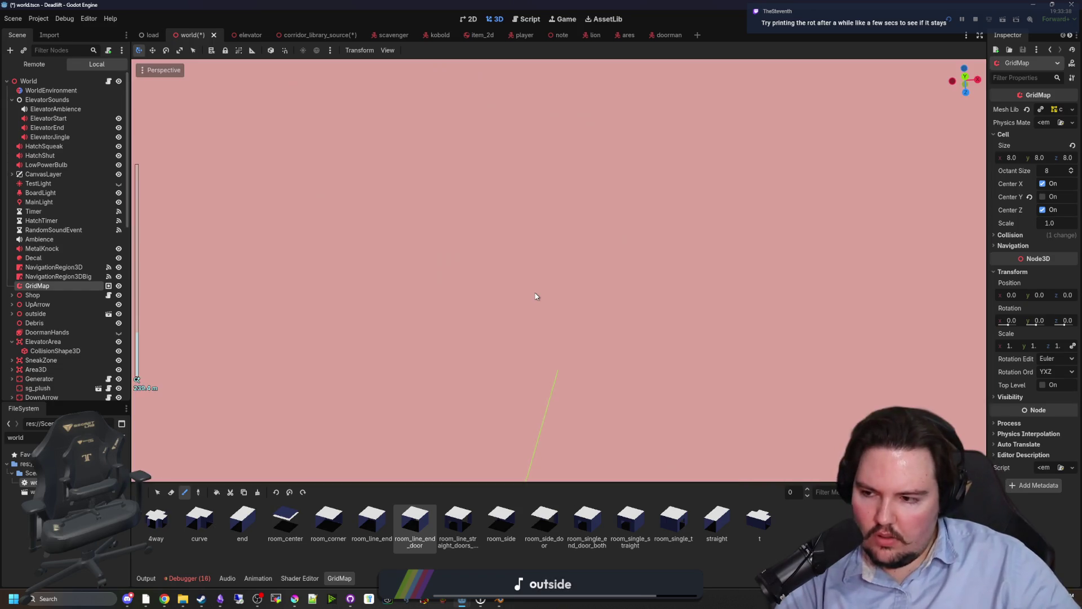
scroll(536, 298, down, 5)
mouse_move(536, 297)
mouse_down()
mouse_move(502, 226)
mouse_move(636, 295)
mouse_move(564, 271)
mouse_up()
scroll(564, 270, up, 5)
drag(640, 149, 641, 149)
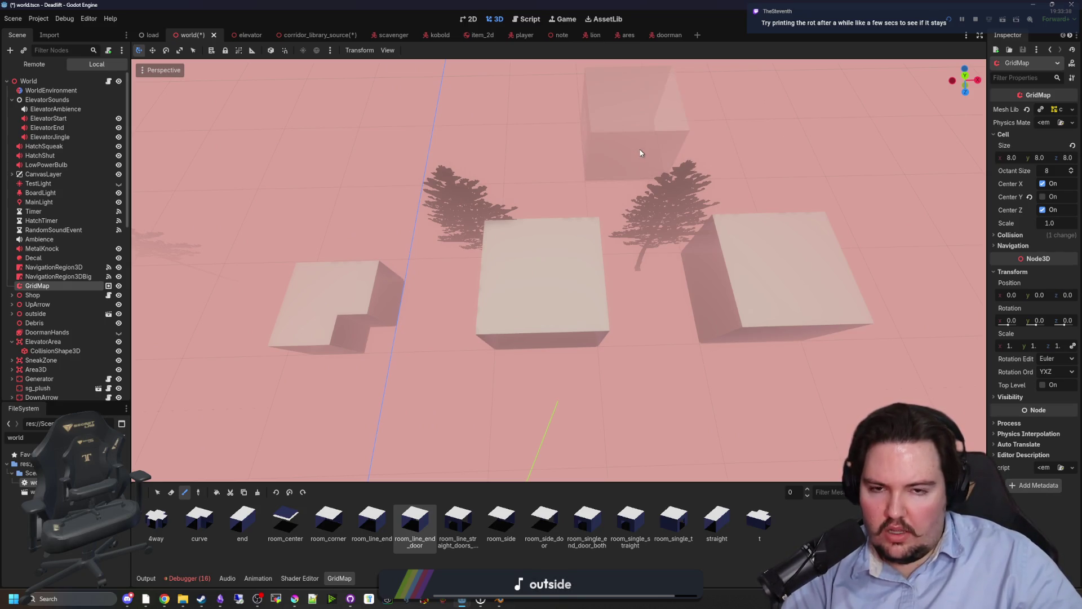
- Add print(rot) under the 'if index != -1:' check on line 1179 of world.gd and save
click(109, 81)
click(462, 341)
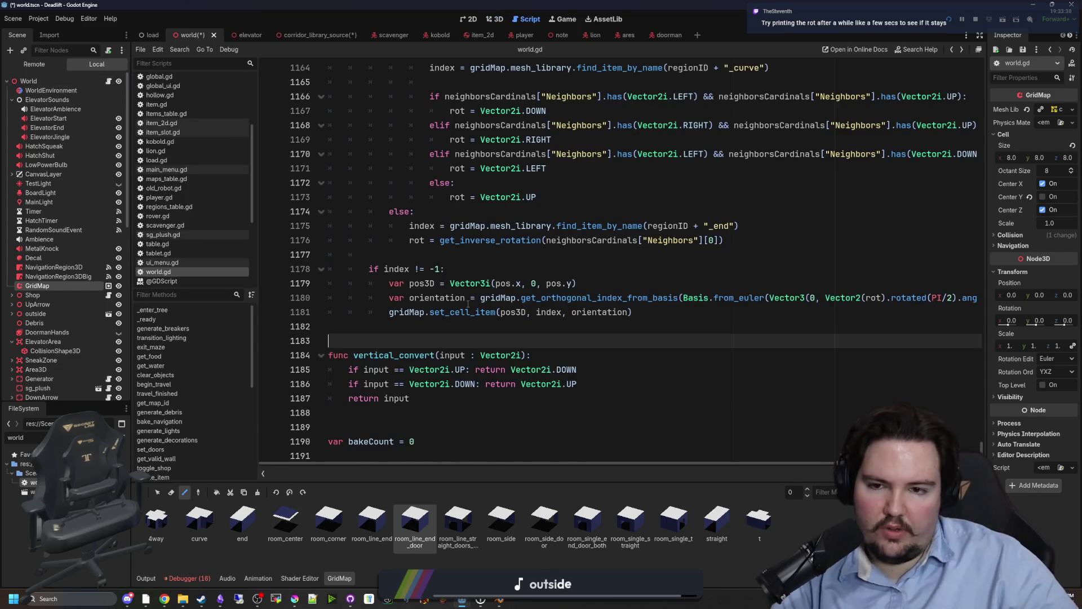
scroll(439, 335, up, 2)
click(423, 350)
key(End)
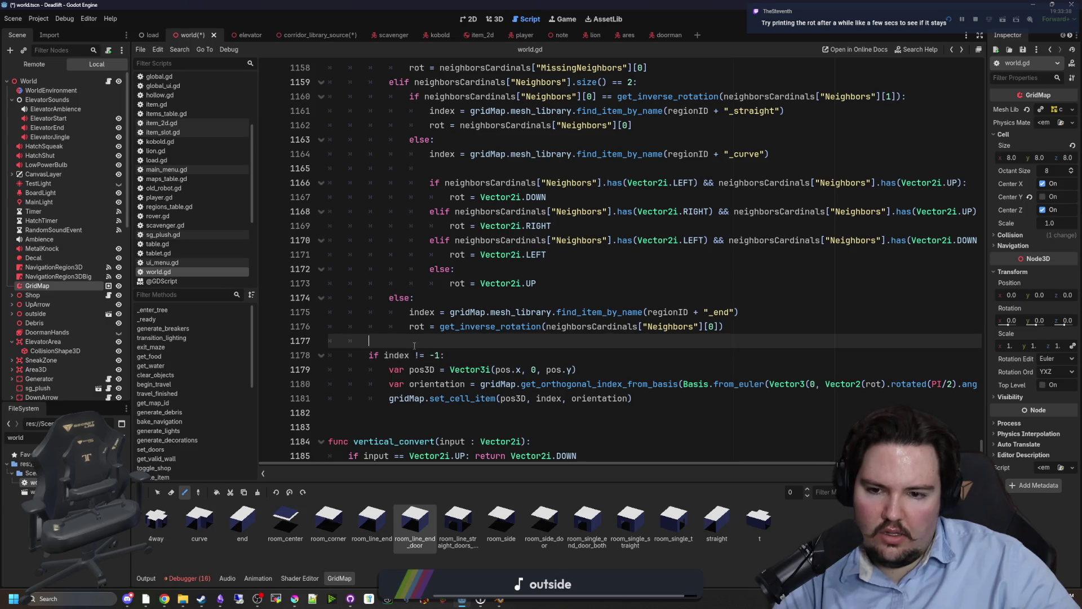
key(Return)
text(print(rot))
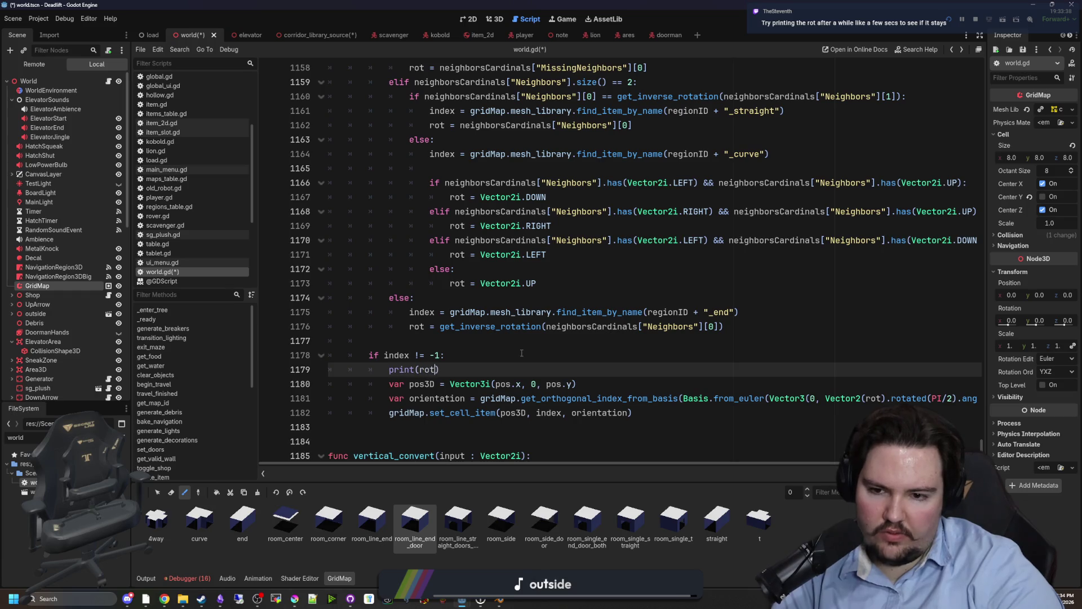
click(519, 301)
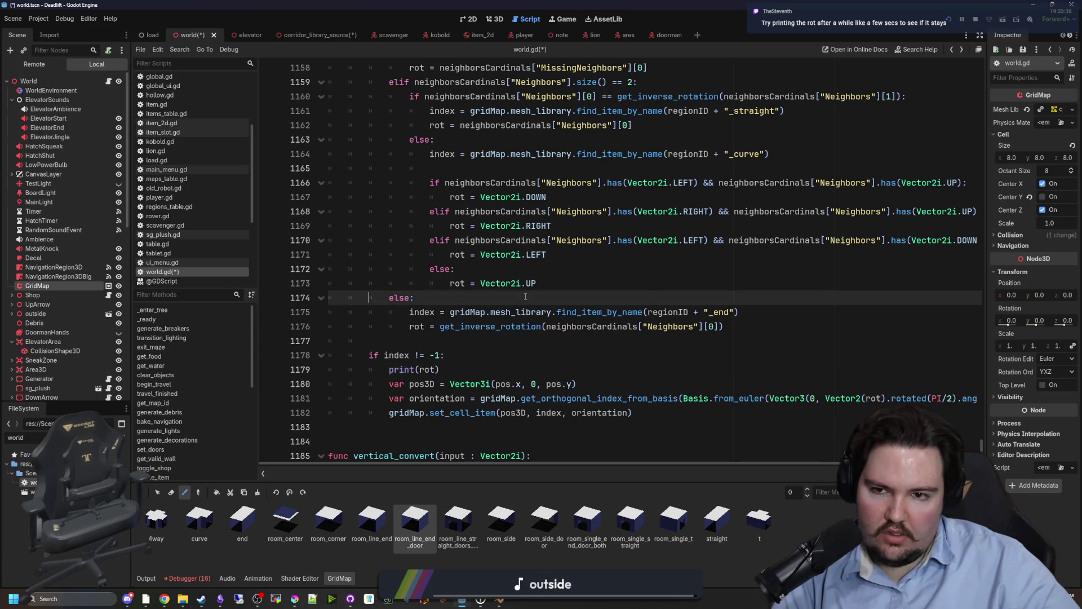
key(ctrl+s)
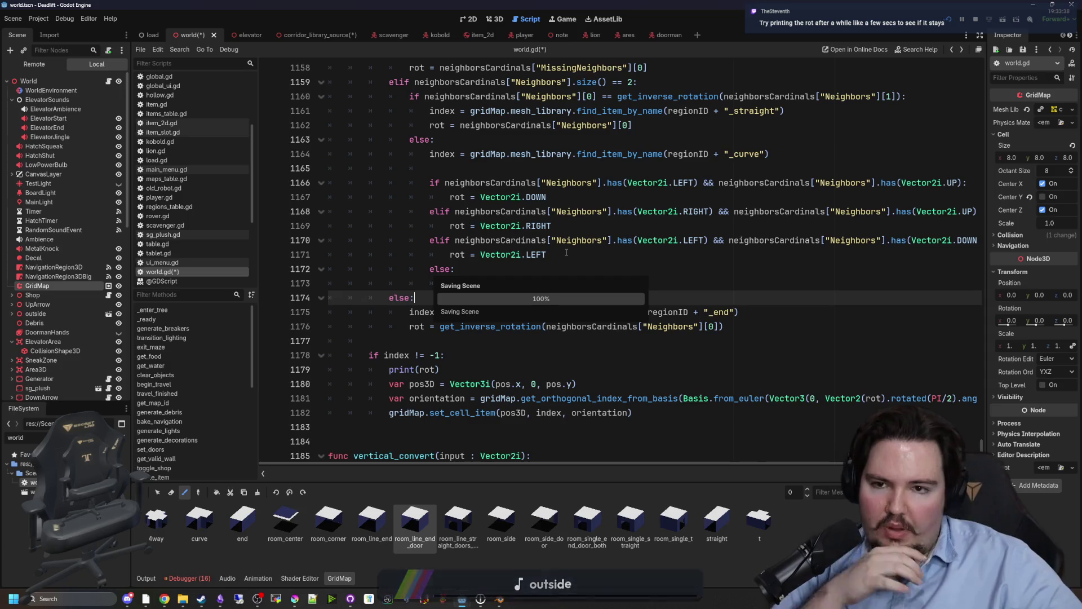
- Review the side-room and end-room branches, highlighting the end-room condition and its body
scroll(581, 268, up, 15)
scroll(493, 233, up, 8)
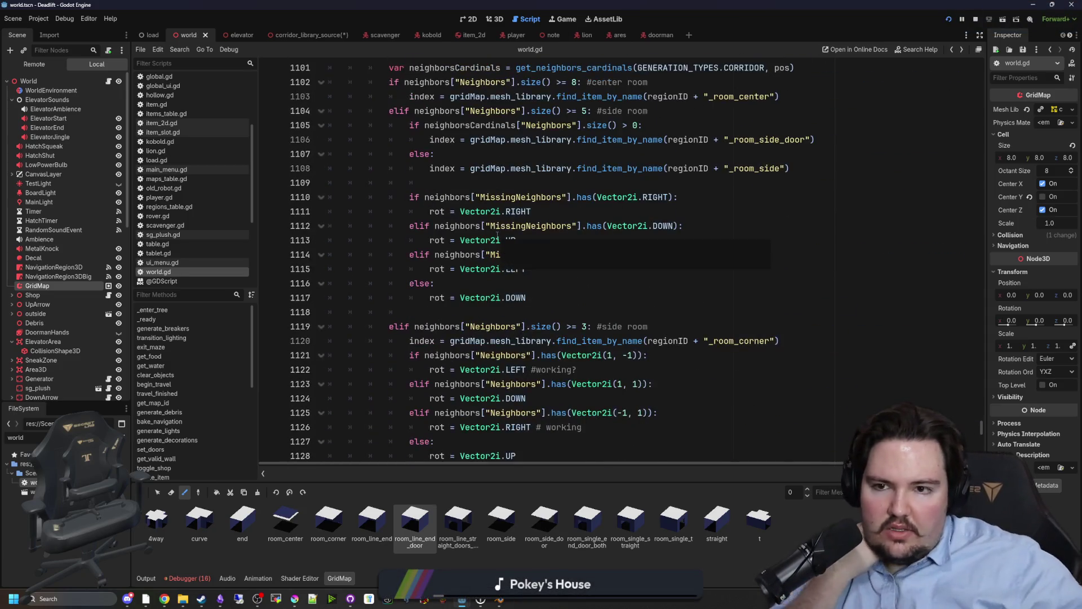
scroll(499, 303, down, 3)
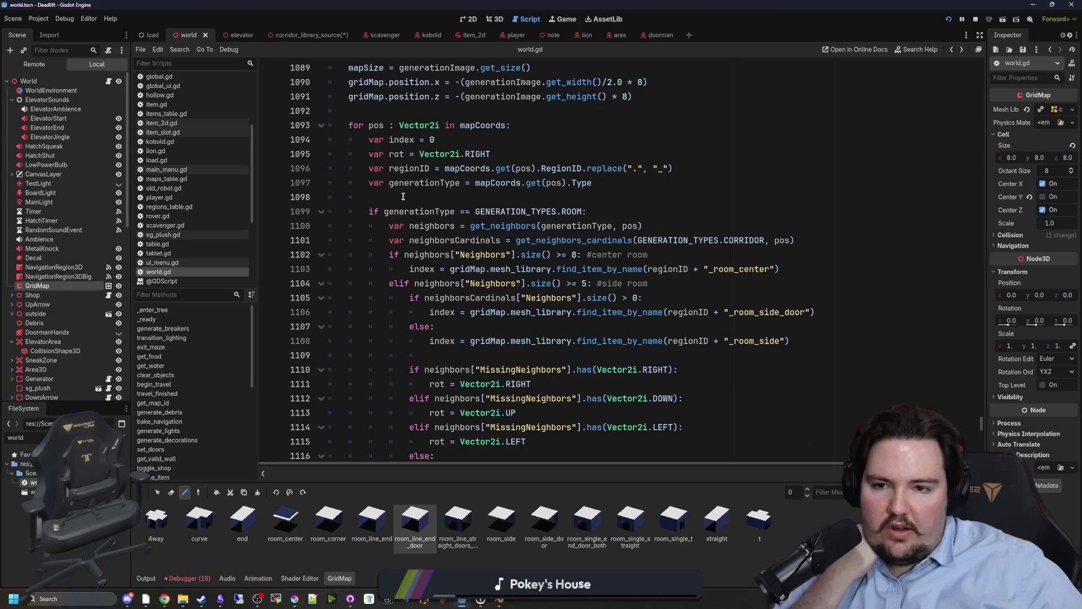
scroll(406, 188, down, 1)
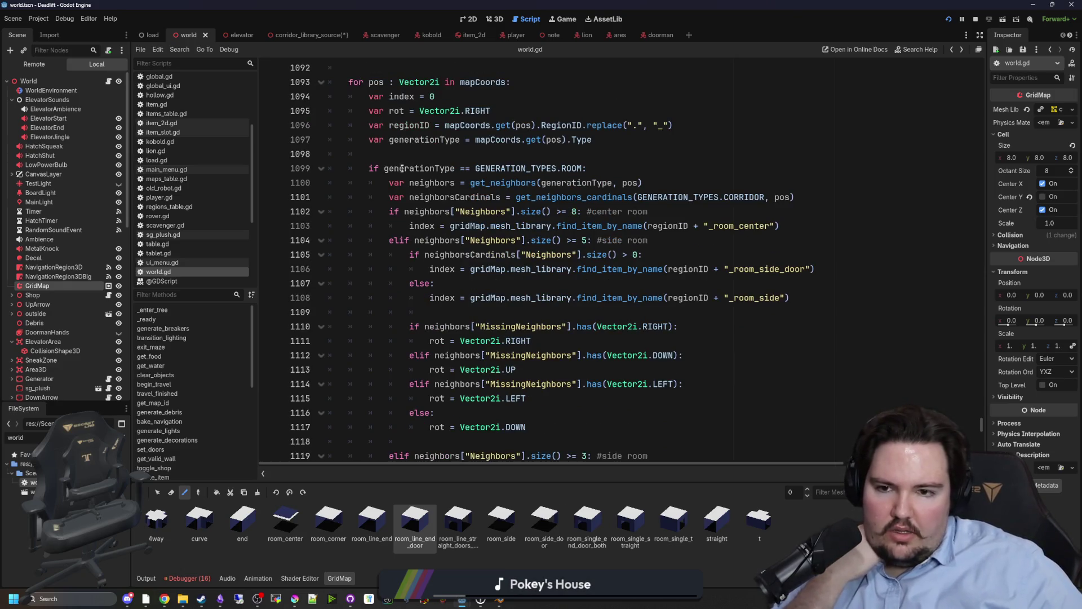
drag(405, 212, 428, 226)
click(451, 241)
scroll(413, 239, down, 2)
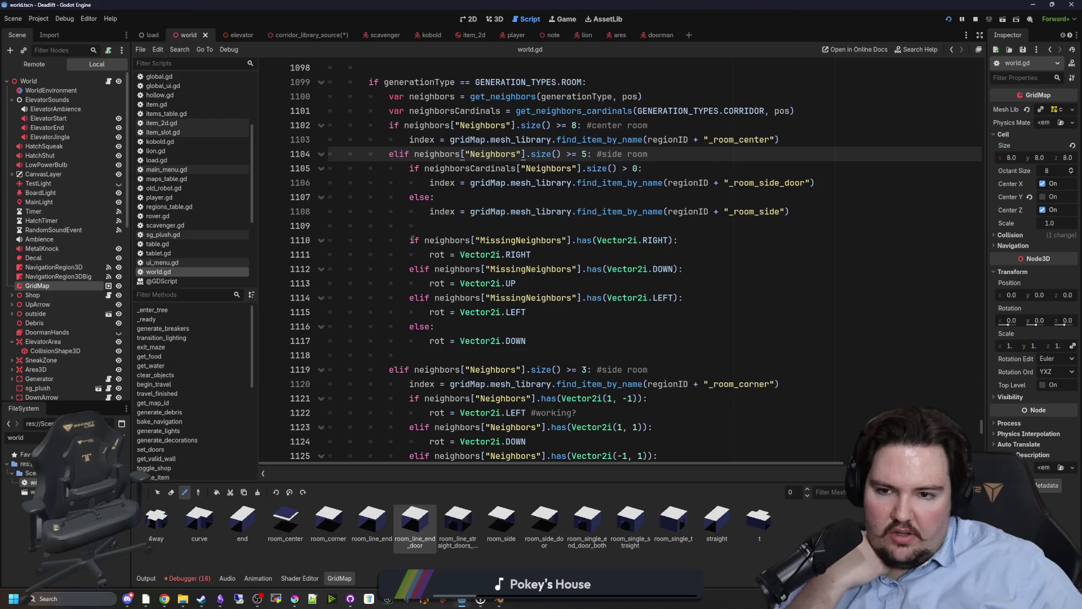
scroll(413, 240, down, 5)
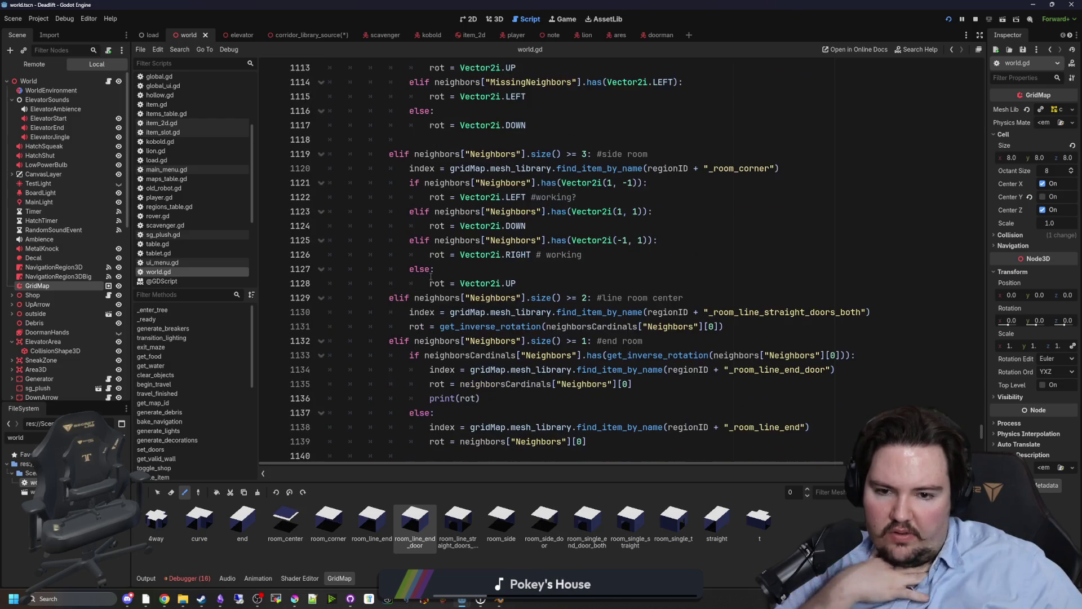
scroll(471, 285, down, 3)
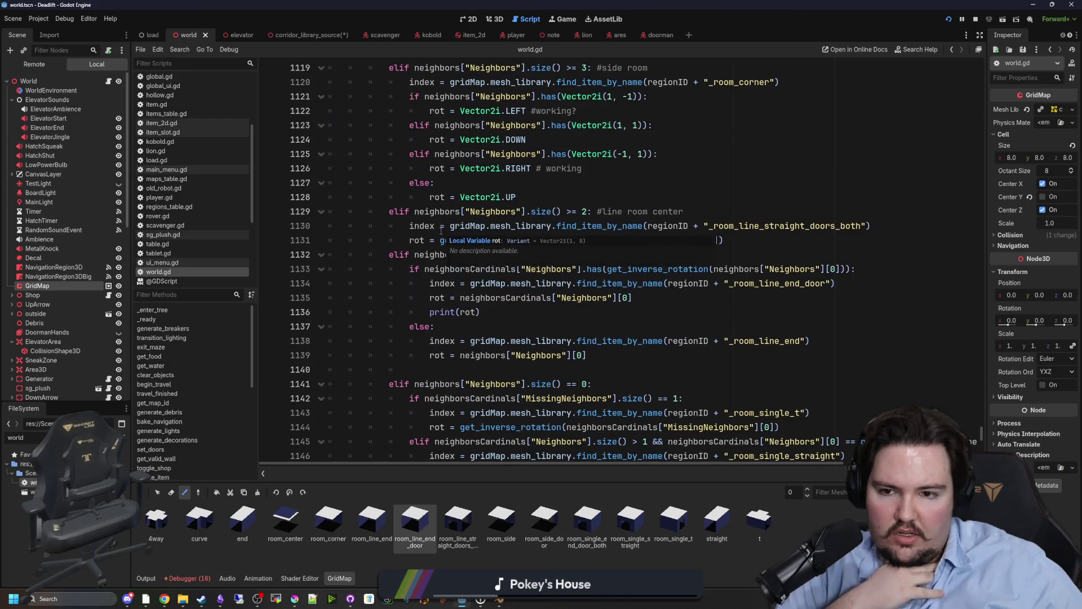
drag(394, 216, 673, 208)
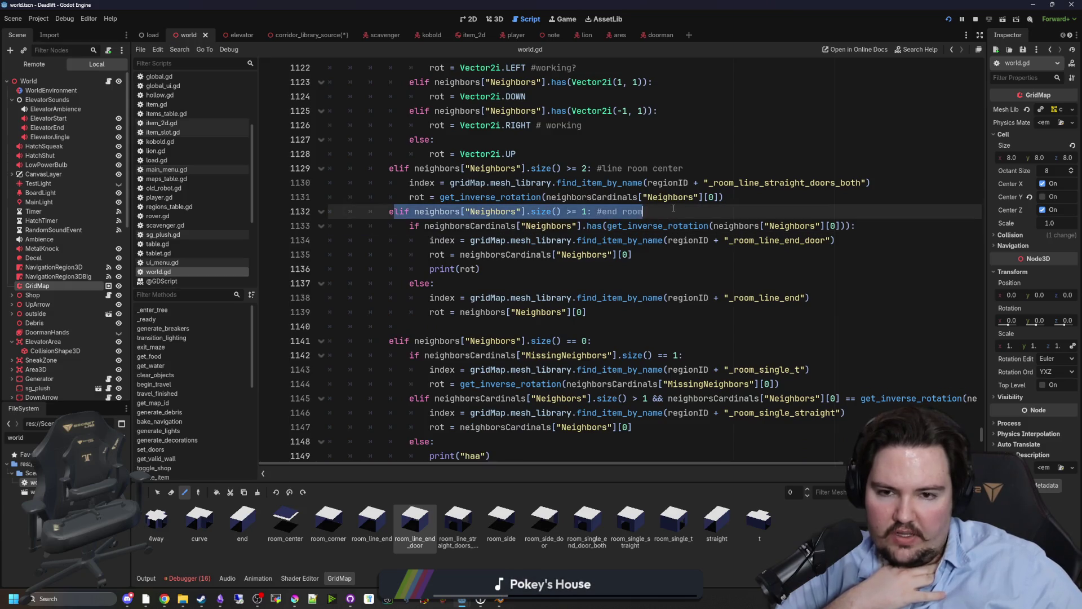
mouse_move(598, 313)
mouse_down()
mouse_move(428, 294)
mouse_move(305, 230)
mouse_up()
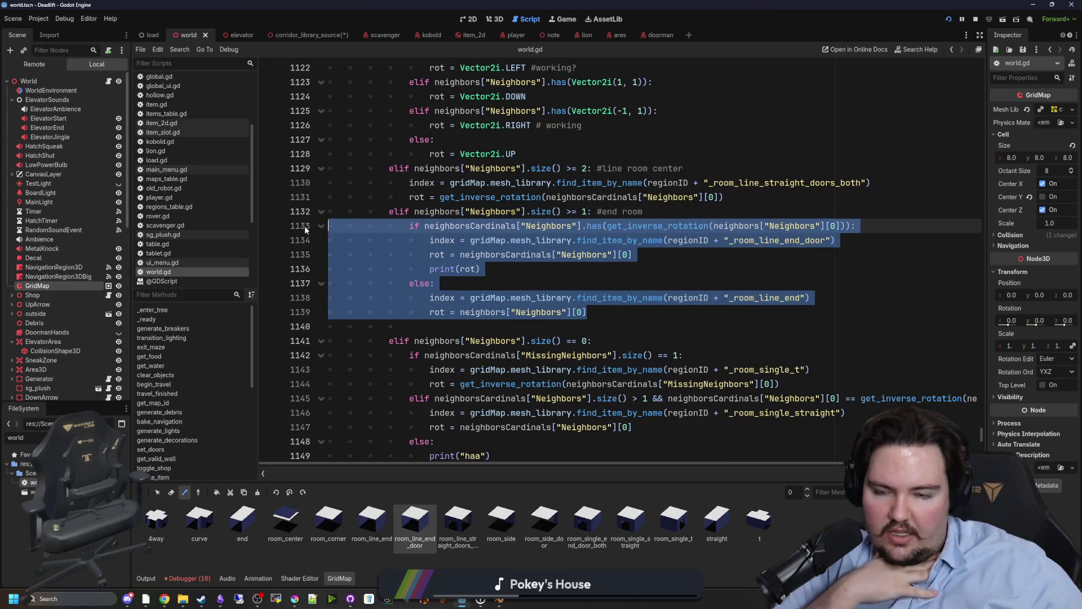
scroll(462, 290, down, 4)
scroll(478, 246, up, 4)
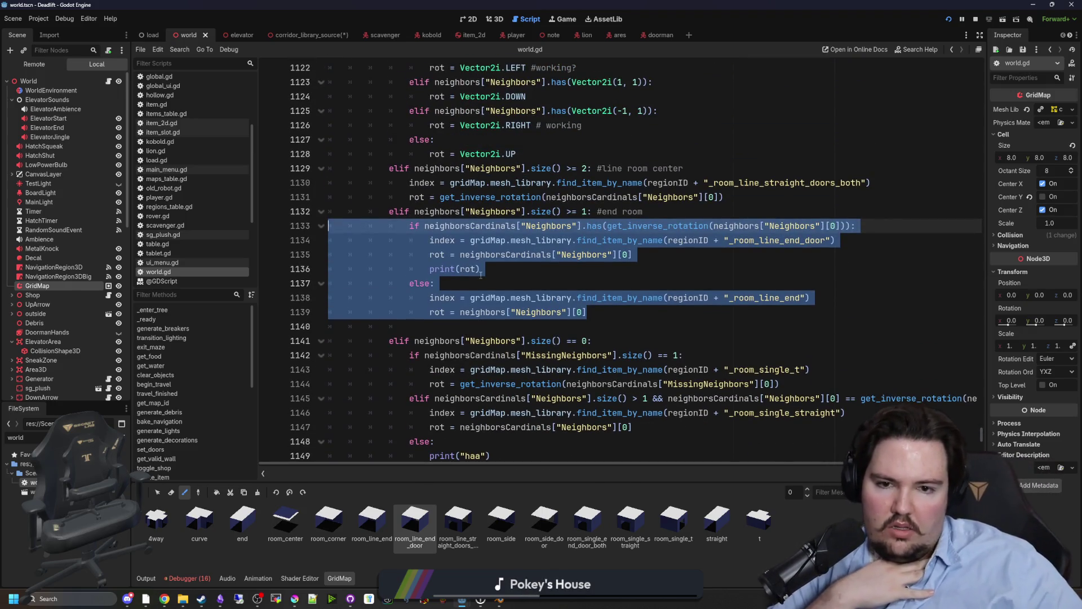
click(479, 268)
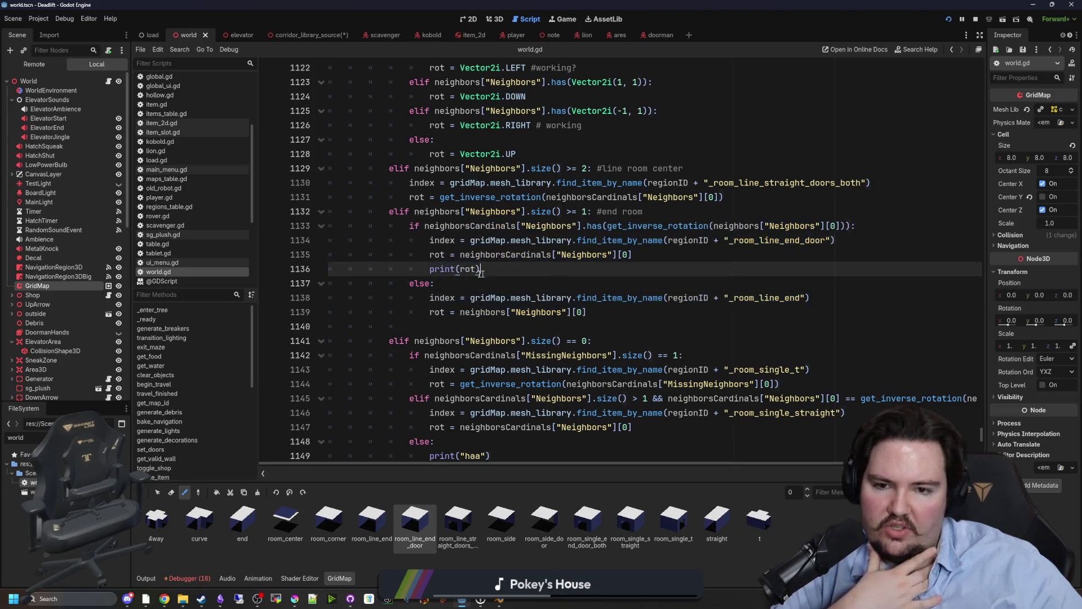
- Return the caret to the index check in the cell placement code and save again
click(458, 283)
scroll(459, 293, down, 13)
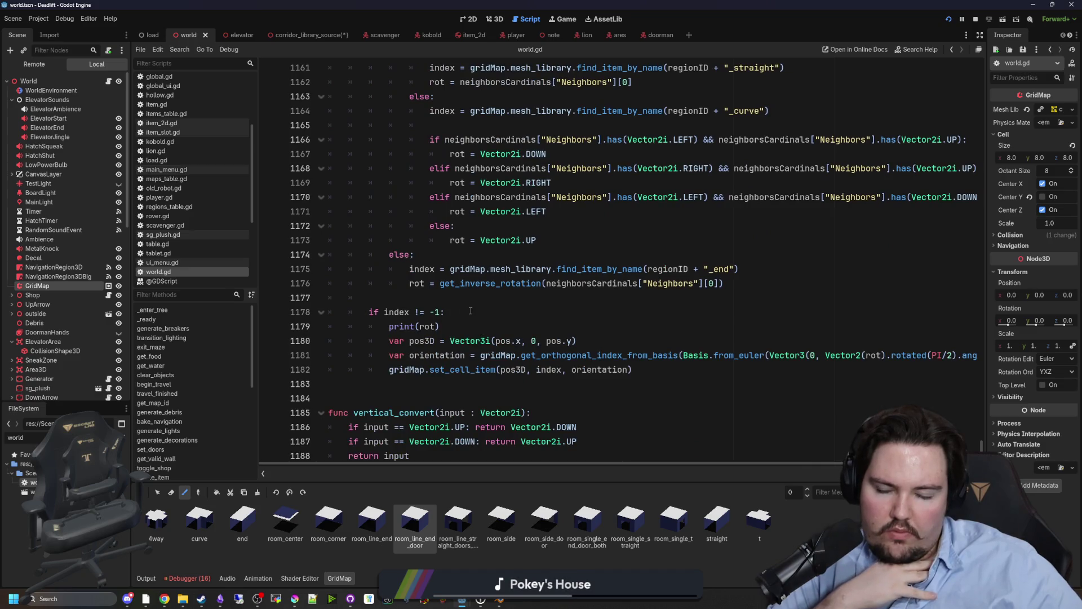
click(448, 327)
click(479, 313)
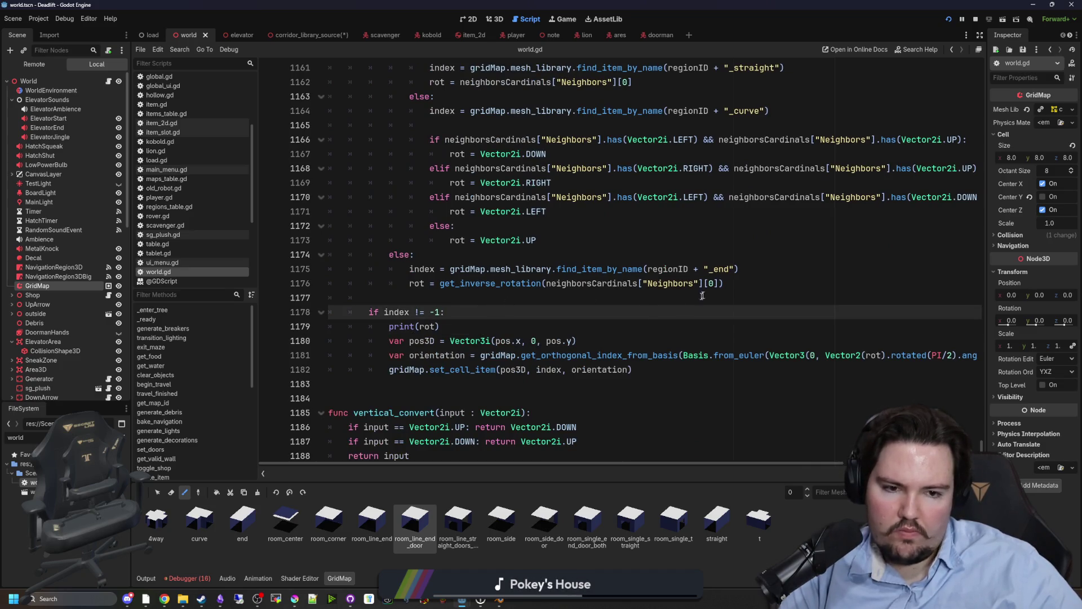
key(ctrl+s)
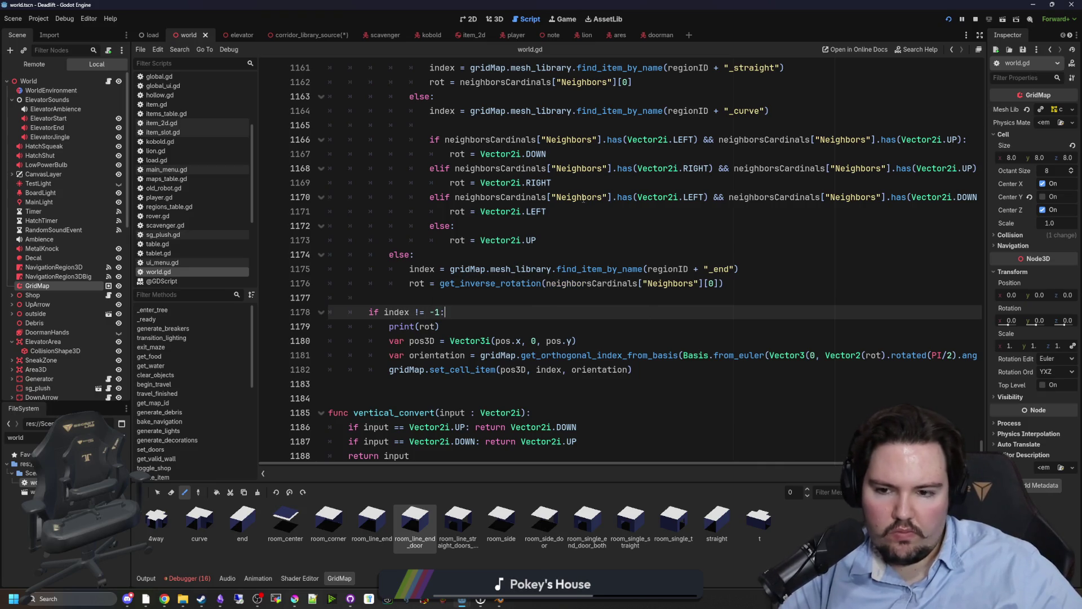
click(572, 19)
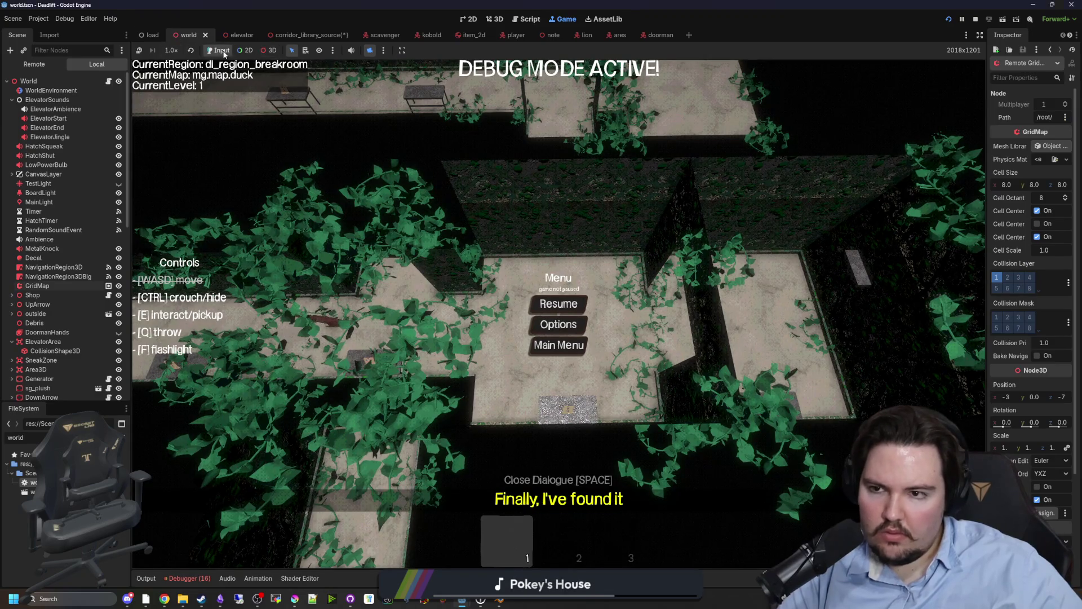
- Start the game from the title screen and walk the player into the breakroom
click(555, 344)
click(274, 348)
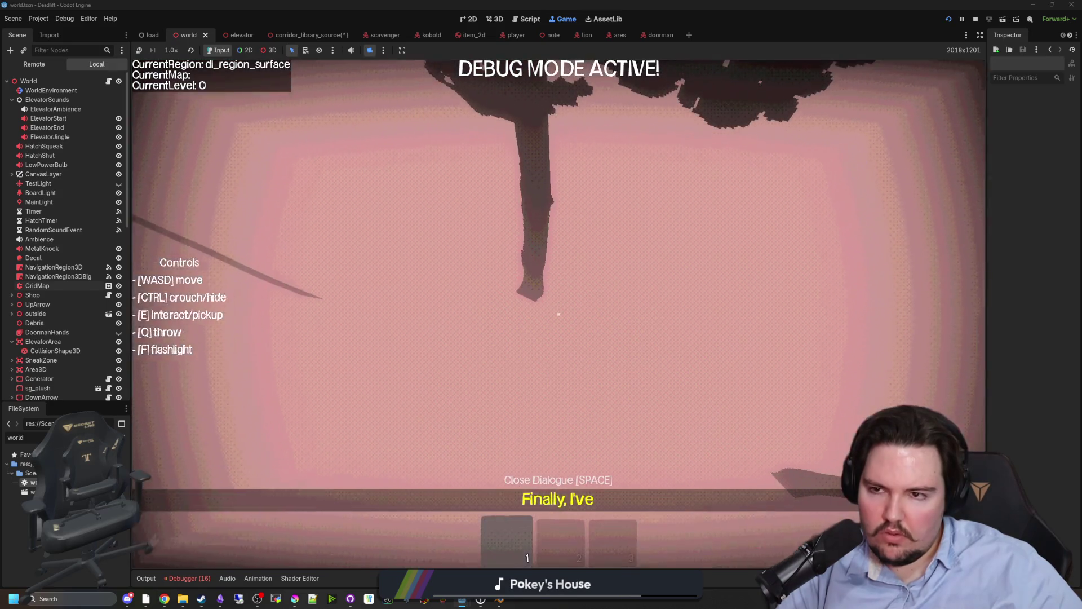
key(super)
click(372, 62)
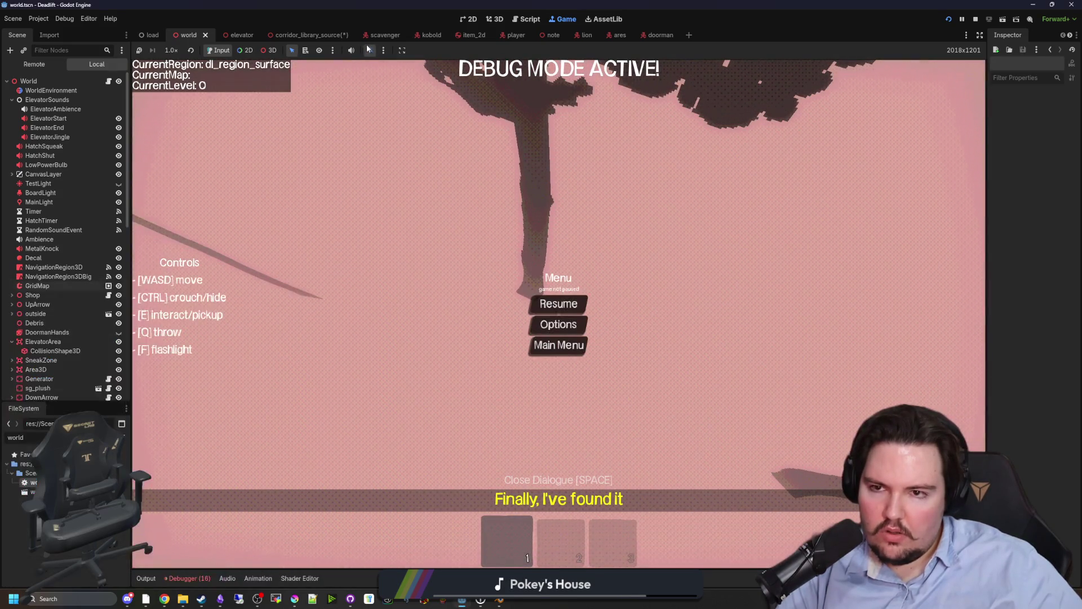
key(Escape)
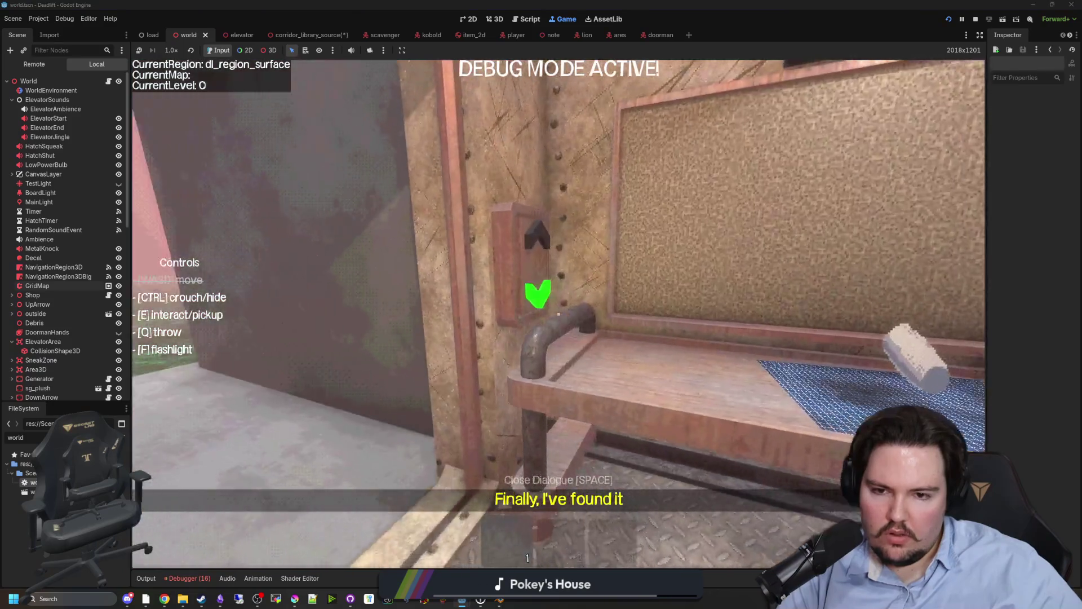
key(super)
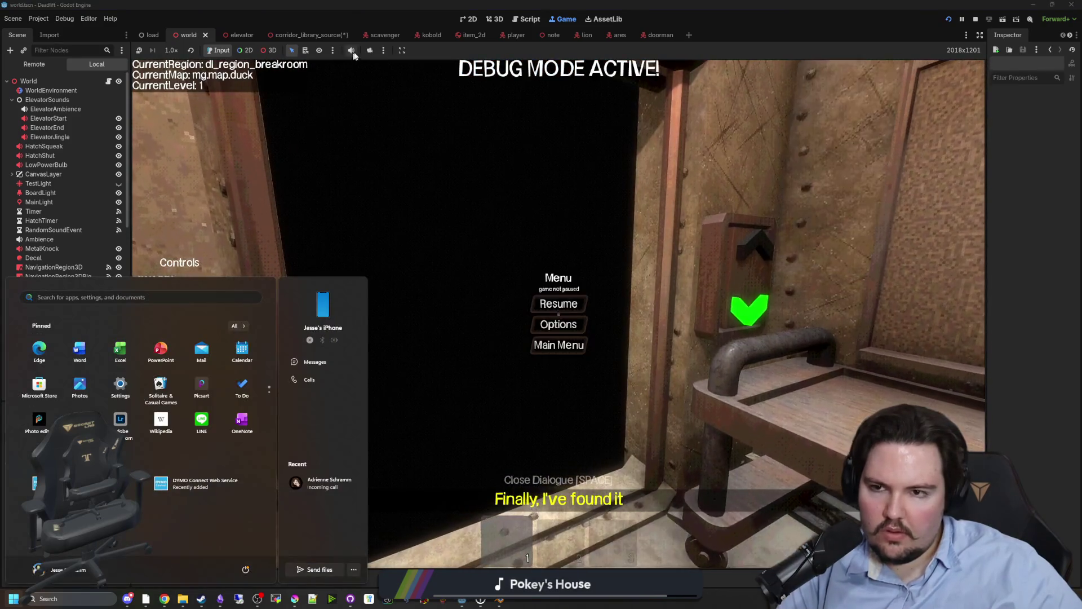
- View the level overhead, read the printed rotation values in Output, and stop the game with F8
click(370, 50)
scroll(372, 261, down, 2)
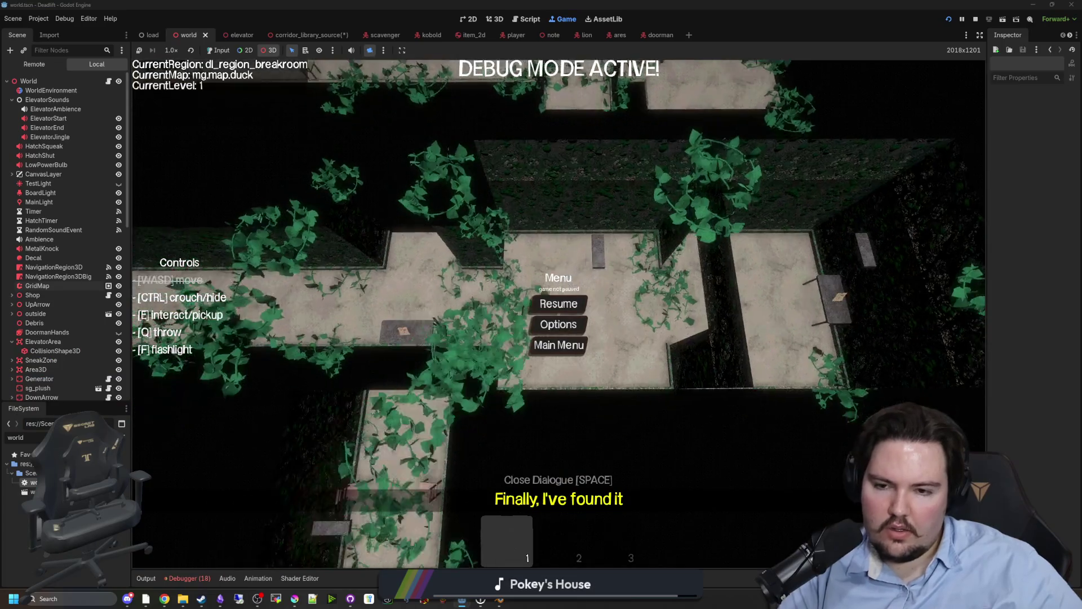
click(146, 578)
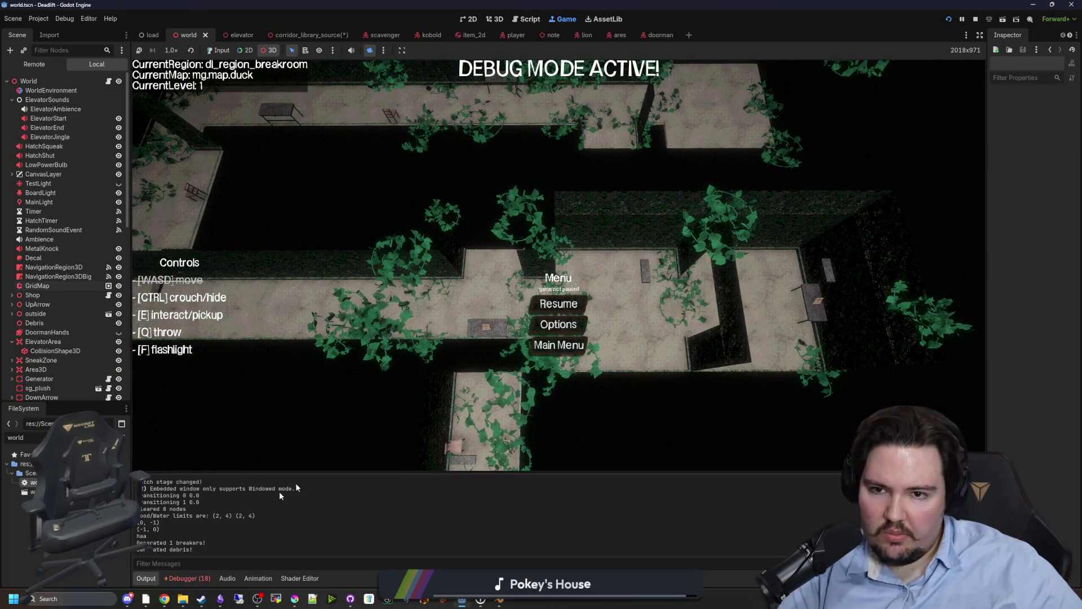
scroll(388, 277, up, 3)
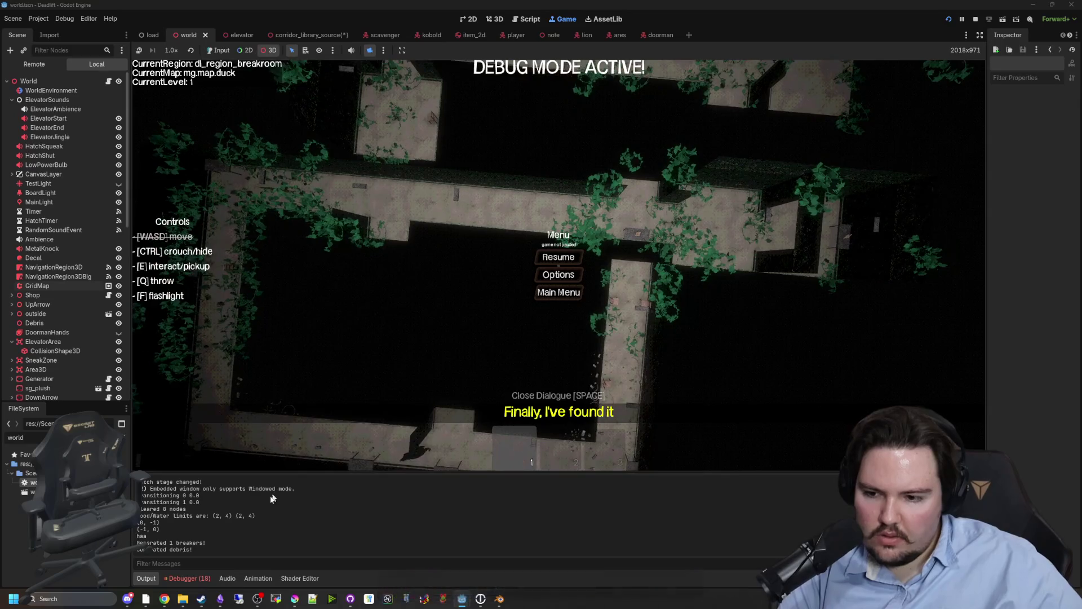
scroll(212, 494, up, 2)
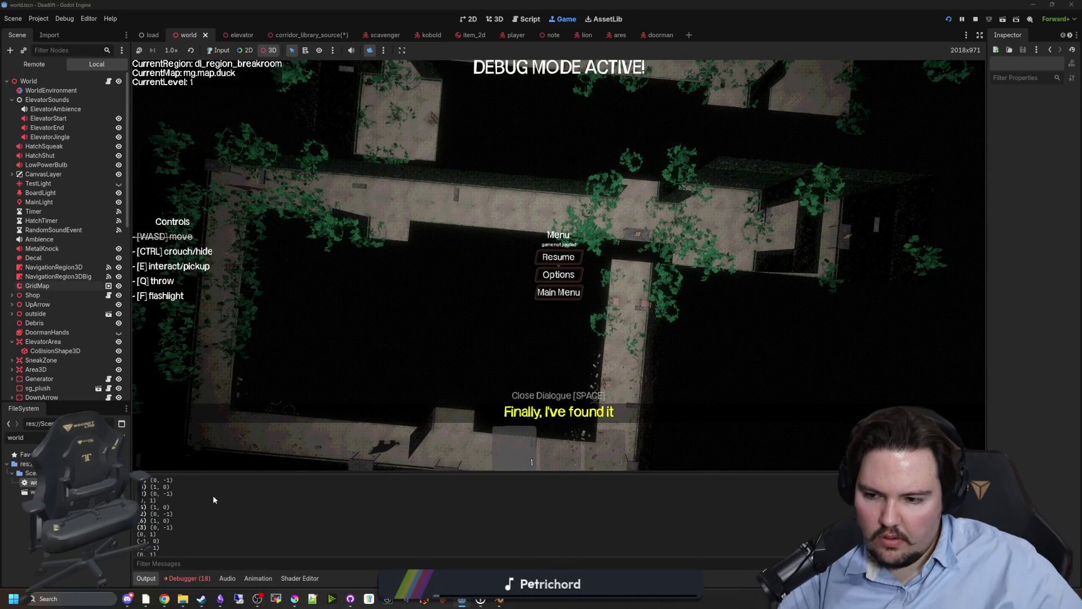
scroll(212, 494, up, 2)
scroll(174, 513, down, 5)
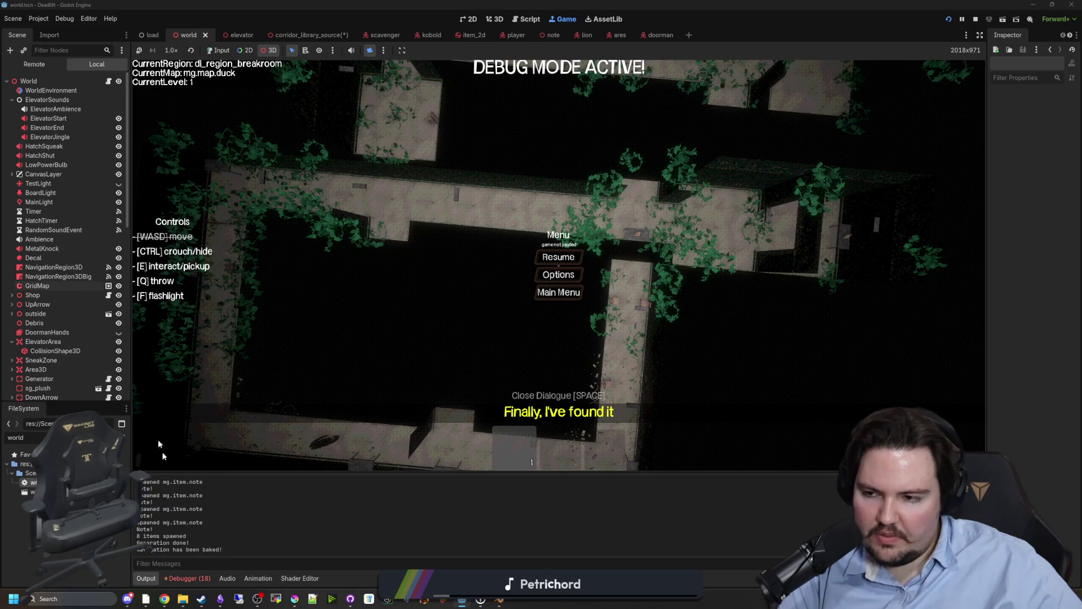
key(F8)
click(108, 81)
- Fix line 1136 to read prints("ahhahaha", rot), save world.gd, and run the game
scroll(449, 331, up, 5)
scroll(449, 331, down, 6)
scroll(448, 331, up, 10)
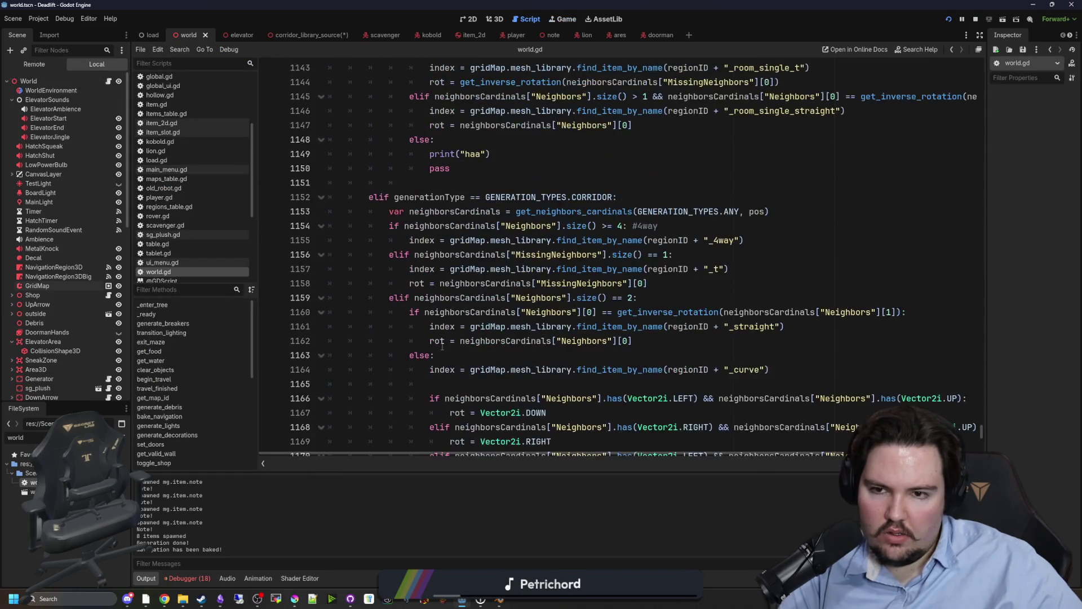
scroll(472, 263, up, 3)
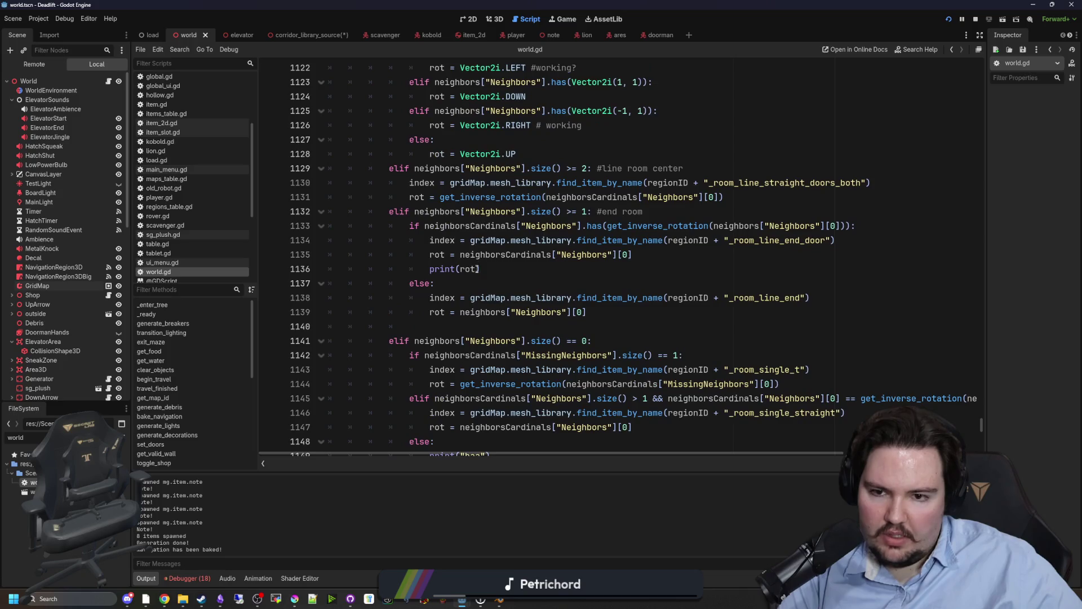
click(463, 269)
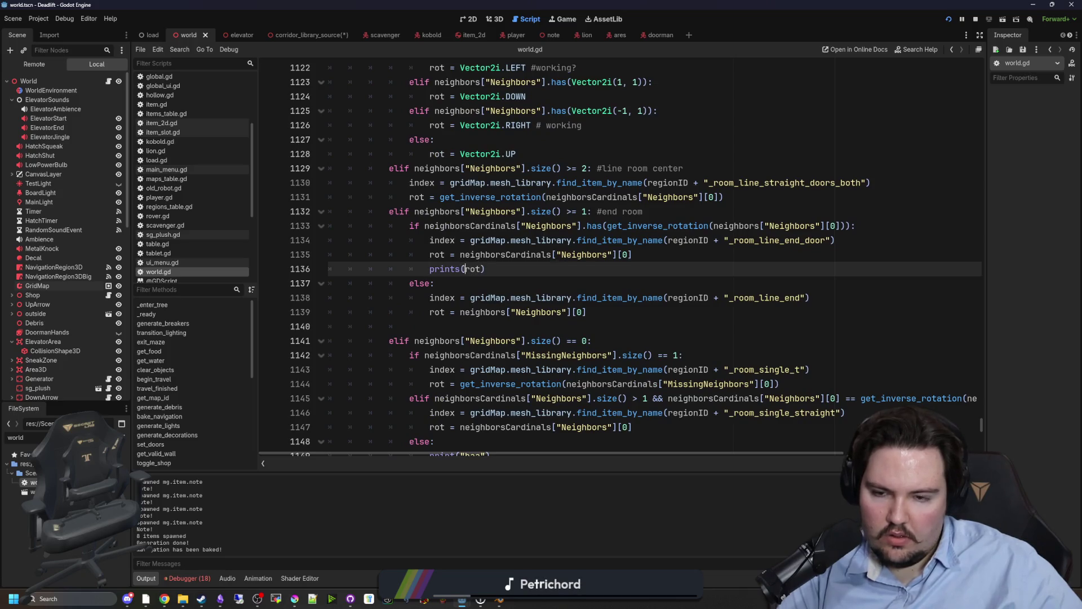
text(")
text(")
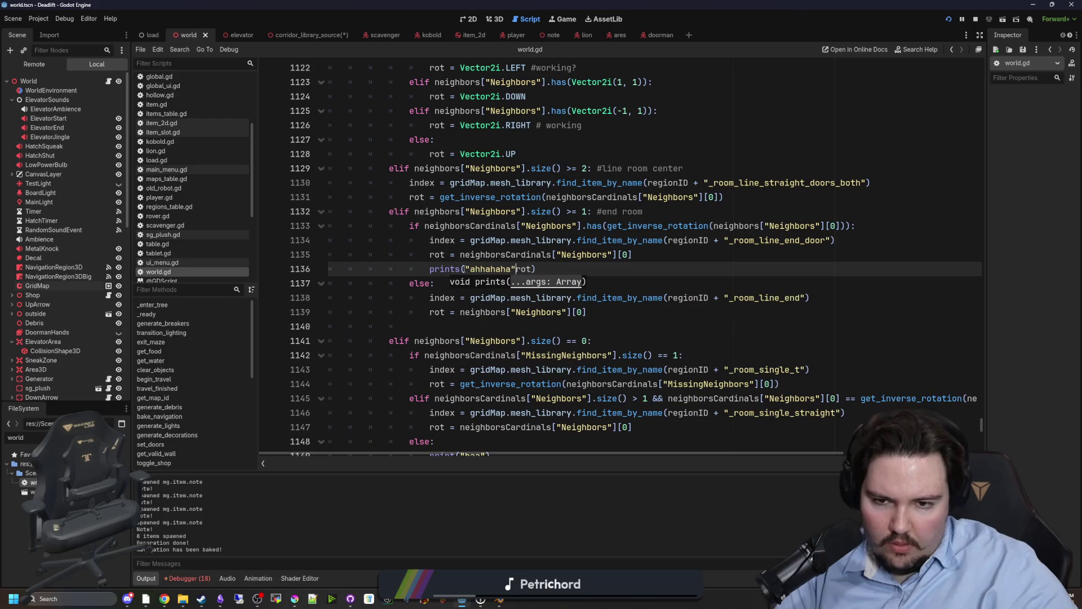
key(BackSpace)
key(BackSpace)
text(",)
click(571, 264)
key(ctrl+s)
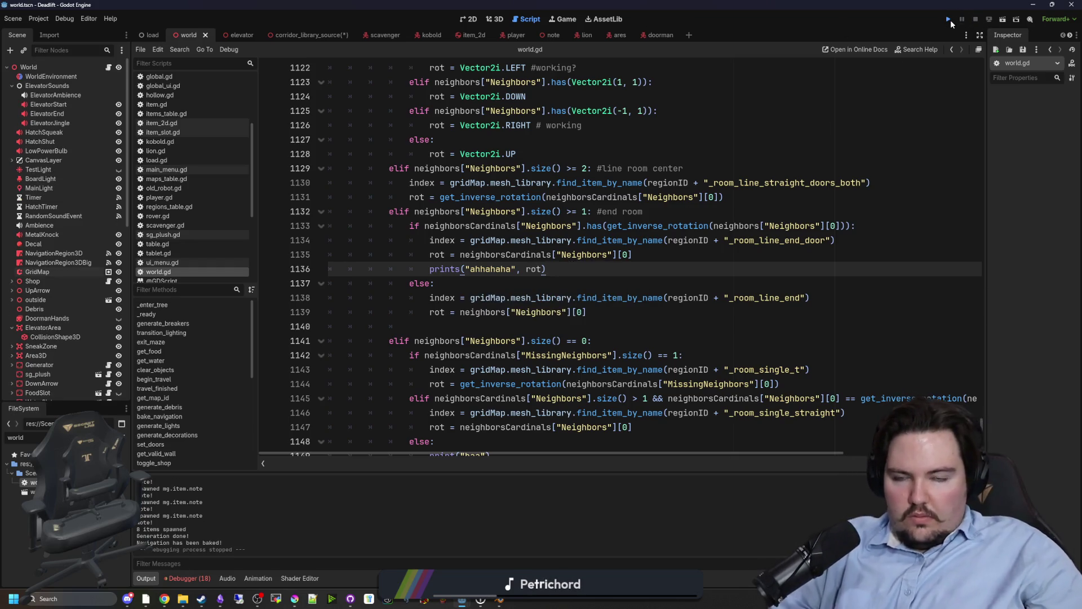
click(950, 19)
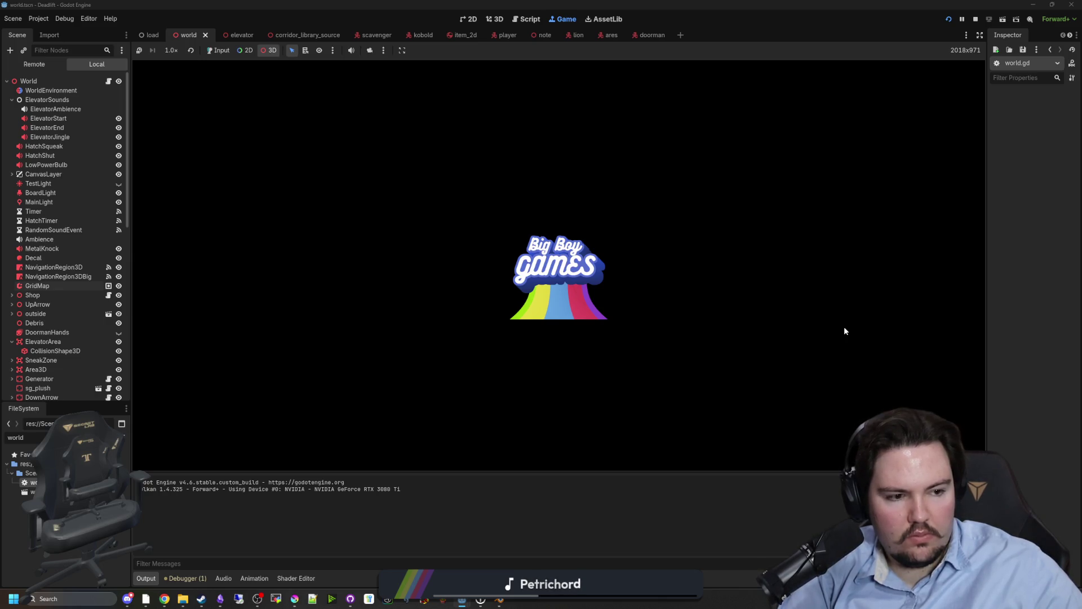
- Play past the splash screen and main menu into the breakroom level, then pause the game
click(528, 373)
click(218, 50)
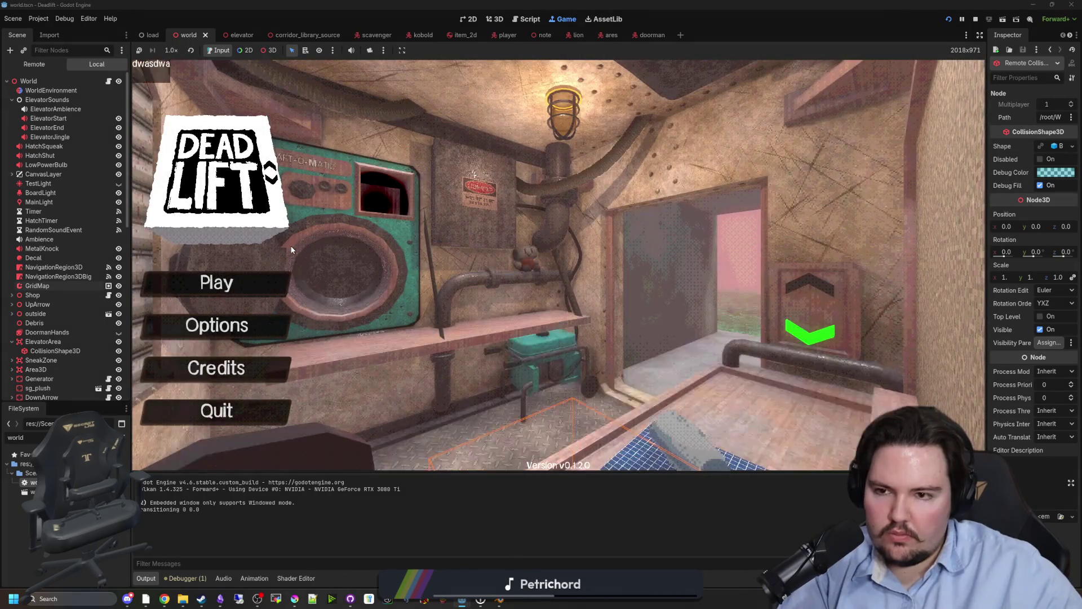
click(268, 278)
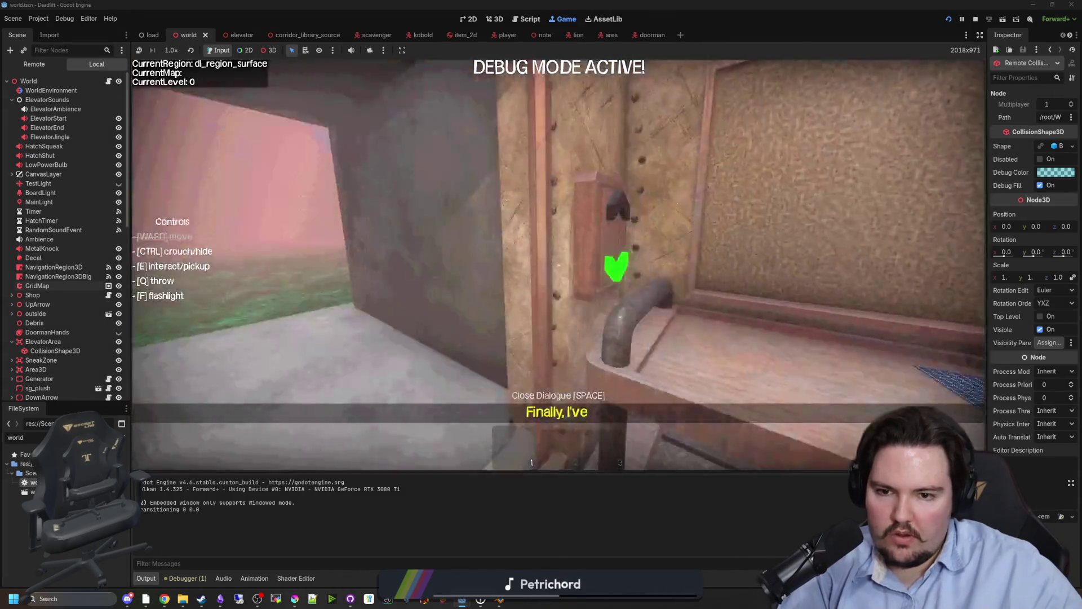
key(super)
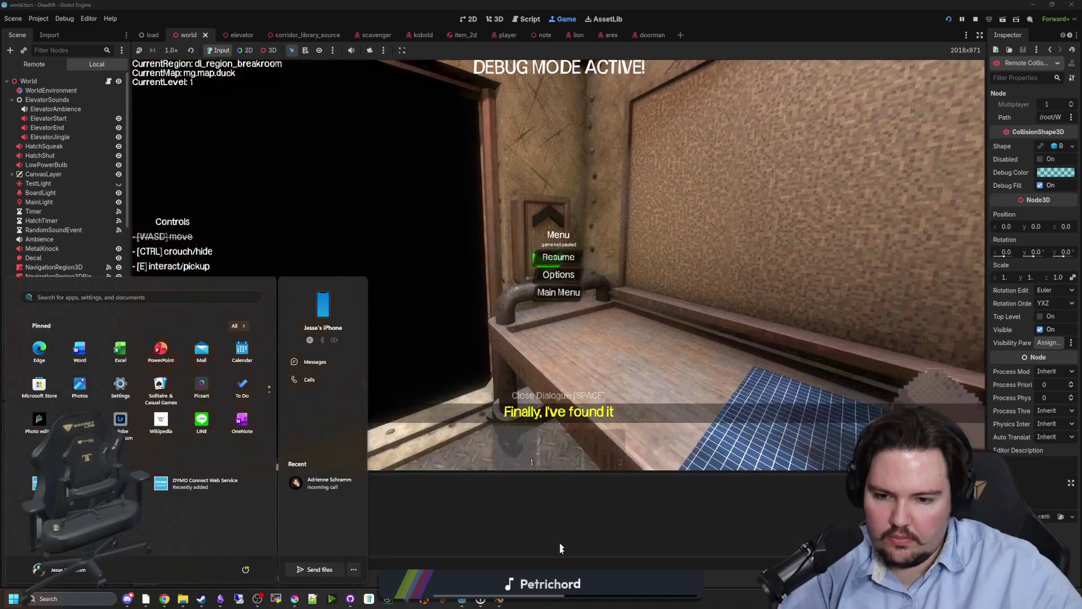
key(super)
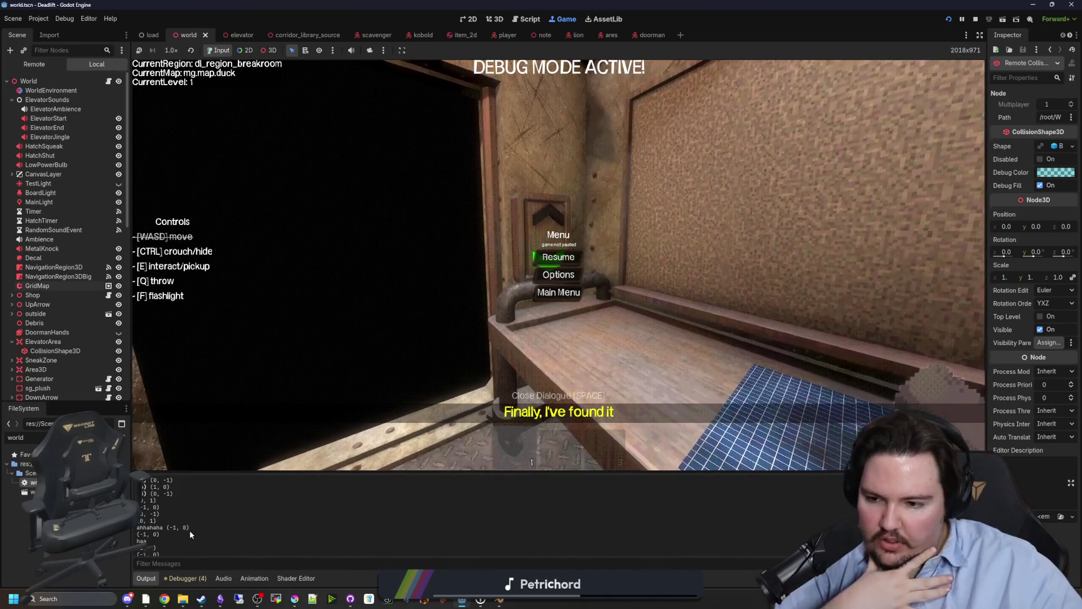
- Scroll the Output log to read the 'ahhahaha' rotation prints, then return to world.gd
scroll(190, 529, up, 5)
scroll(187, 530, down, 5)
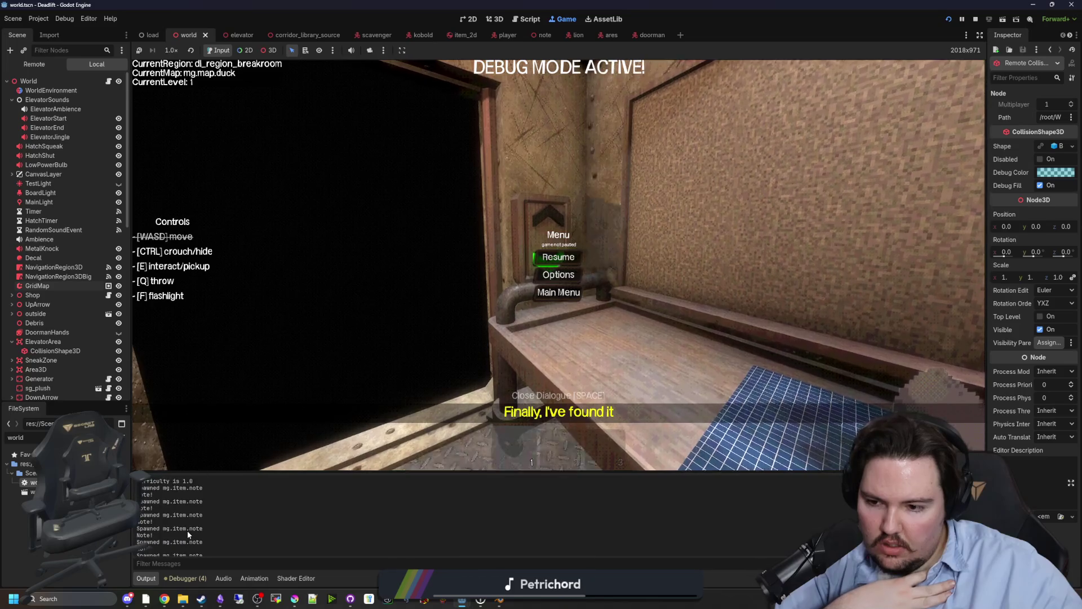
scroll(187, 530, up, 3)
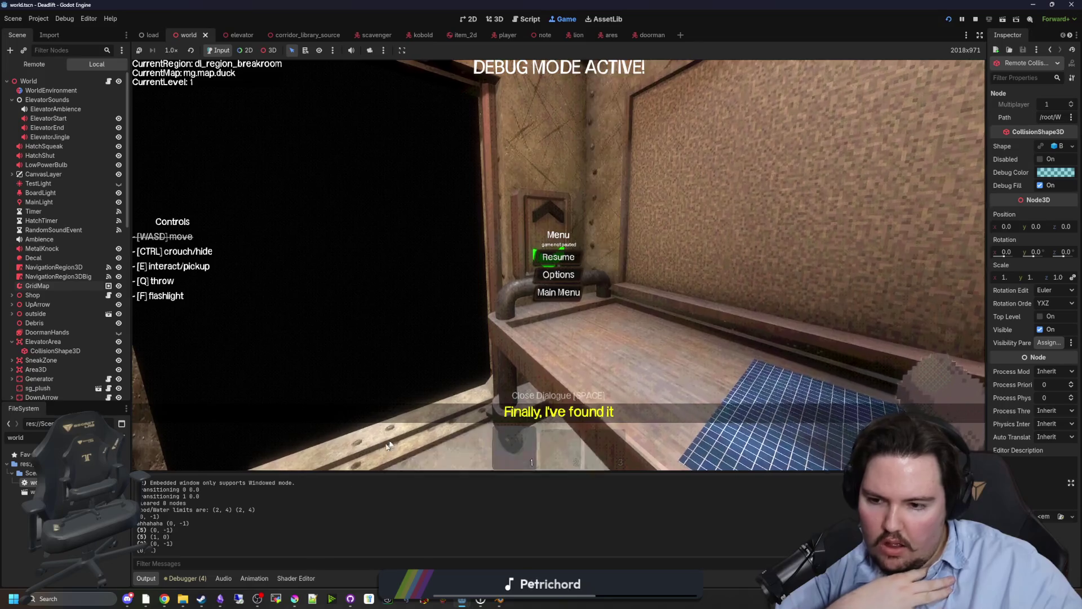
click(112, 82)
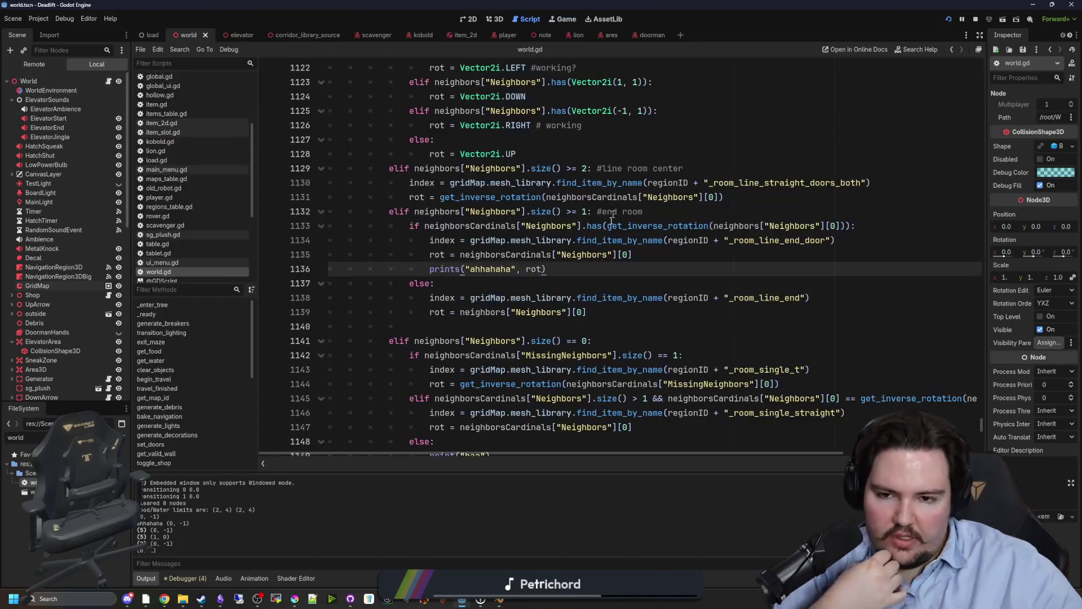
- Delete the 'ahhahaha' debug print line around line 1136 and save world.gd
click(519, 296)
drag(546, 269, 330, 266)
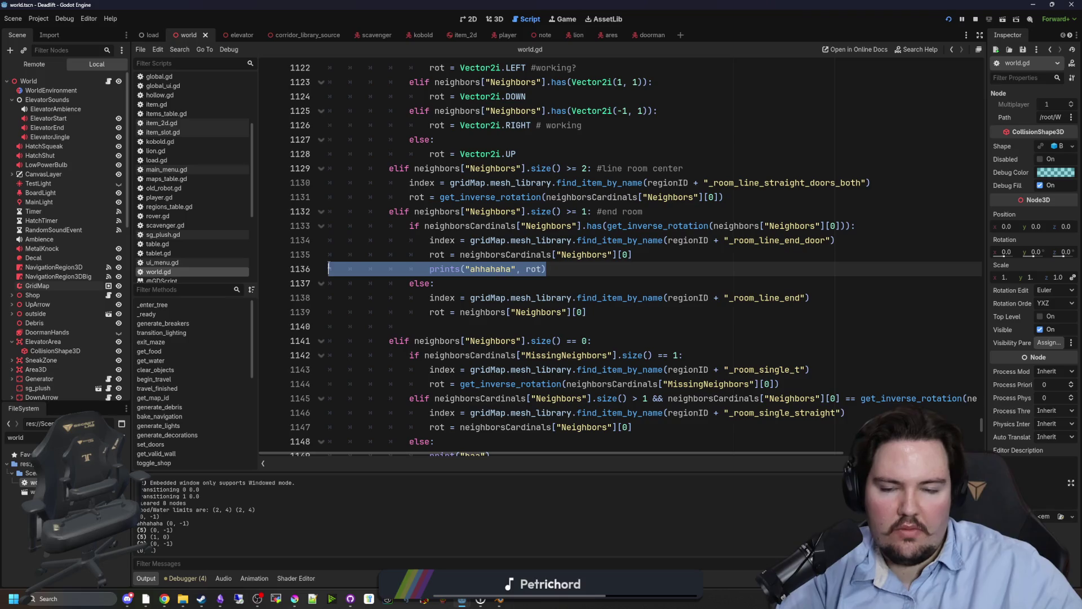
key(BackSpace)
key(BackSpace)
scroll(500, 261, down, 5)
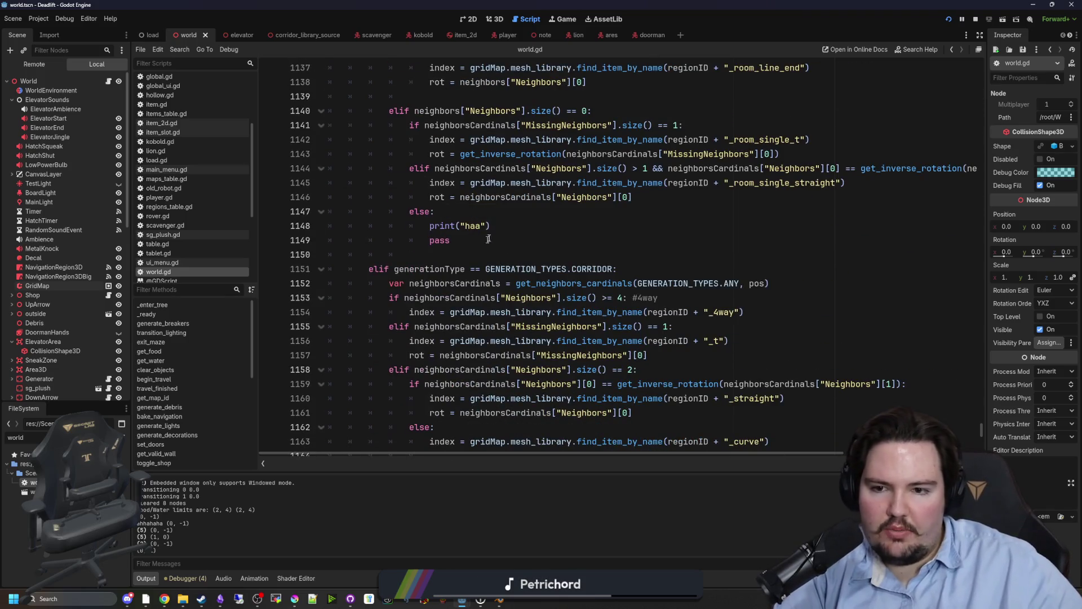
scroll(479, 239, down, 7)
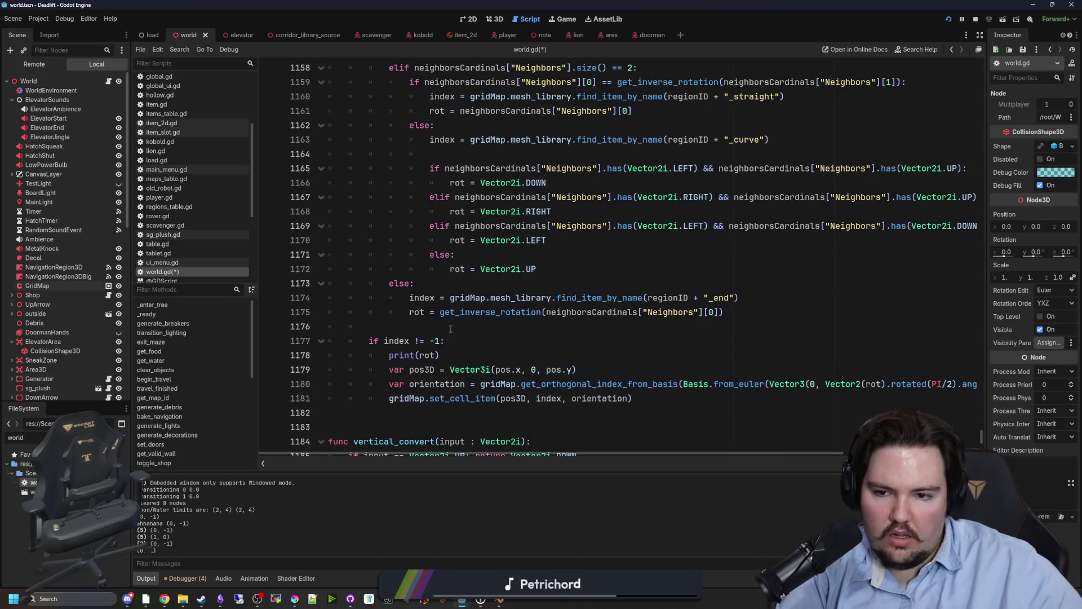
click(451, 329)
key(ctrl+s)
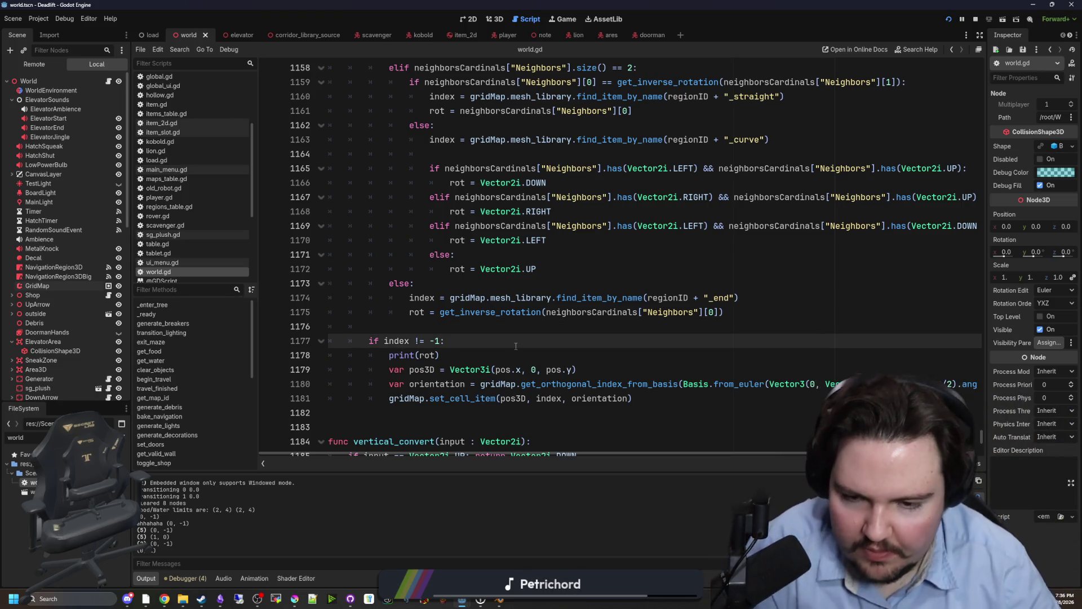
- Delete the print(rot) debug line near line 1178, widen the code area, and save
triple_click(463, 350)
key(BackSpace)
key(BackSpace)
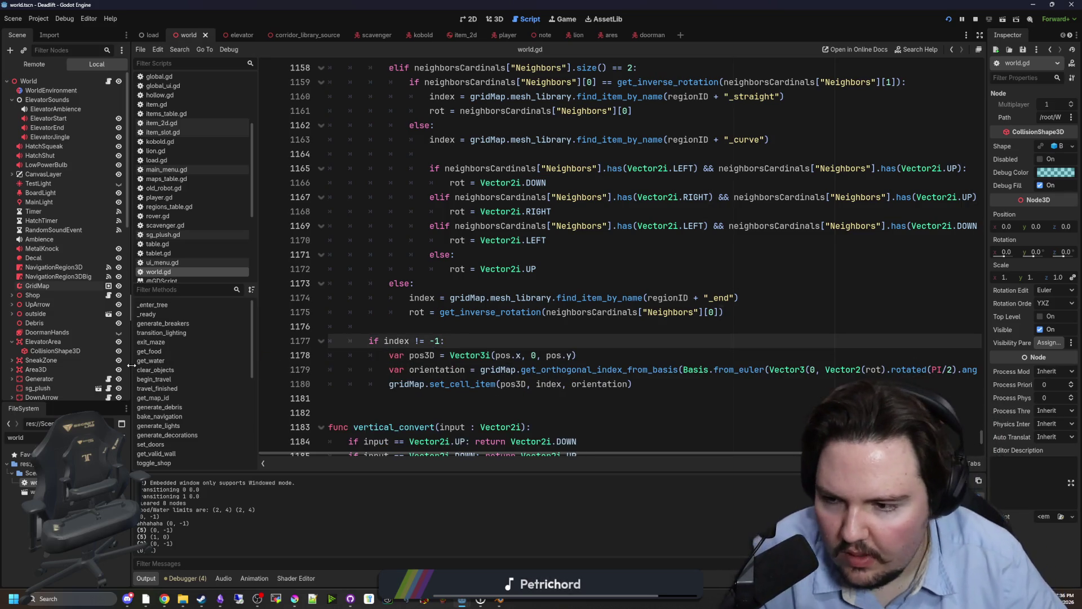
drag(130, 365, 74, 366)
click(643, 404)
key(ctrl+s)
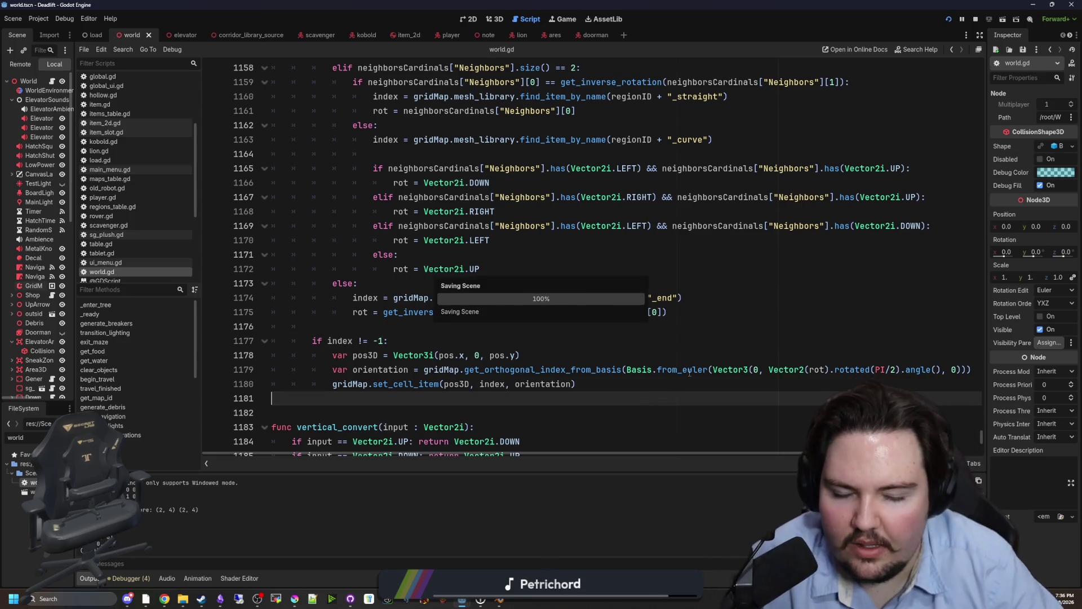
click(743, 356)
key(ctrl+s)
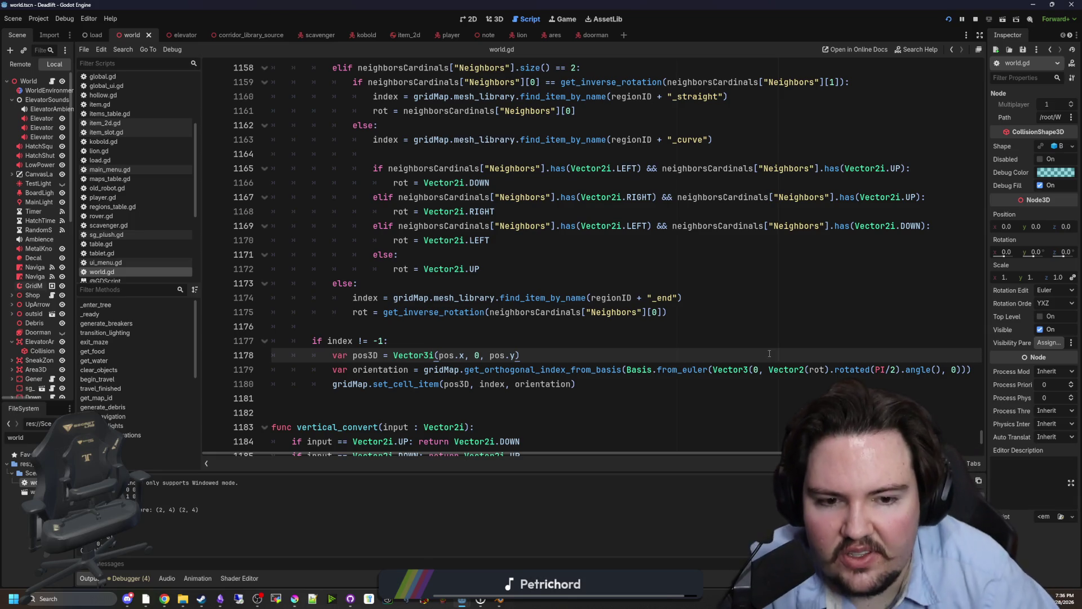
- Review the Vector2(rot).rotated(PI/2) rotation expression on line 1179 and save the script
click(769, 369)
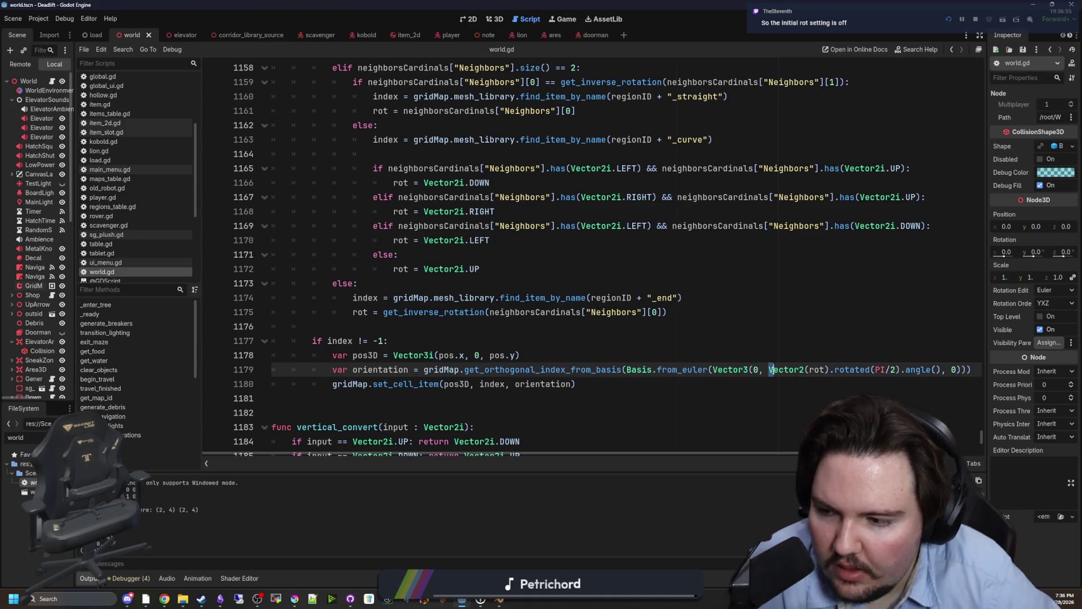
drag(770, 370, 938, 369)
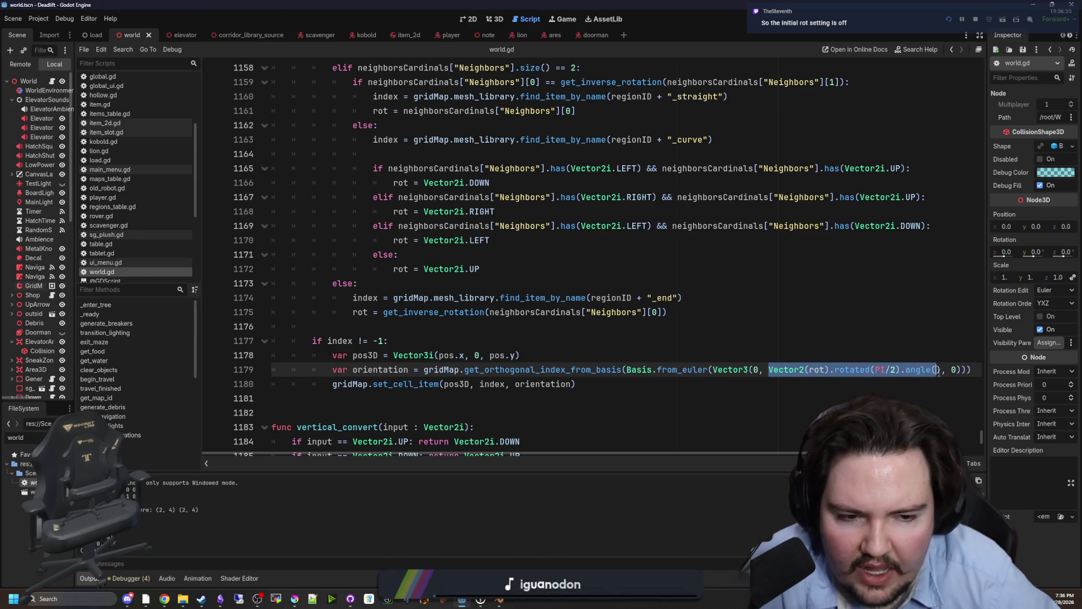
click(884, 356)
click(738, 346)
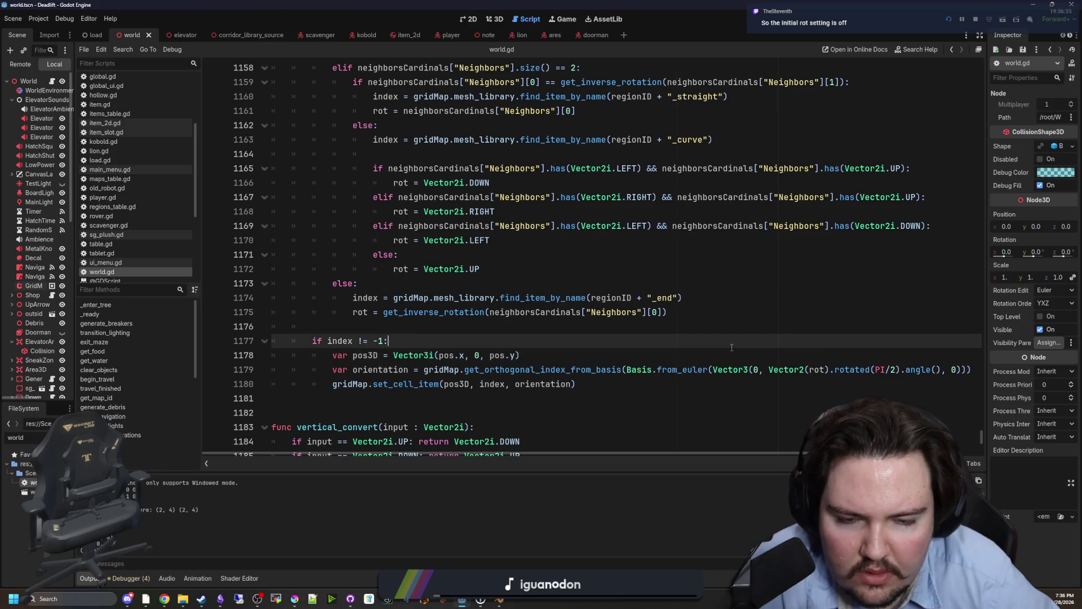
key(ctrl+s)
key(ctrl+s)
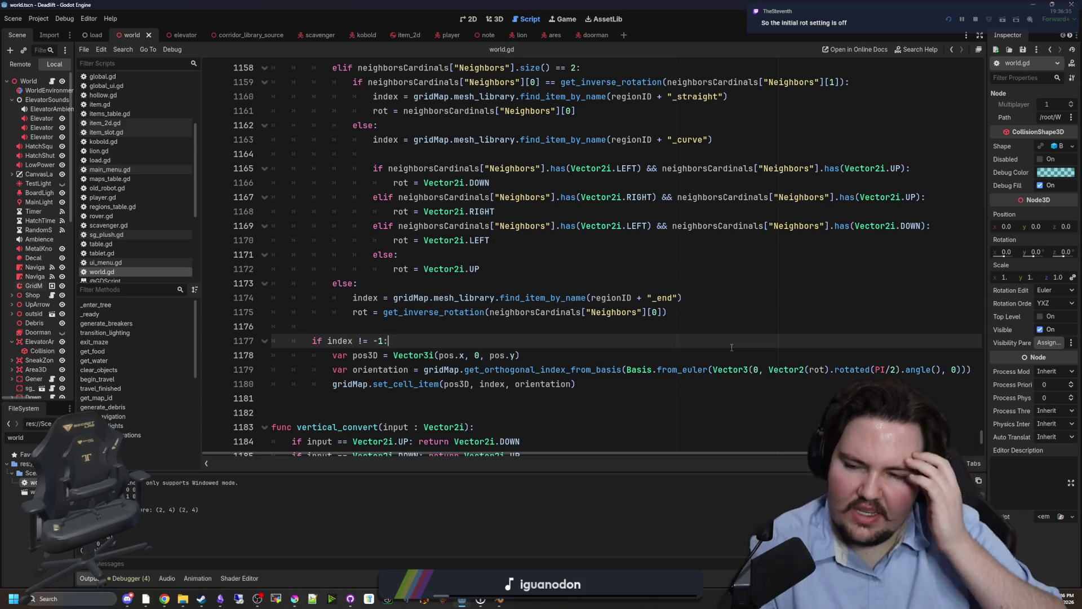
click(294, 598)
- Maximize Krita and paint beige strokes to the right of the red arrow
drag(457, 417, 445, 3)
scroll(295, 305, up, 8)
scroll(294, 305, down, 5)
scroll(460, 295, up, 2)
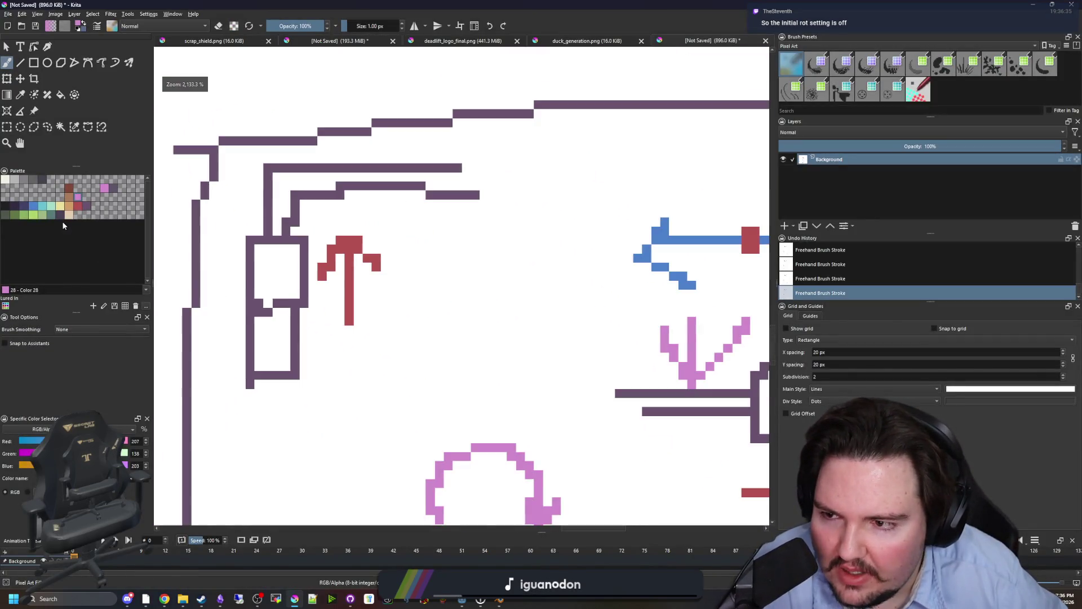
click(69, 215)
drag(499, 319, 407, 281)
mouse_move(424, 330)
mouse_down()
mouse_move(416, 321)
mouse_move(454, 253)
mouse_up()
scroll(344, 294, down, 3)
scroll(396, 302, up, 1)
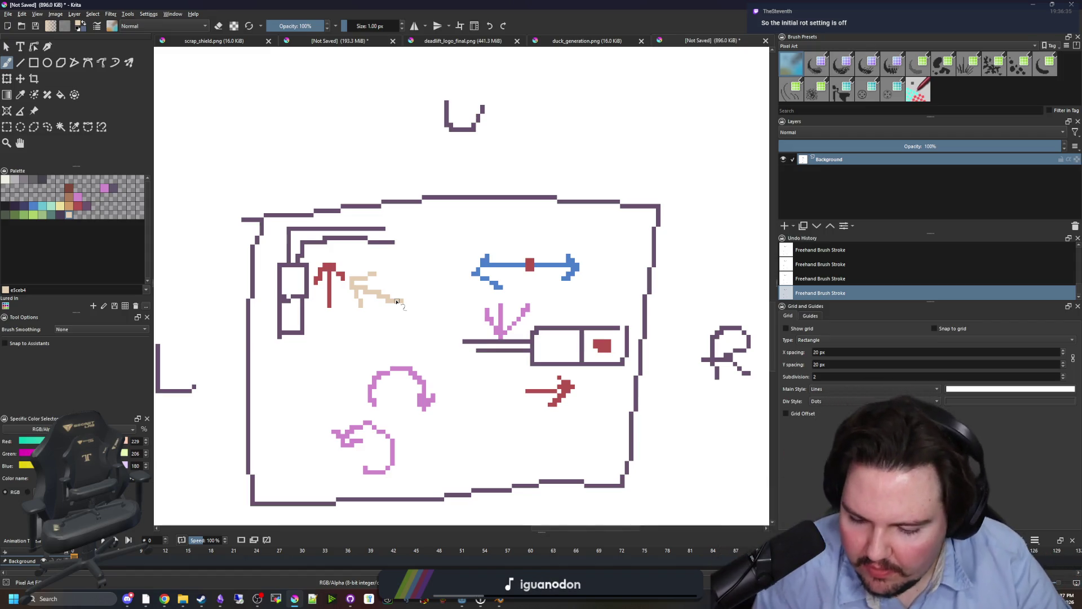
scroll(349, 302, up, 1)
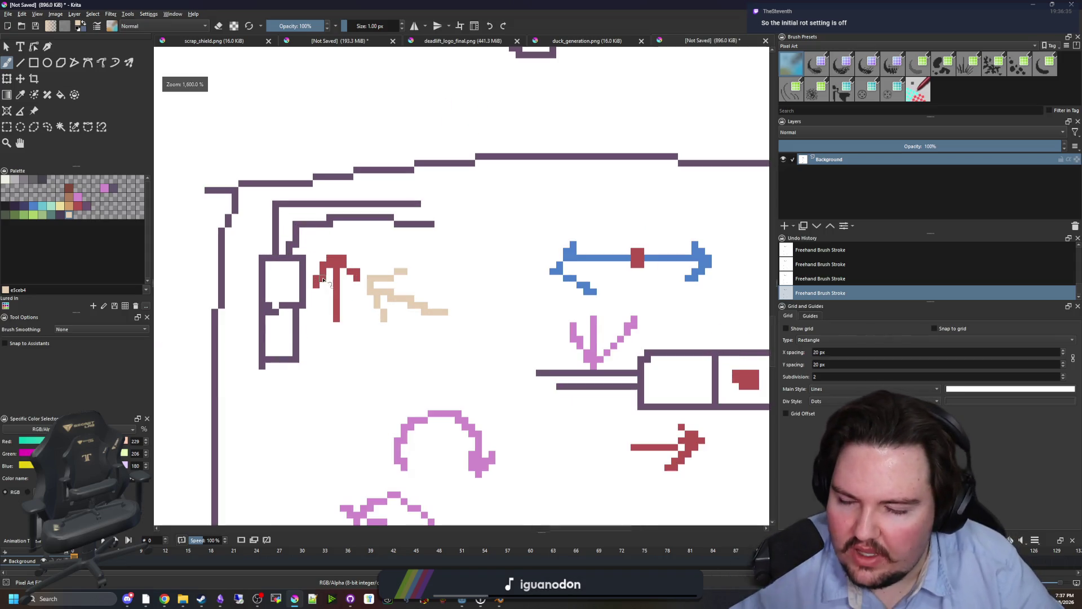
- Switch the brush colour to red and zoom around the room sketch
click(82, 209)
scroll(538, 386, down, 2)
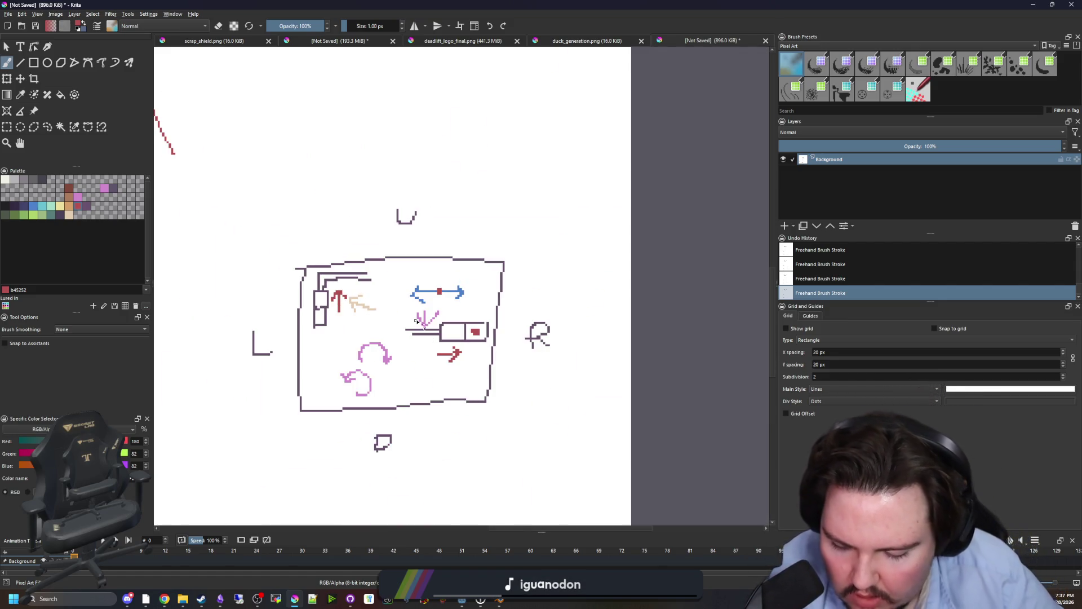
scroll(389, 319, up, 1)
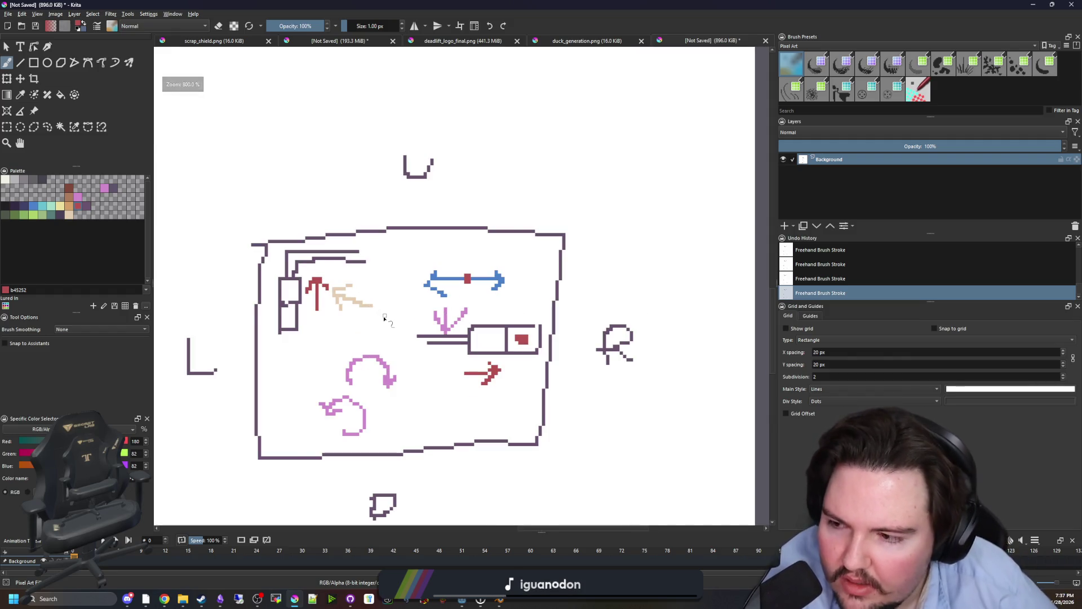
scroll(384, 319, up, 1)
scroll(389, 321, down, 4)
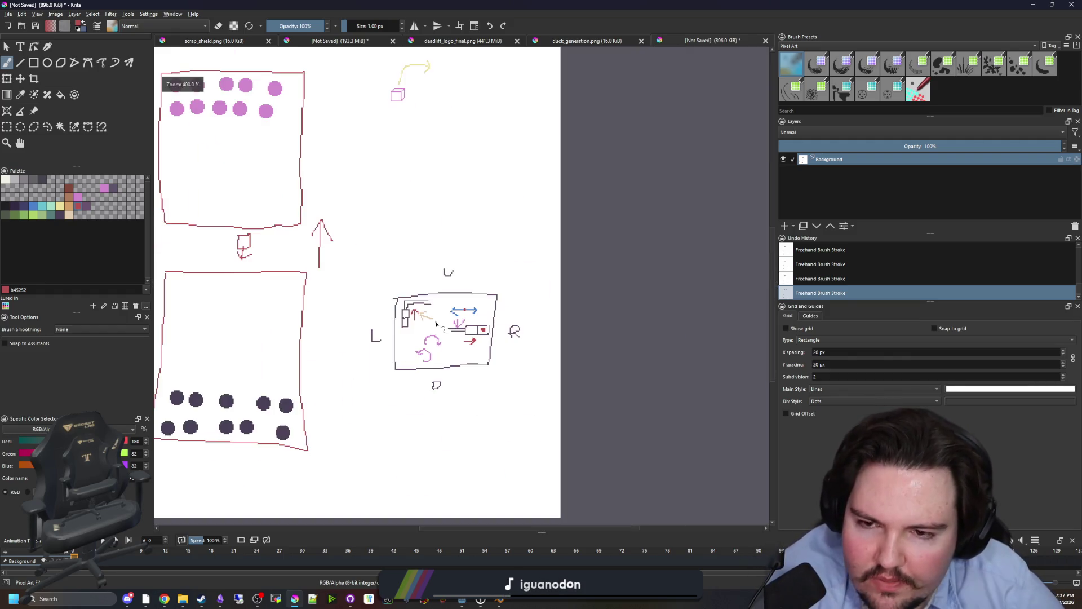
scroll(444, 328, up, 1)
scroll(444, 328, up, 1)
scroll(441, 330, up, 1)
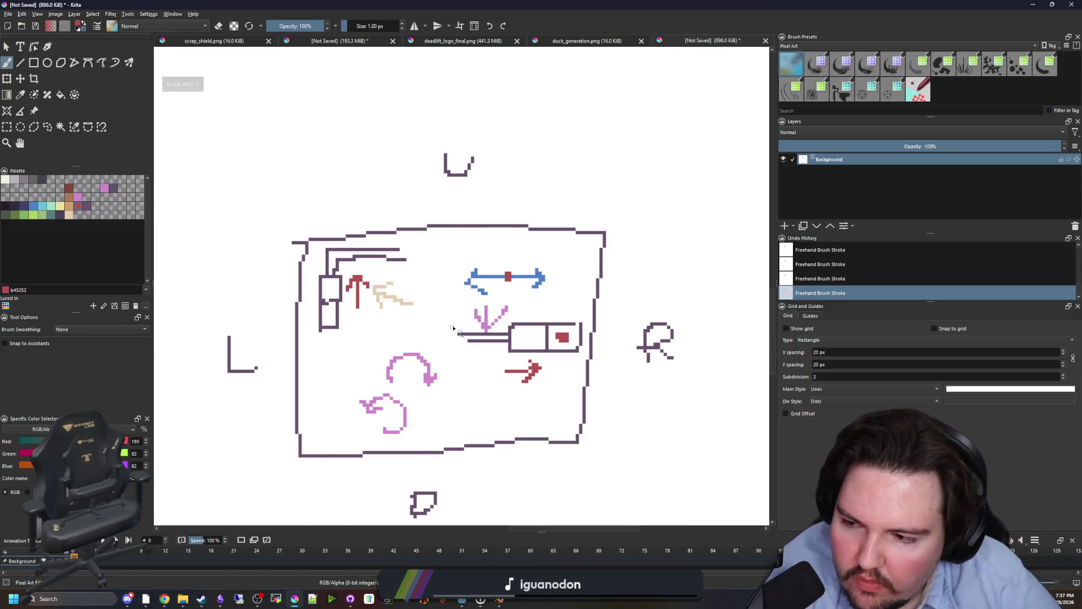
scroll(434, 333, down, 1)
scroll(434, 332, down, 1)
scroll(428, 338, up, 1)
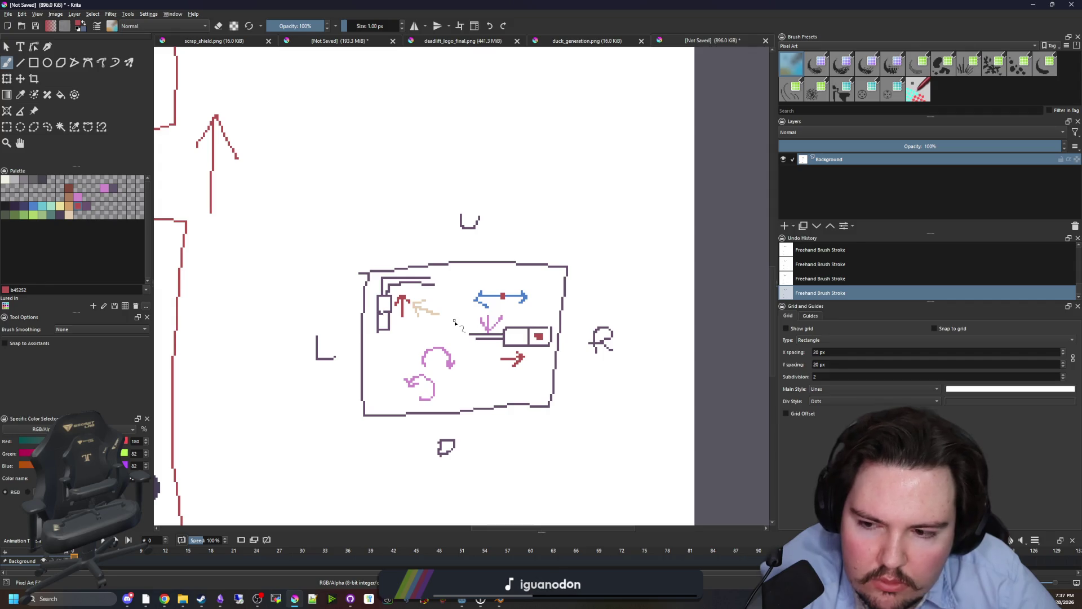
- Draw a red upward arrow at top-left and a red left-pointing arrow beside the right arrow
mouse_move(501, 4)
mouse_down()
mouse_move(537, 383)
mouse_move(523, 472)
mouse_move(542, 407)
mouse_move(541, 3)
mouse_up()
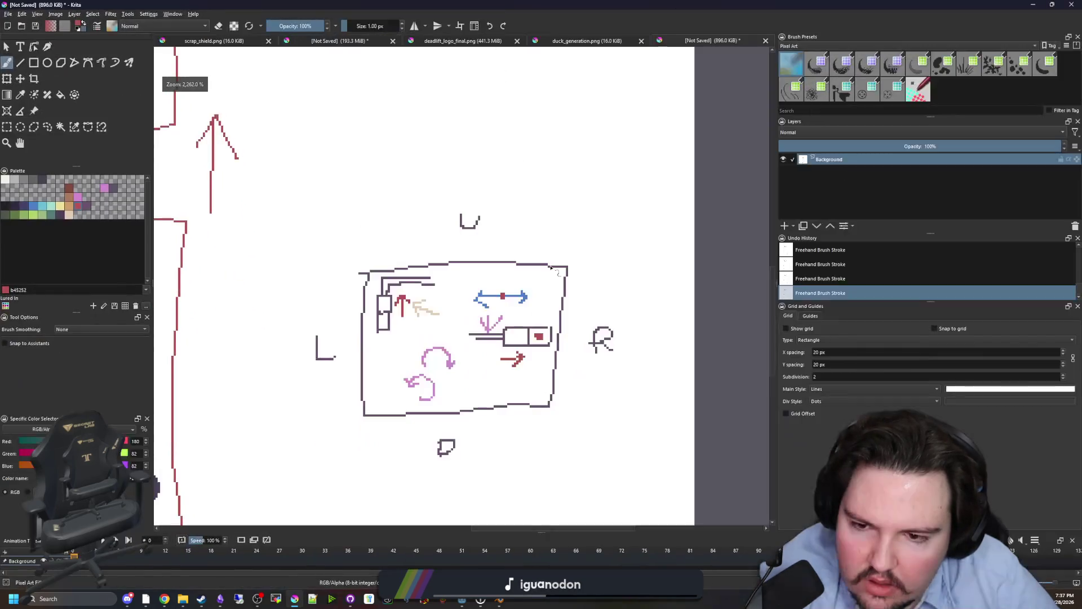
scroll(479, 338, up, 2)
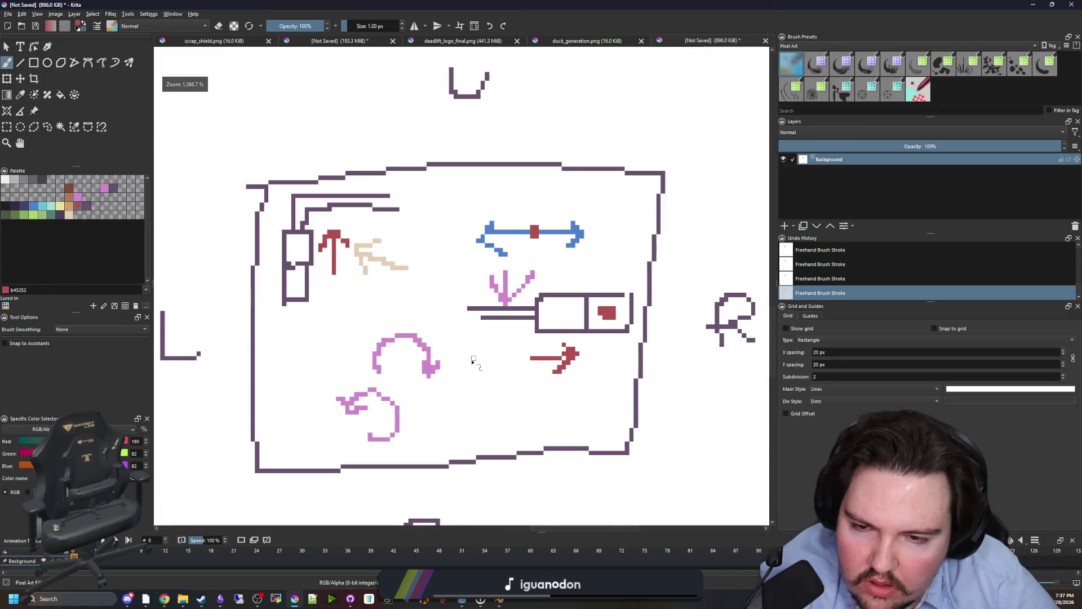
scroll(489, 342, down, 2)
scroll(468, 333, up, 2)
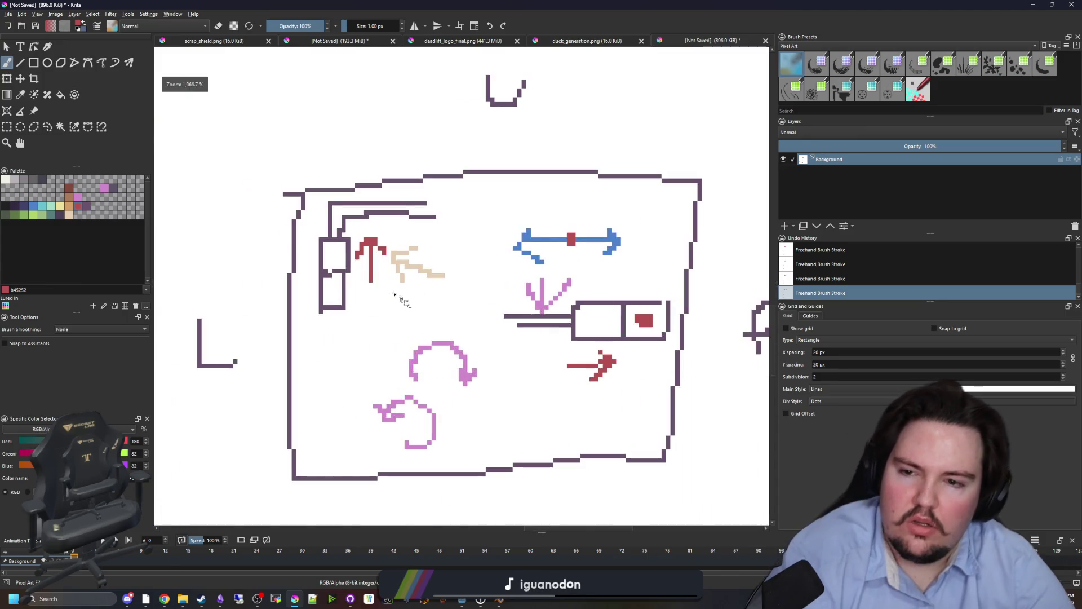
drag(249, 186, 258, 116)
drag(234, 150, 282, 160)
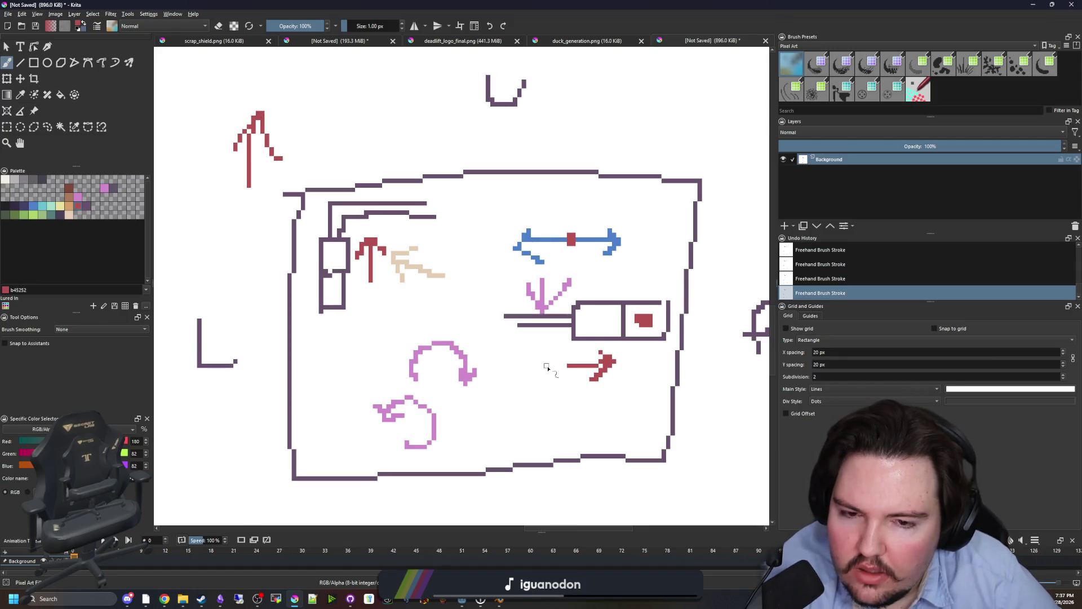
mouse_move(562, 343)
mouse_down()
mouse_move(496, 347)
mouse_move(514, 333)
mouse_move(530, 393)
mouse_up()
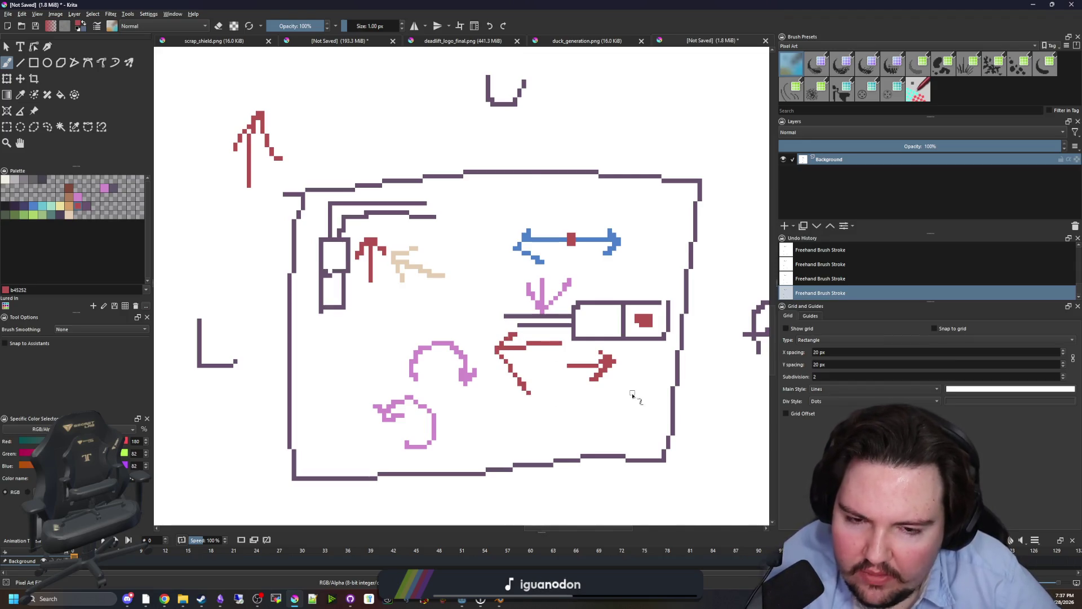
scroll(623, 395, up, 1)
scroll(620, 384, down, 3)
scroll(593, 367, up, 1)
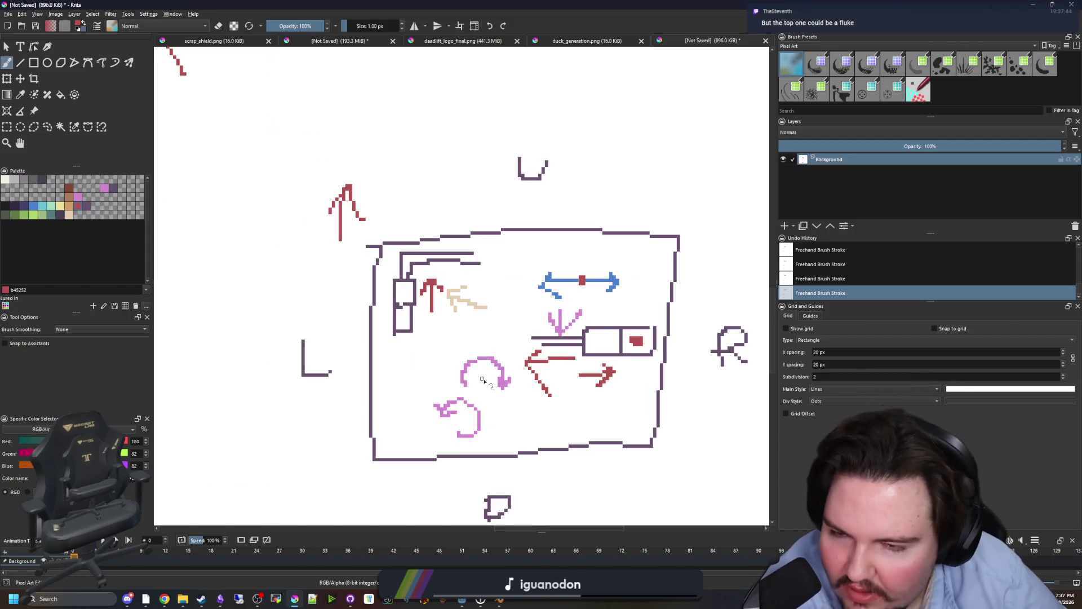
key(alt+Tab)
- Scroll world.gd up to the end-room and end-door lines 1132–1135
click(505, 282)
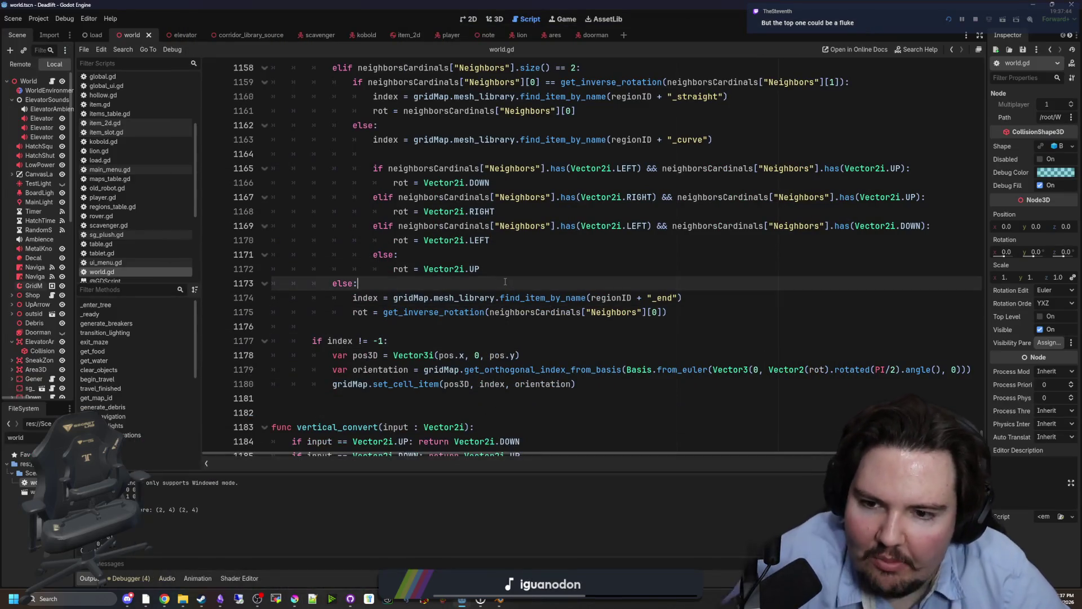
scroll(491, 279, up, 5)
scroll(432, 164, up, 6)
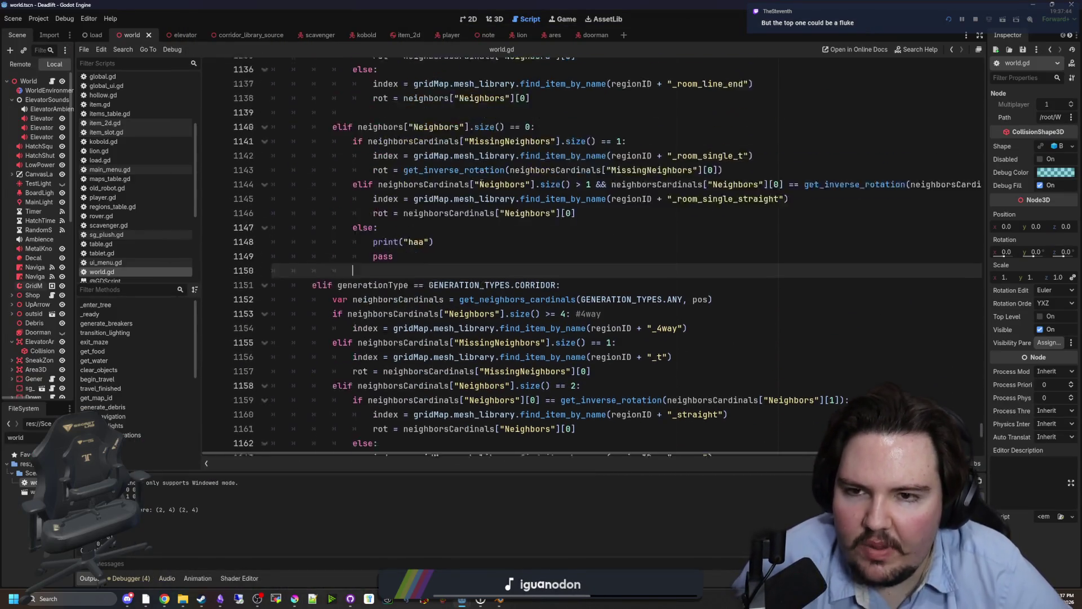
click(500, 269)
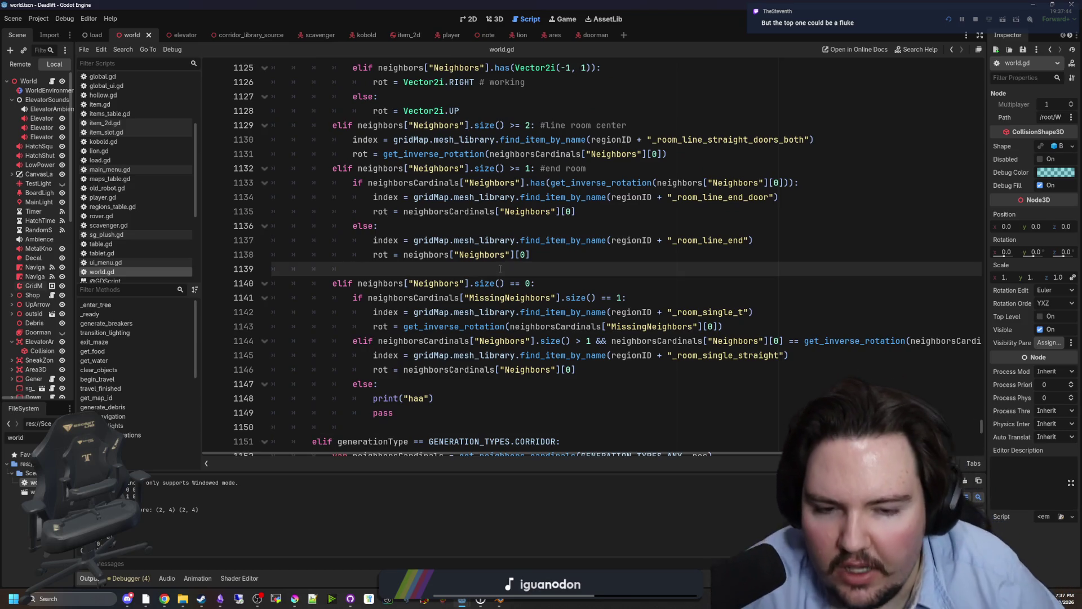
scroll(518, 254, up, 5)
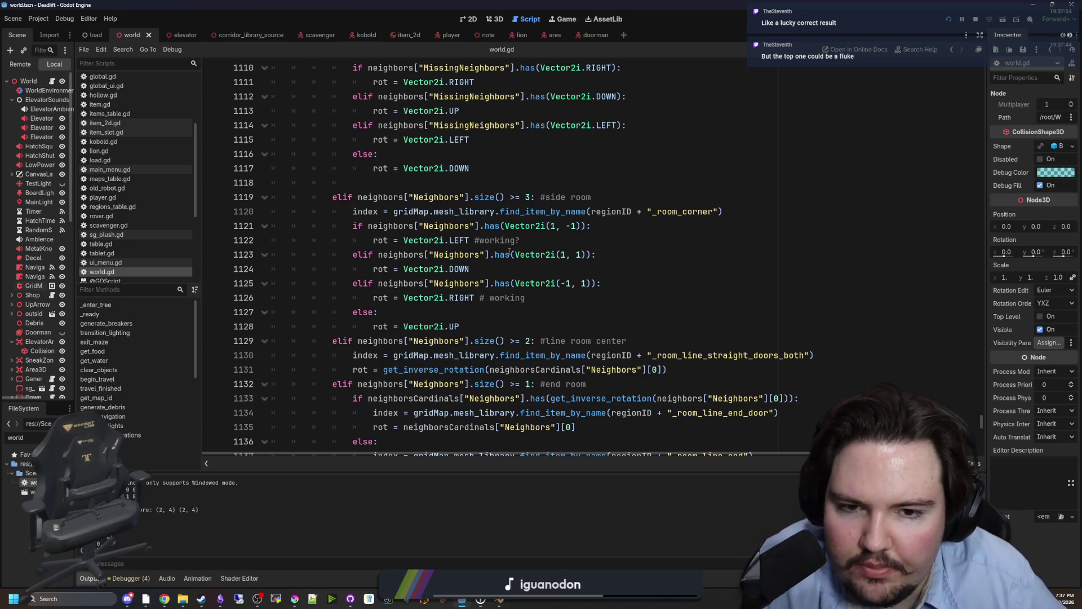
scroll(510, 252, down, 4)
click(584, 256)
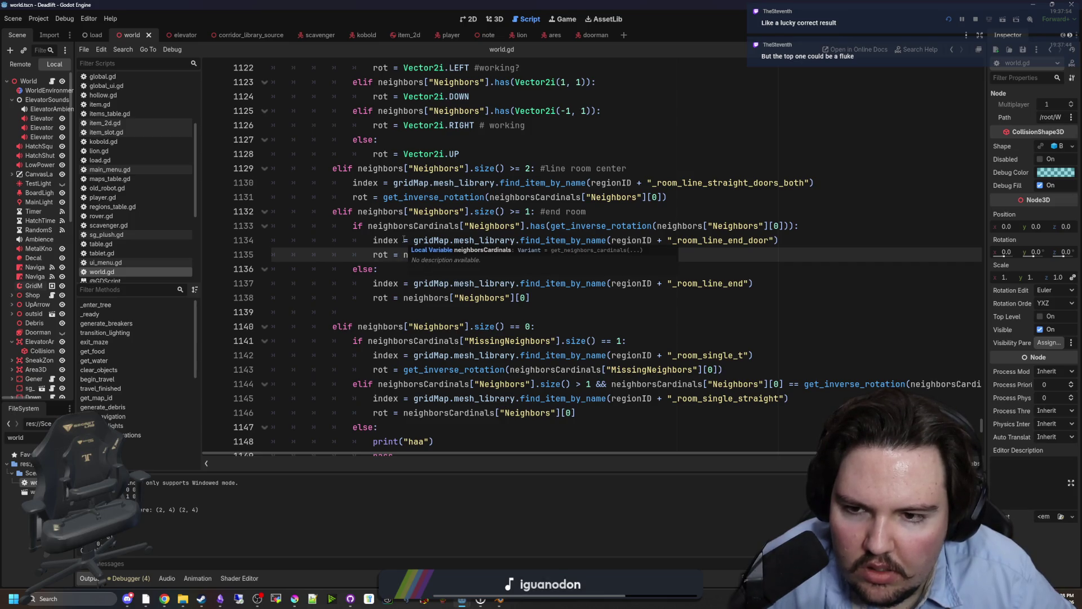
click(602, 215)
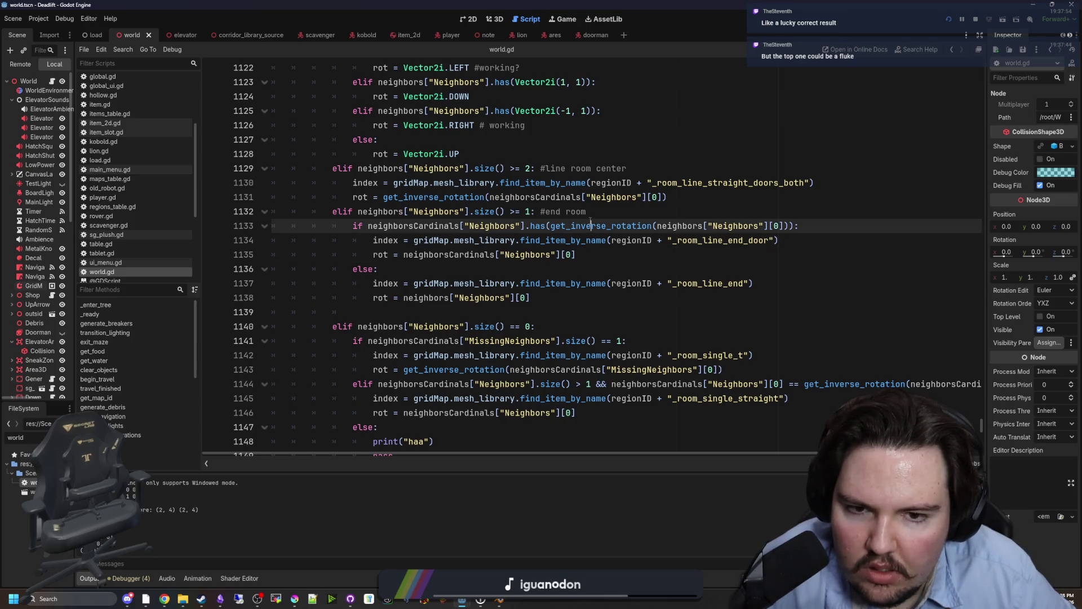
click(659, 256)
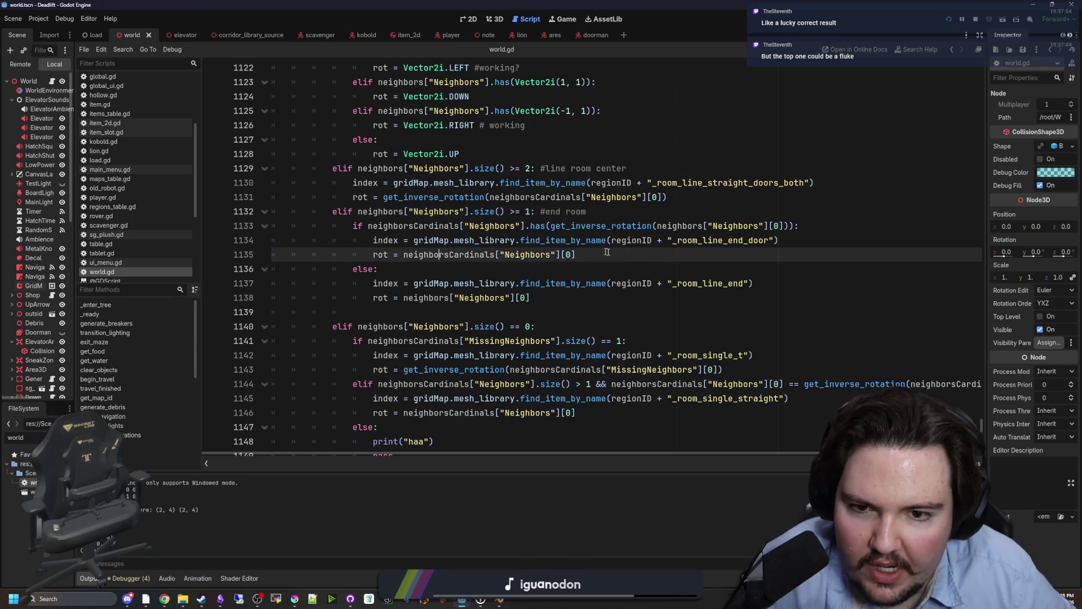
- Replace line 1135's neighborsCardinals value with get_inverse_rotation(neighbors["Neighbors"][0]) copied from line 1133, and save
drag(551, 226, 790, 226)
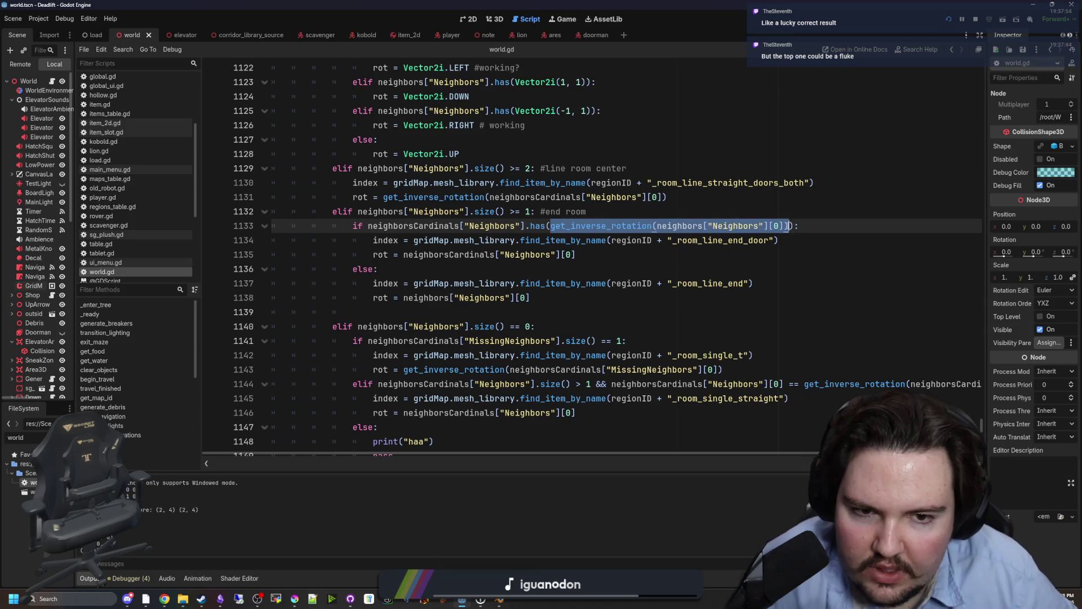
key(ctrl+c)
drag(576, 255, 404, 255)
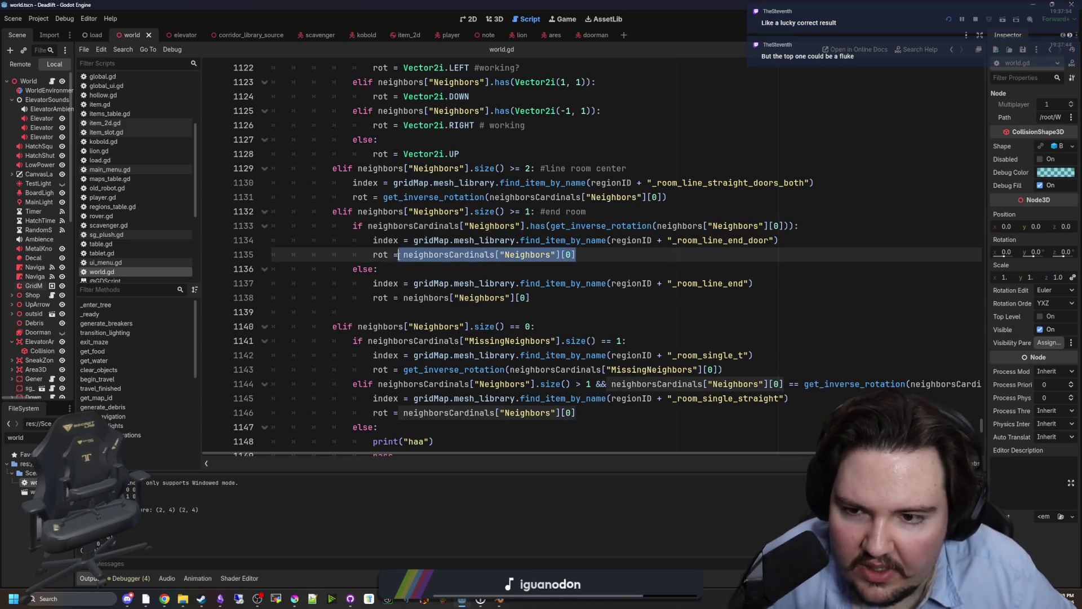
key(ctrl+v)
click(436, 273)
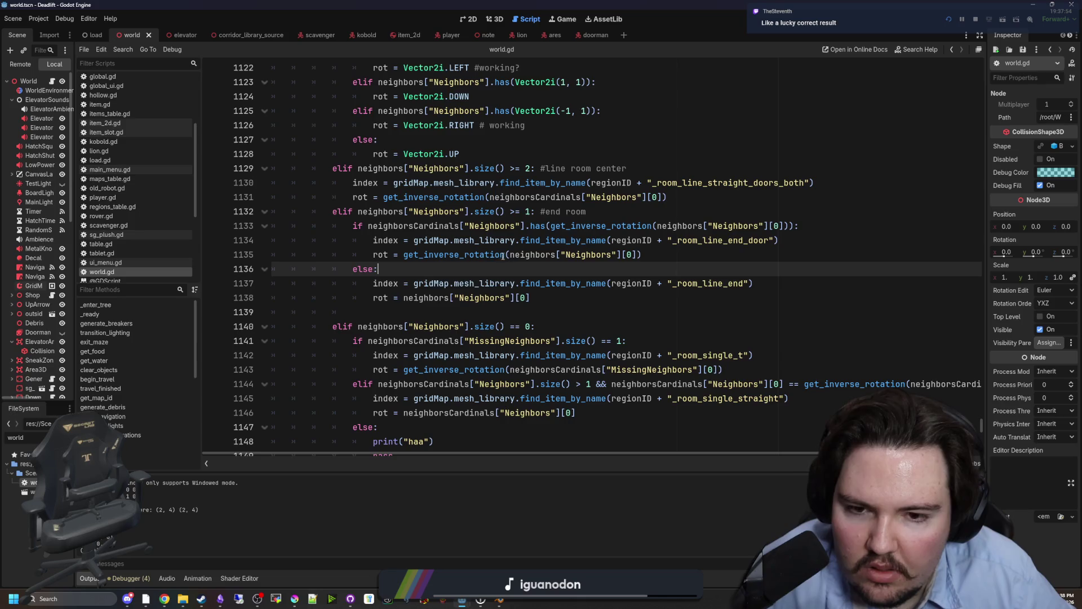
click(646, 253)
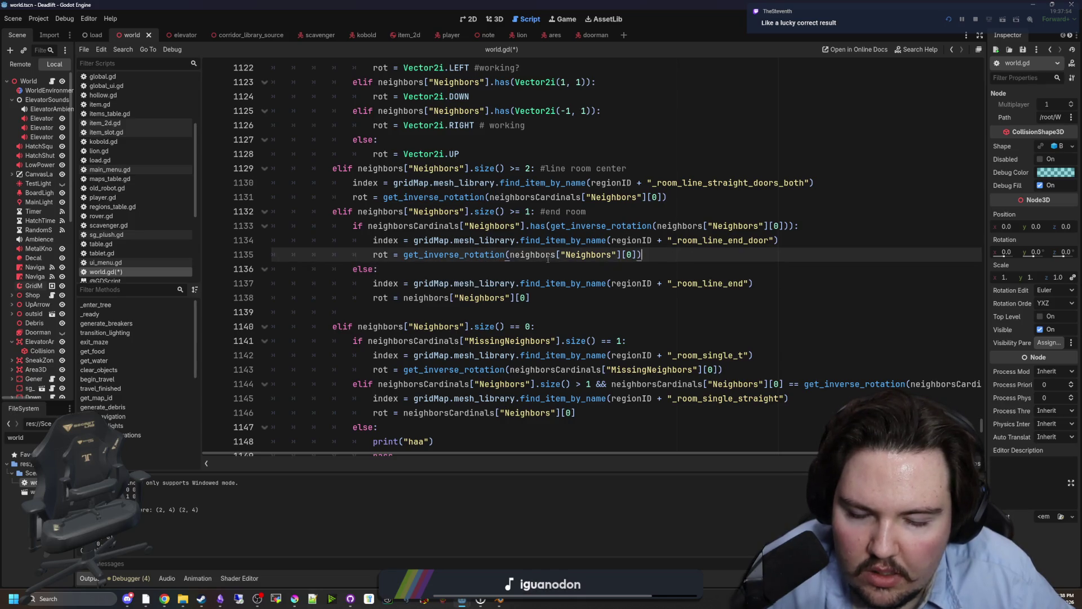
key(ctrl+s)
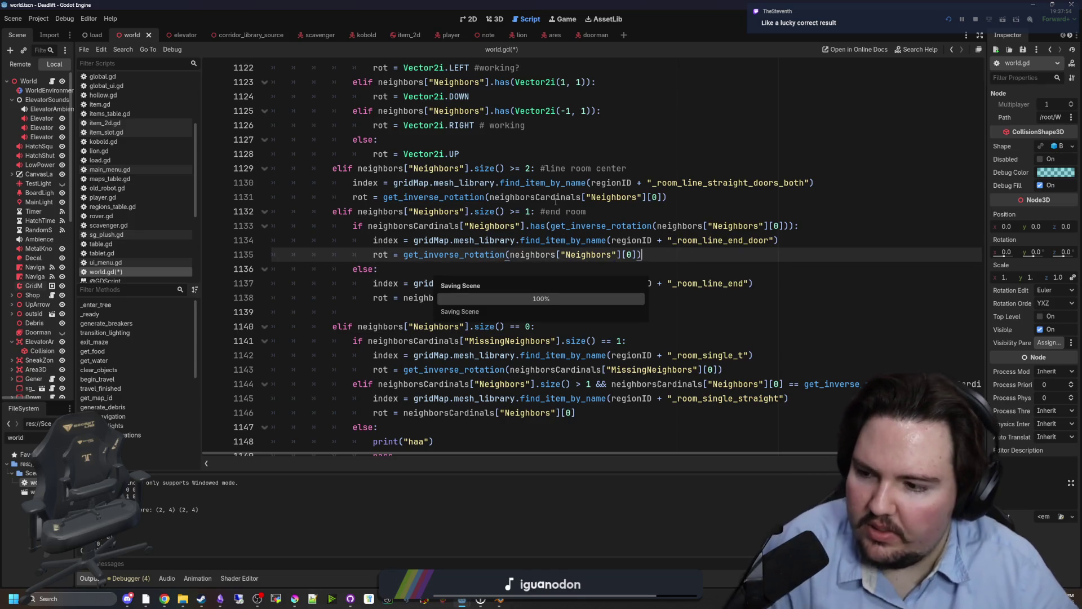
click(550, 25)
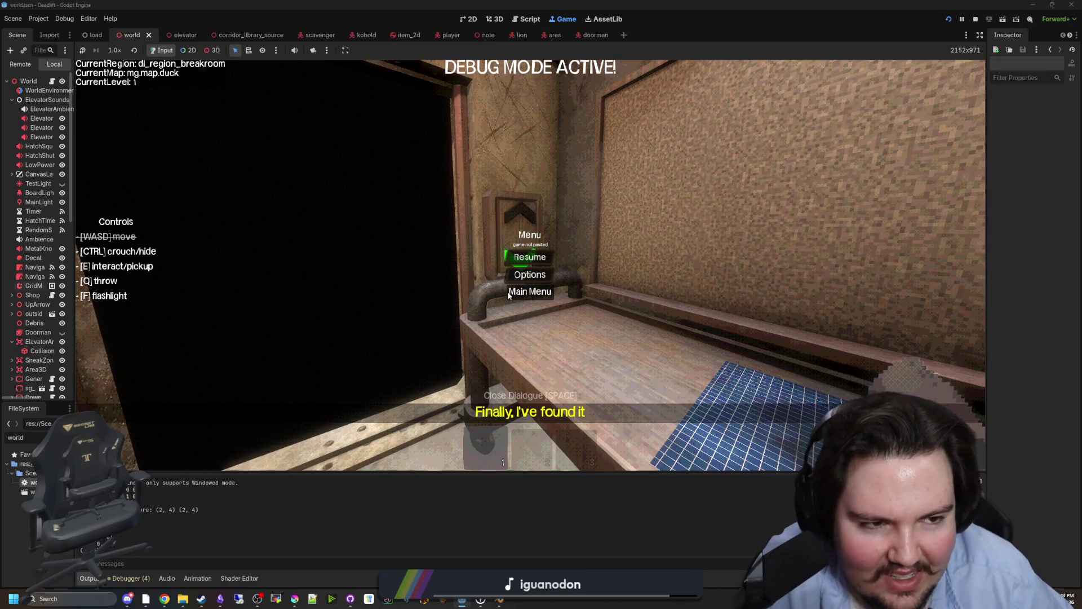
- Start a new game from the main menu, pause, and enable the free overhead camera
click(507, 291)
click(160, 282)
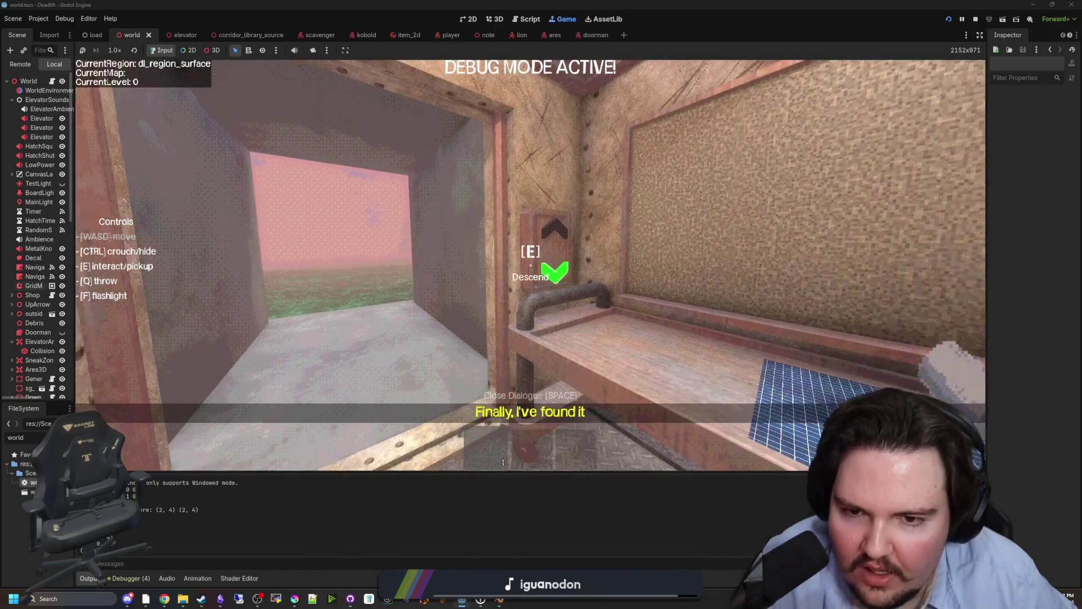
key(super)
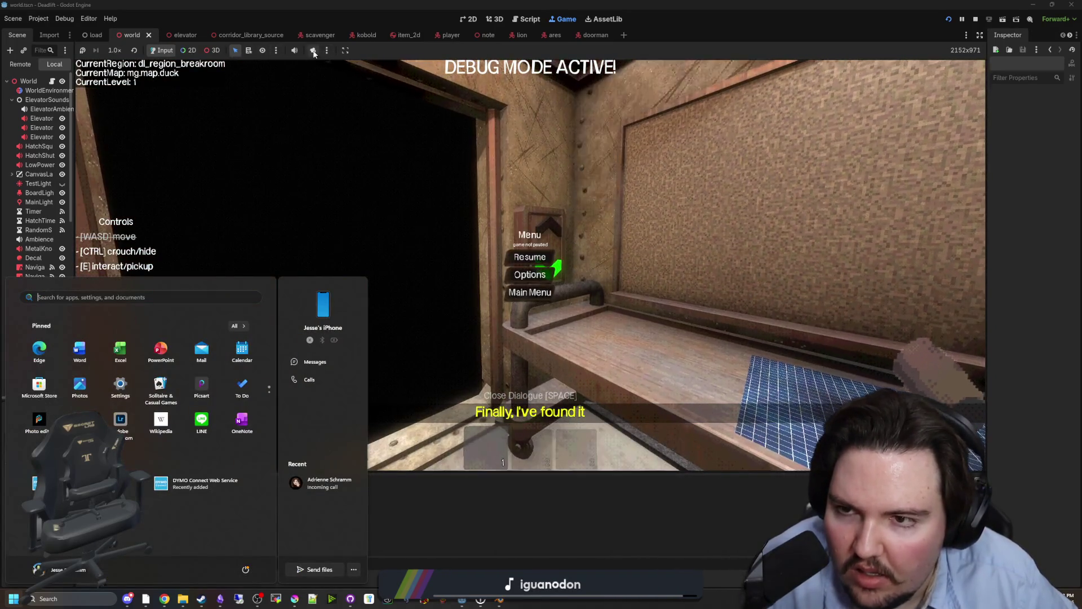
click(313, 51)
- Fly the debug camera over the courtyard walls, paths and corridors to inspect tile orientation
scroll(530, 264, down, 10)
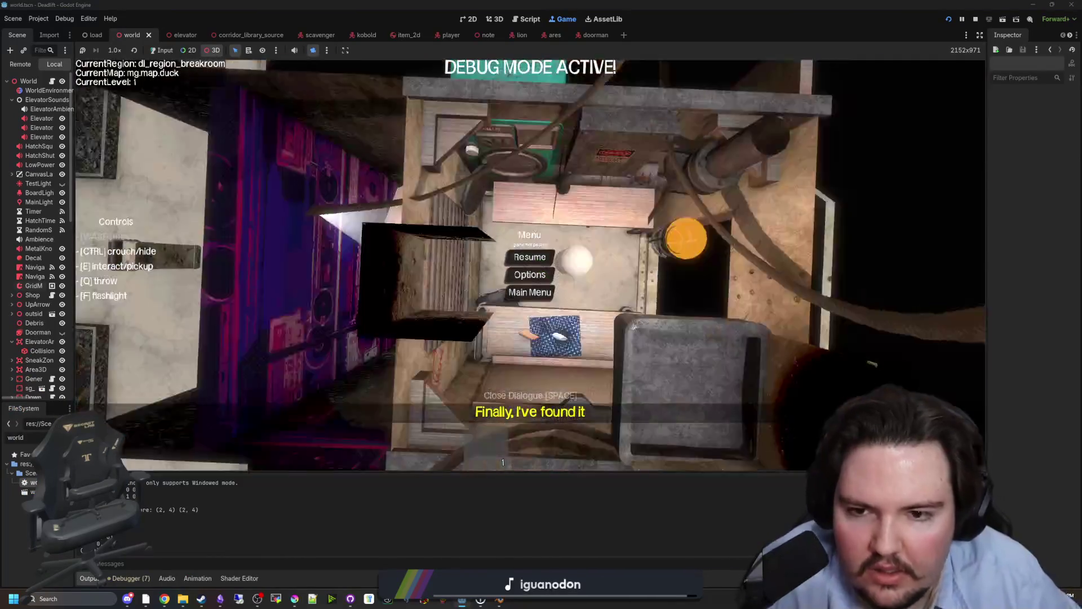
mouse_move(530, 338)
mouse_down()
mouse_move(521, 298)
mouse_move(468, 293)
mouse_move(478, 297)
mouse_up()
scroll(529, 265, up, 5)
scroll(478, 298, up, 10)
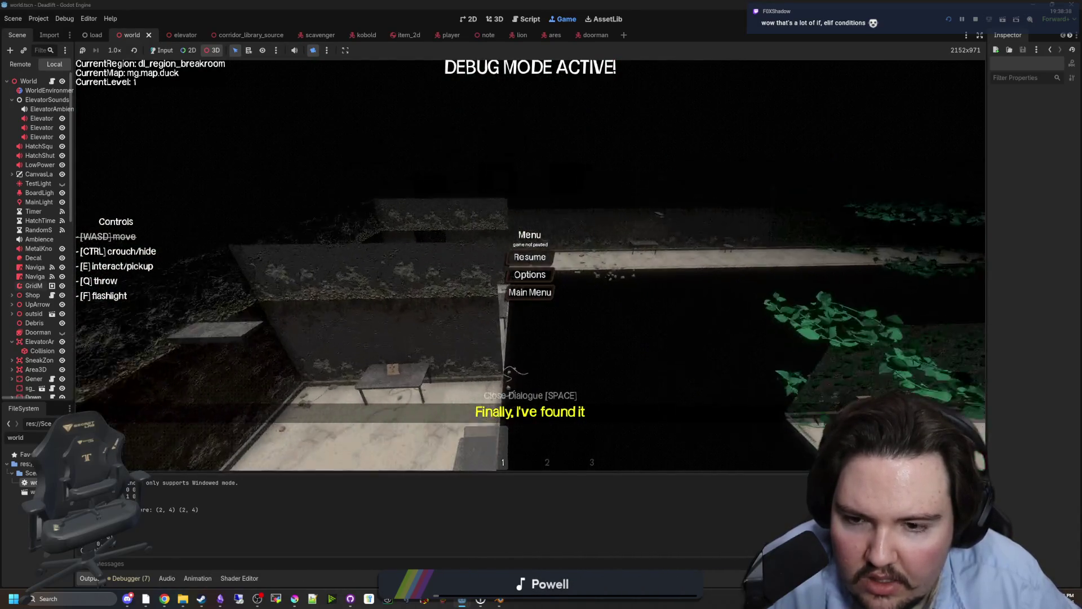
scroll(530, 265, down, 10)
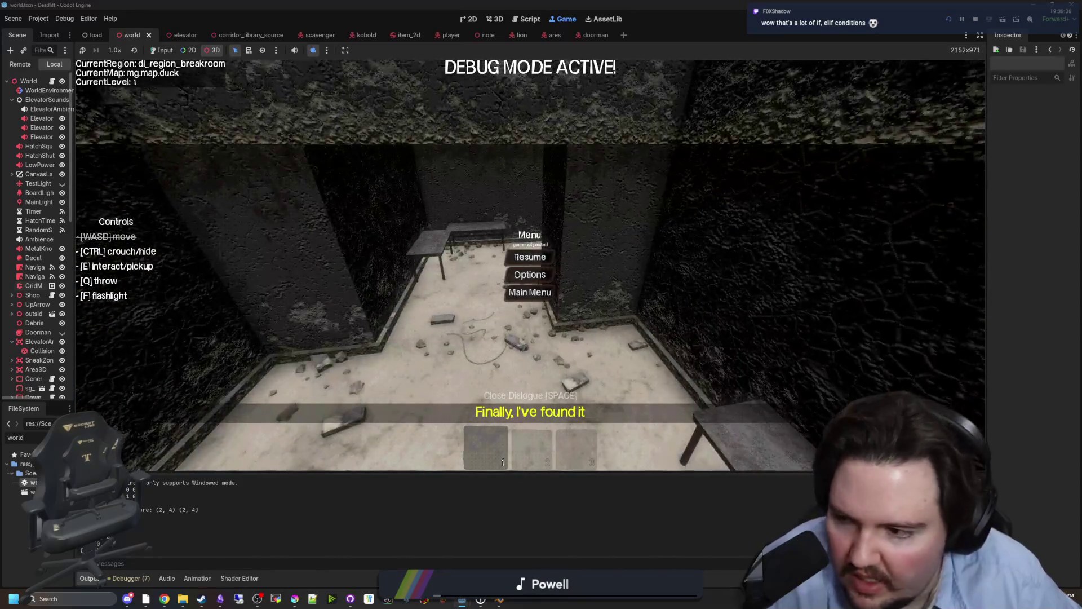
scroll(530, 265, down, 5)
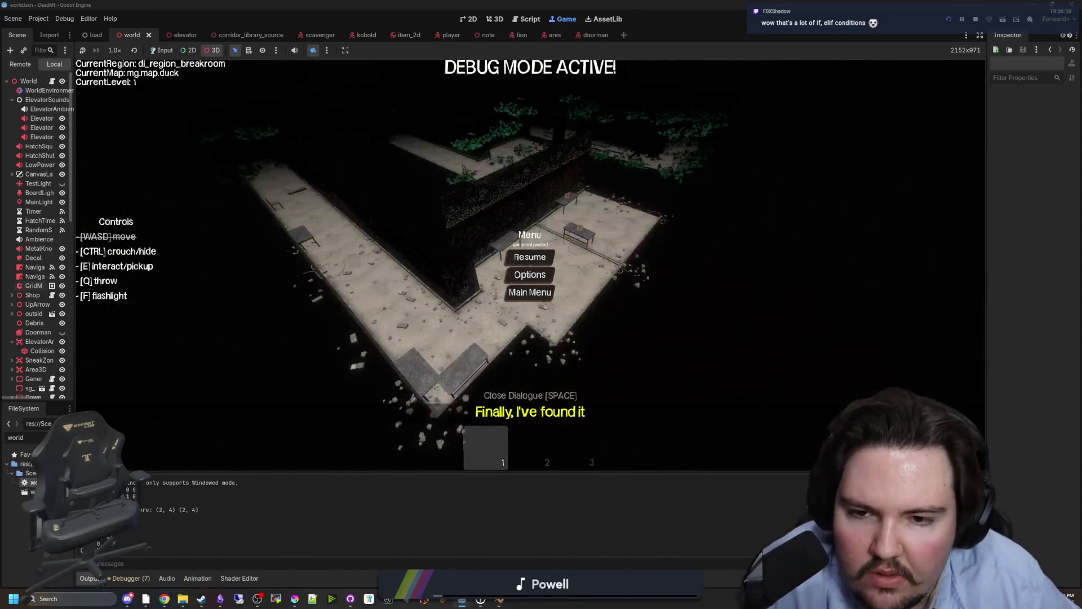
scroll(530, 265, up, 5)
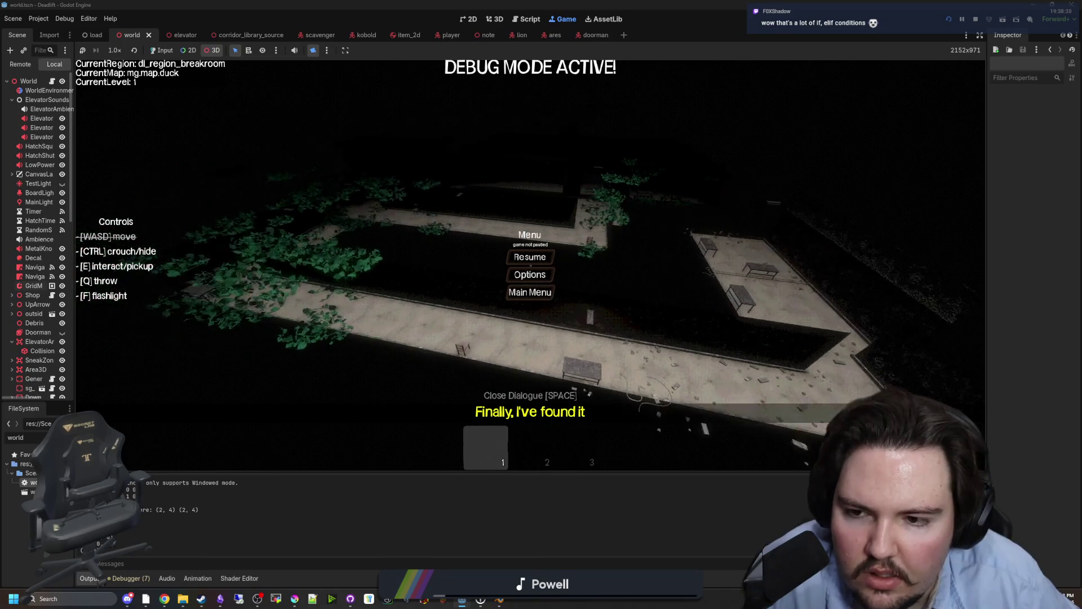
scroll(210, 371, up, 5)
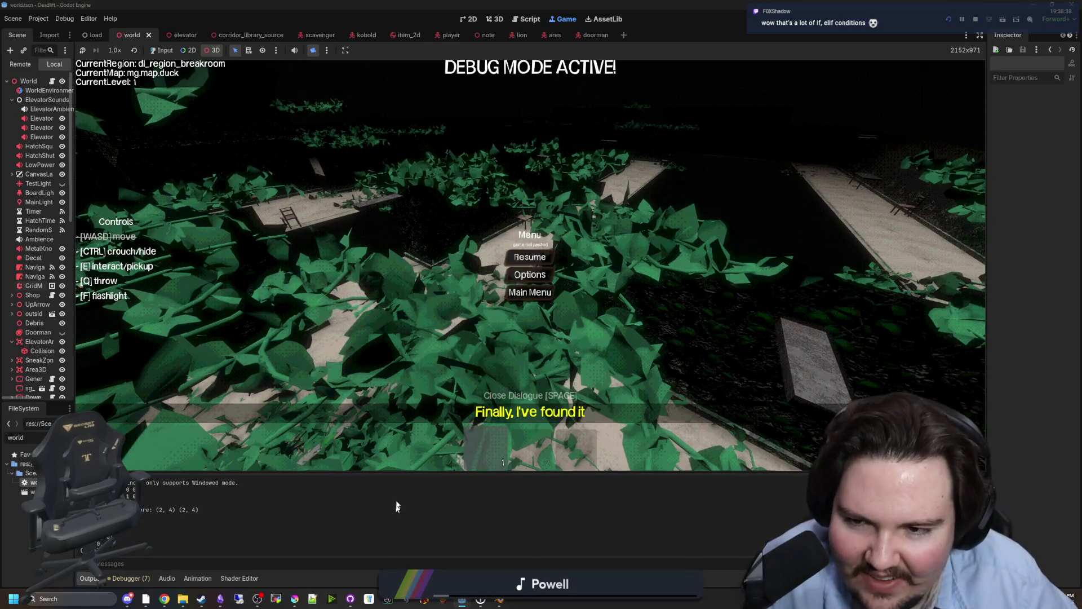
scroll(283, 258, up, 5)
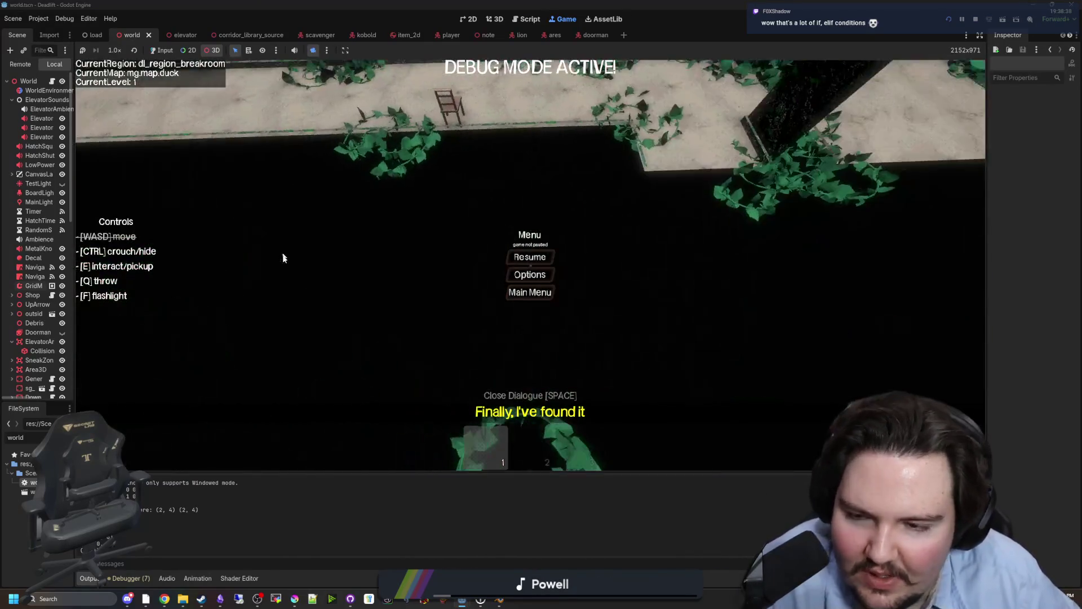
mouse_move(466, 597)
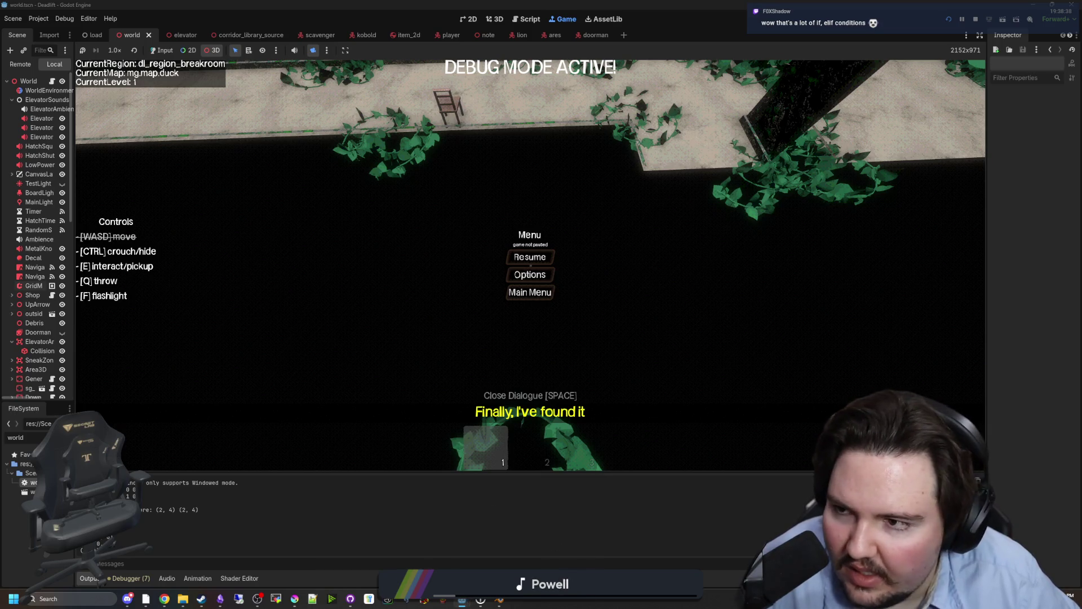
- Stop the running game and return to world.gd near line 1128
click(976, 19)
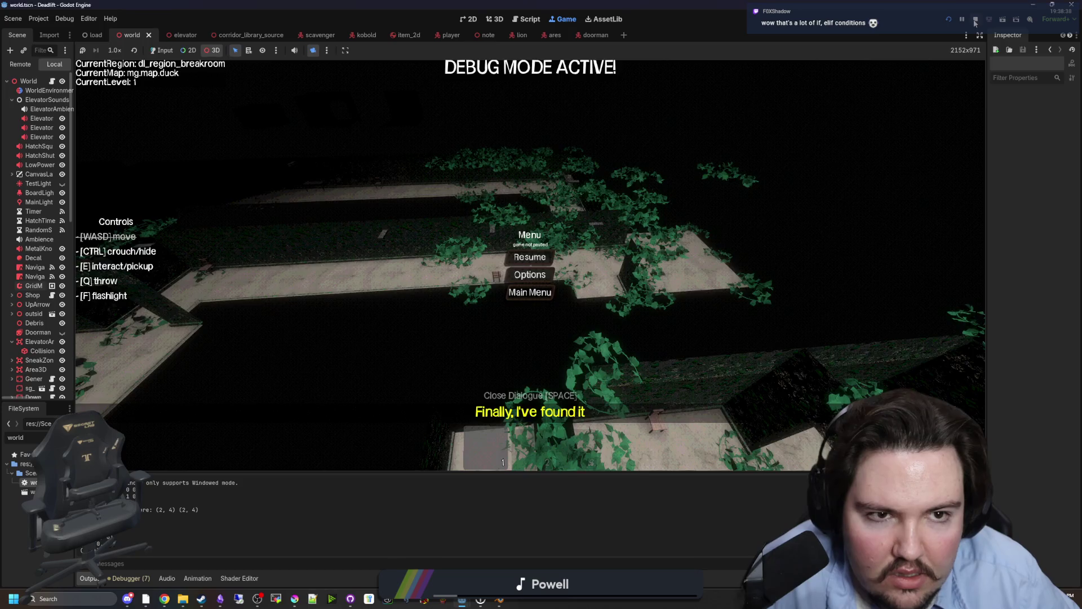
key(ctrl+s)
click(476, 149)
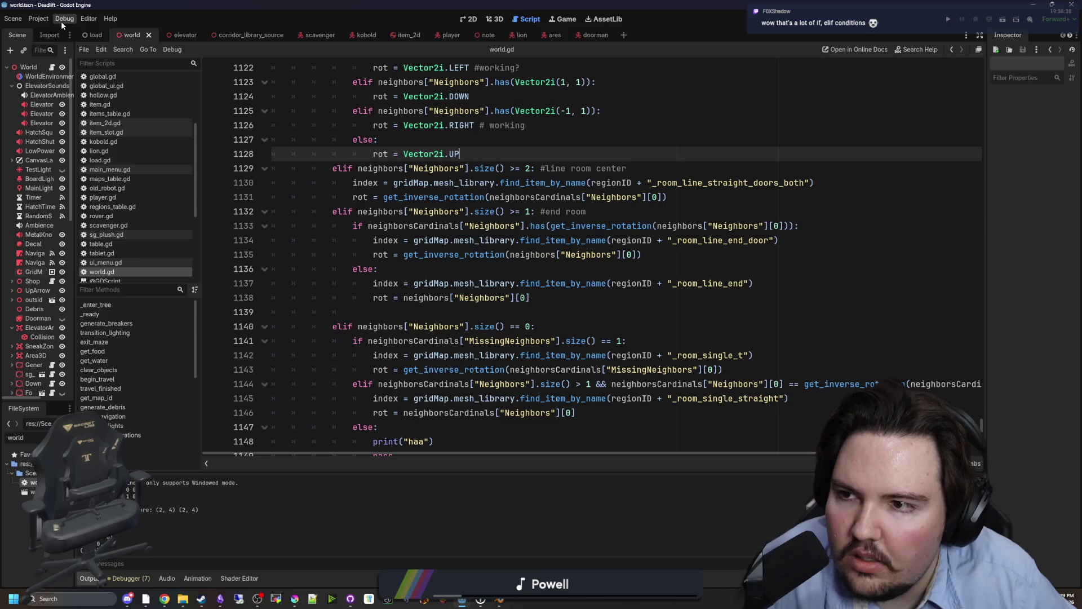
- Close every scene tab except world and every script except world.gd, then save
right_click(118, 35)
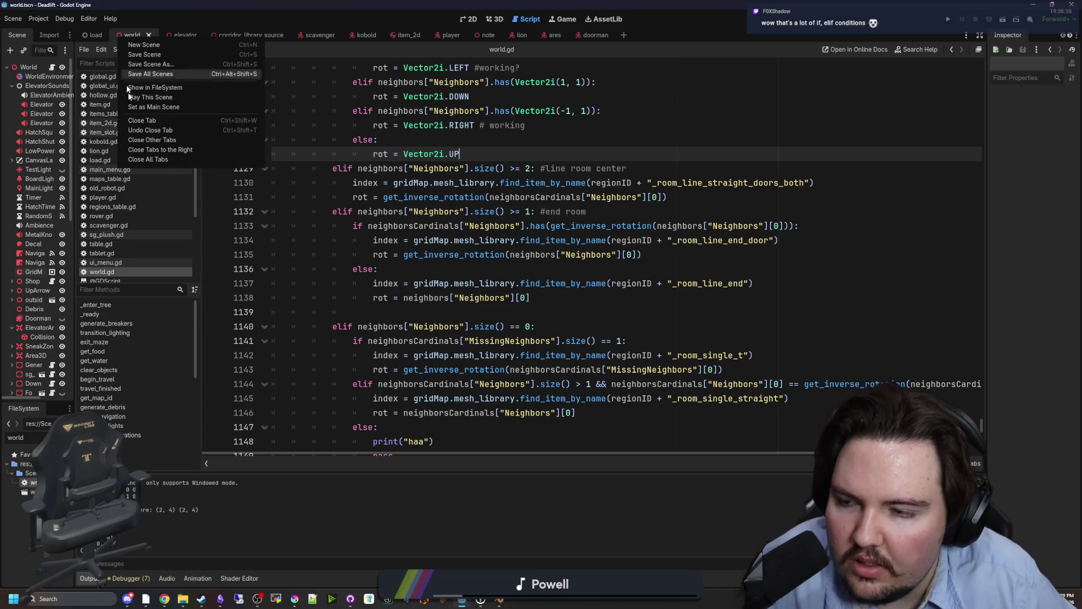
click(147, 140)
right_click(123, 270)
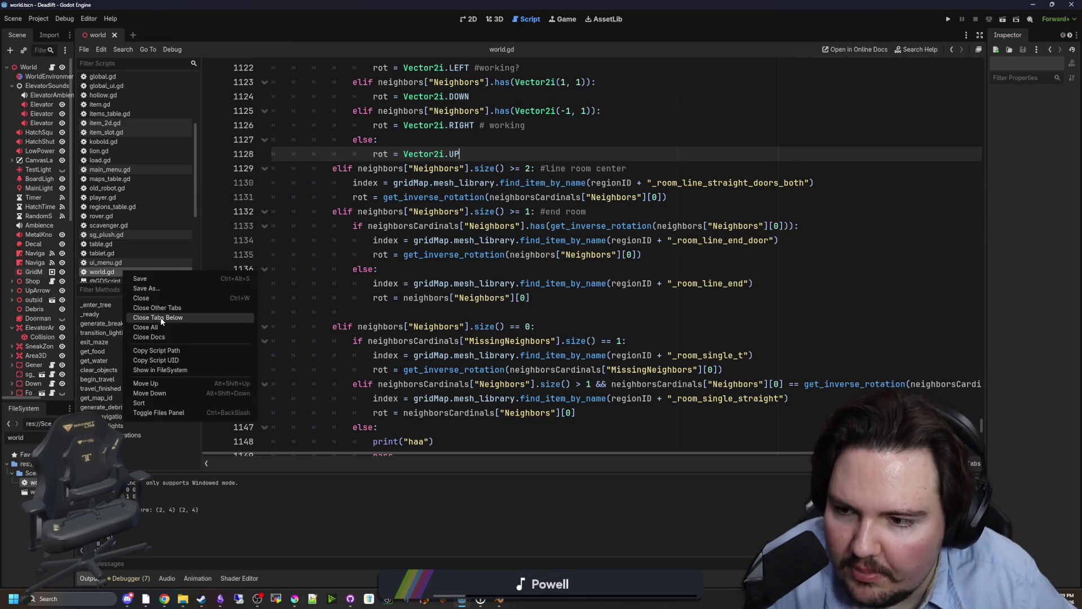
click(163, 308)
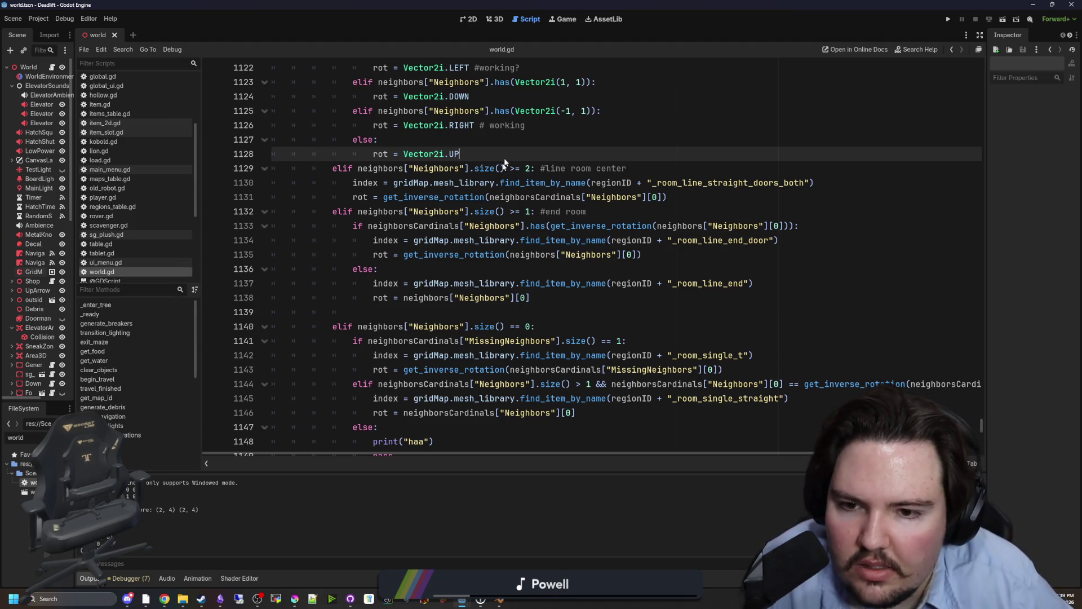
click(445, 128)
key(ctrl+s)
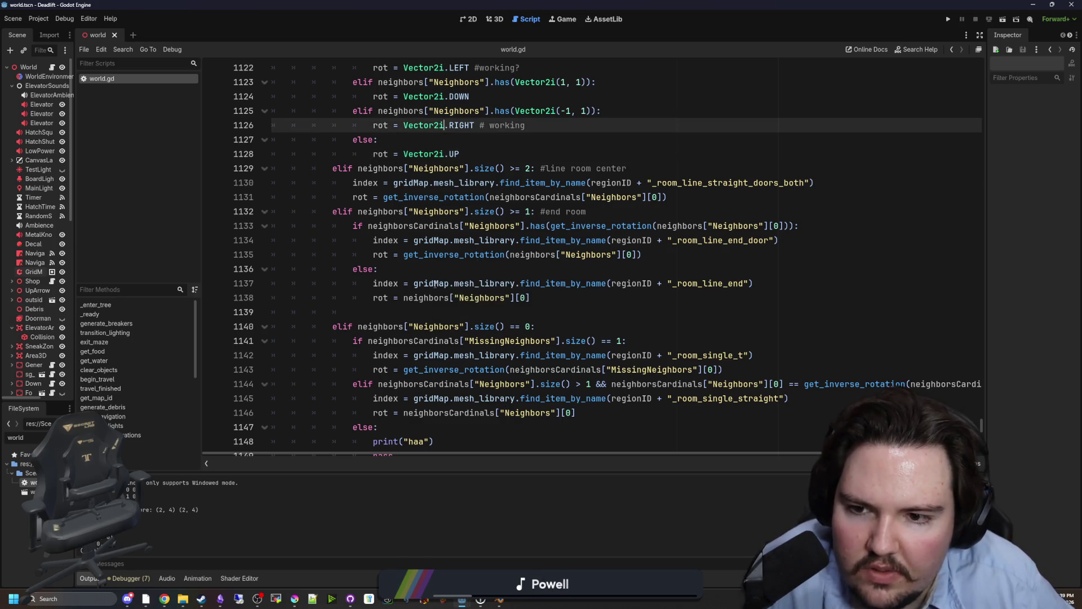
- Undo line 1135 back to rot = neighborsCardinals["Neighbors"][0], save, and widen the Scene dock
click(480, 266)
key(ctrl+z)
click(555, 266)
click(597, 257)
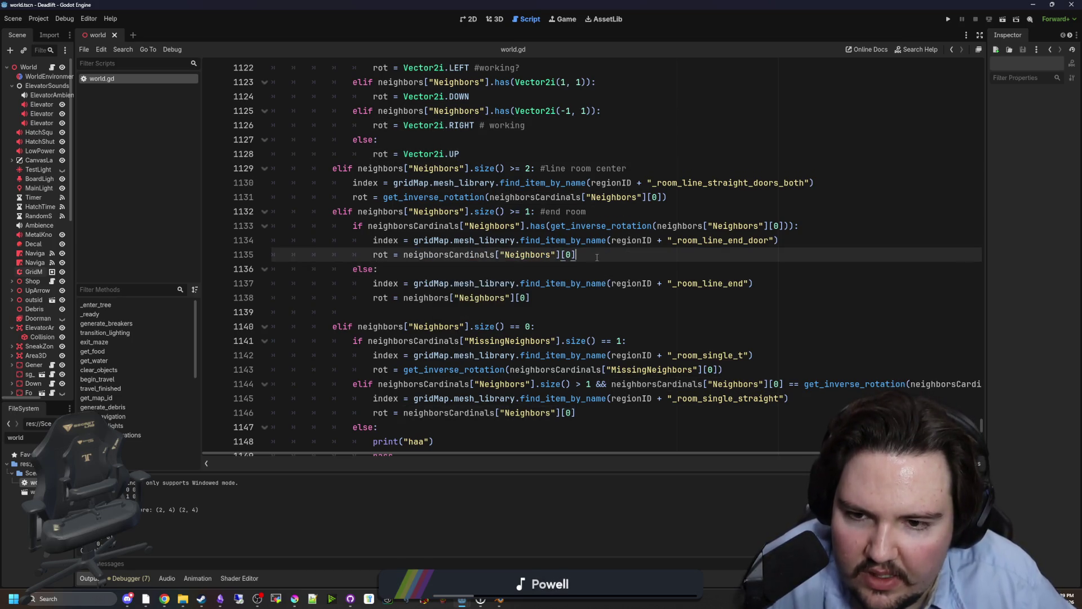
key(ctrl+s)
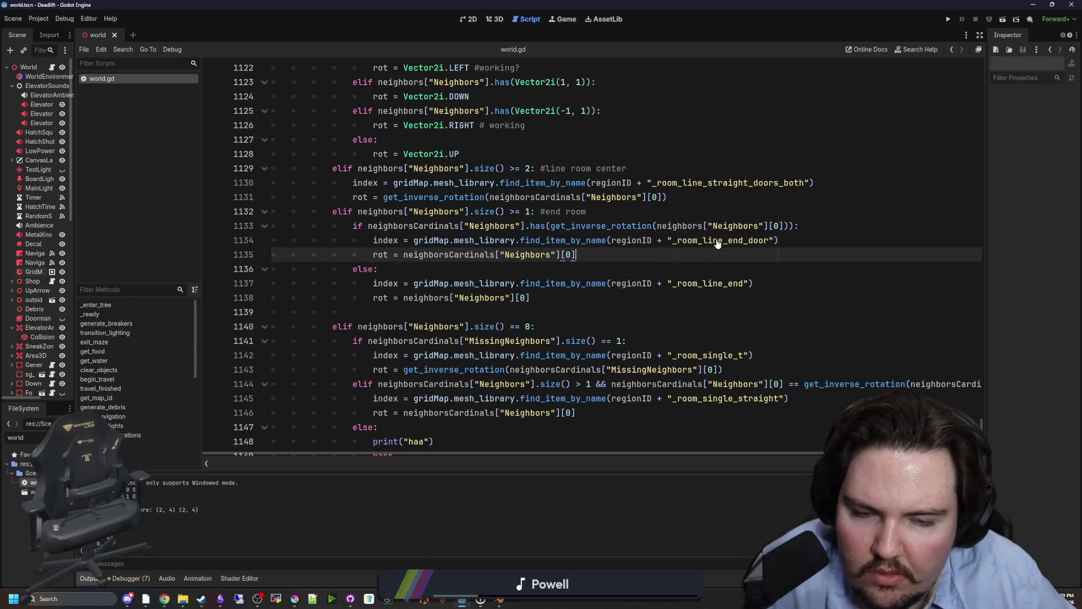
mouse_move(73, 307)
mouse_down()
mouse_move(265, 395)
mouse_move(292, 440)
mouse_up()
- Filter the FileSystem for 'corrid' and open corridor_library_source.tscn in the 3D view
click(293, 438)
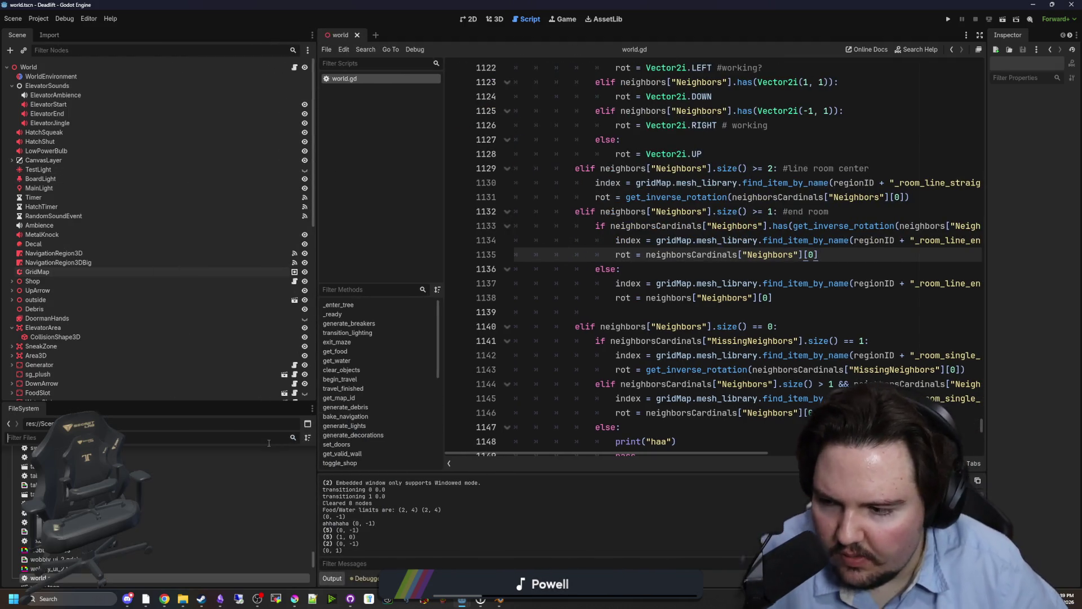
text(corrid)
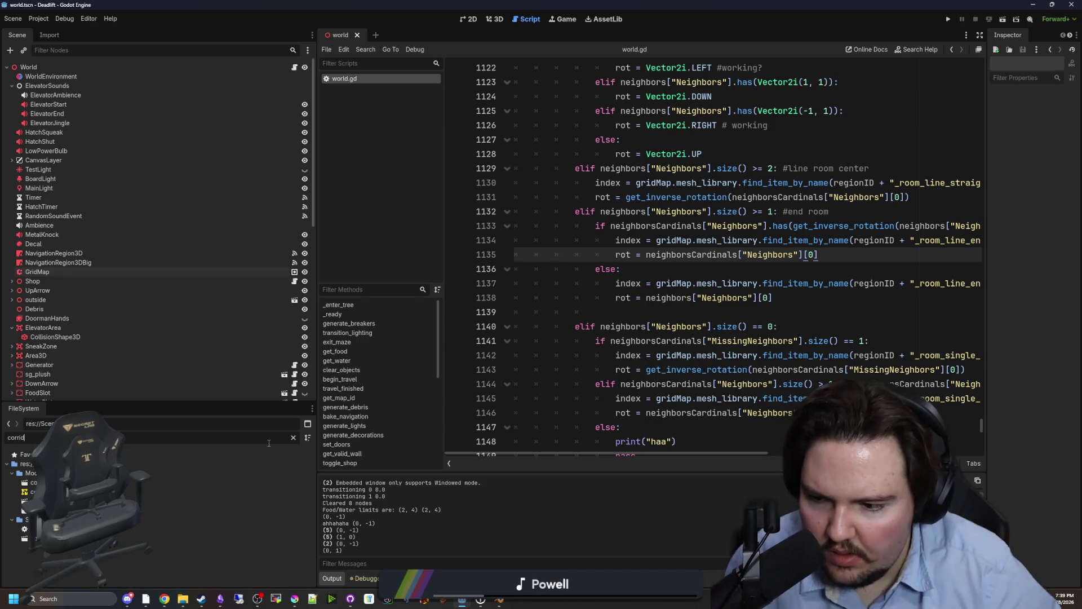
double_click(270, 501)
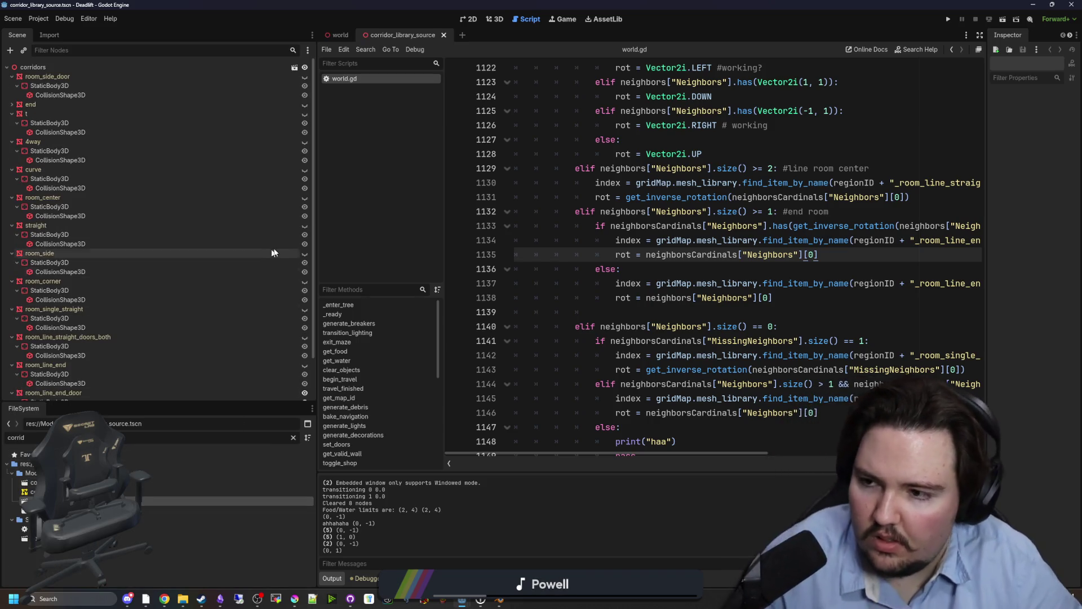
click(470, 17)
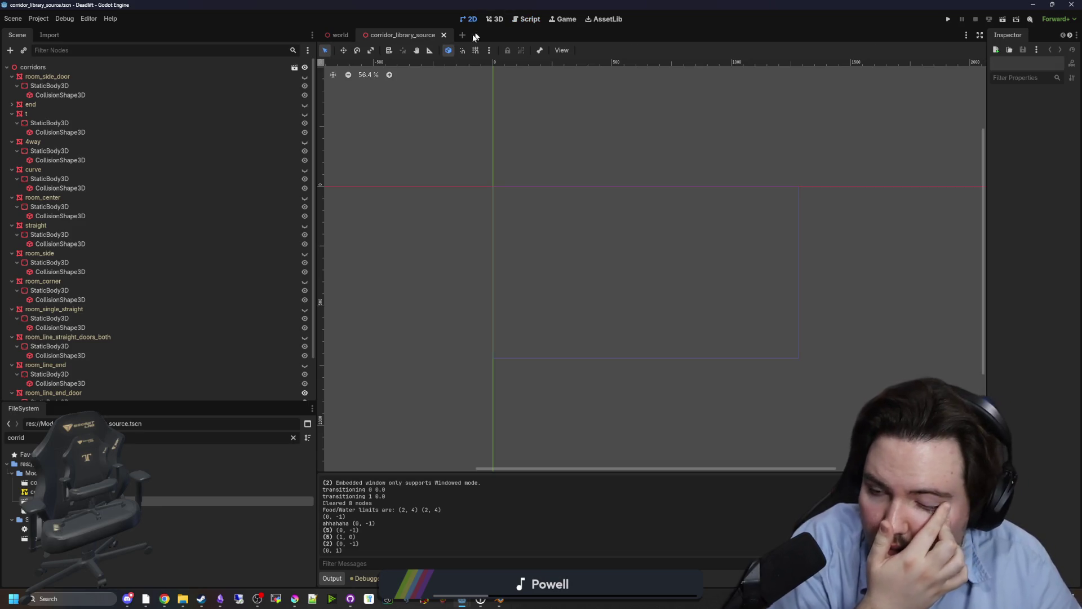
click(494, 19)
- Select the room_line_end_door mesh and frame it from above
scroll(186, 271, down, 2)
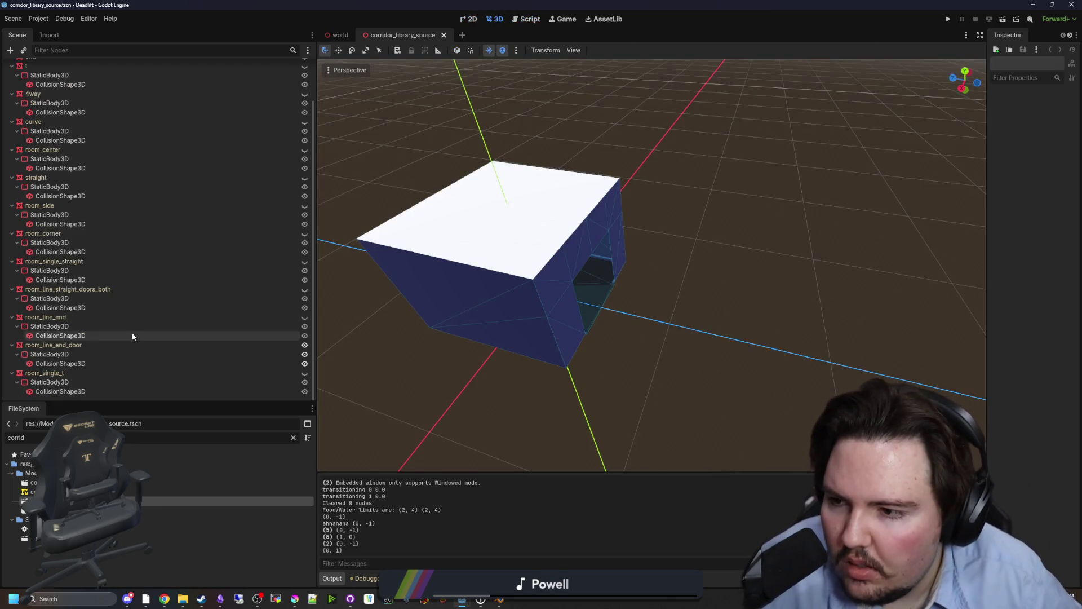
click(257, 347)
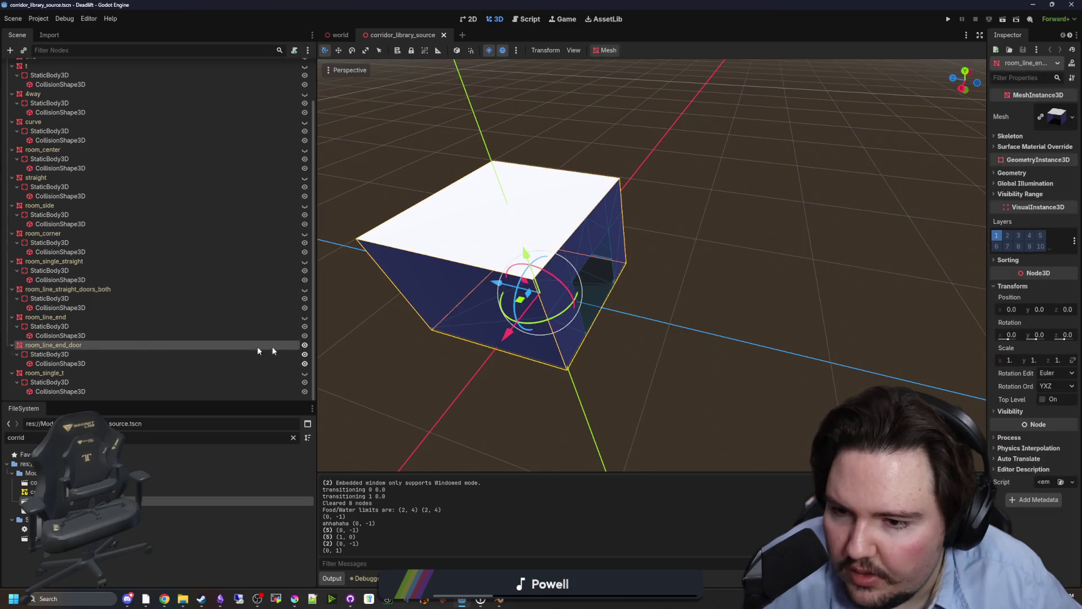
key(w)
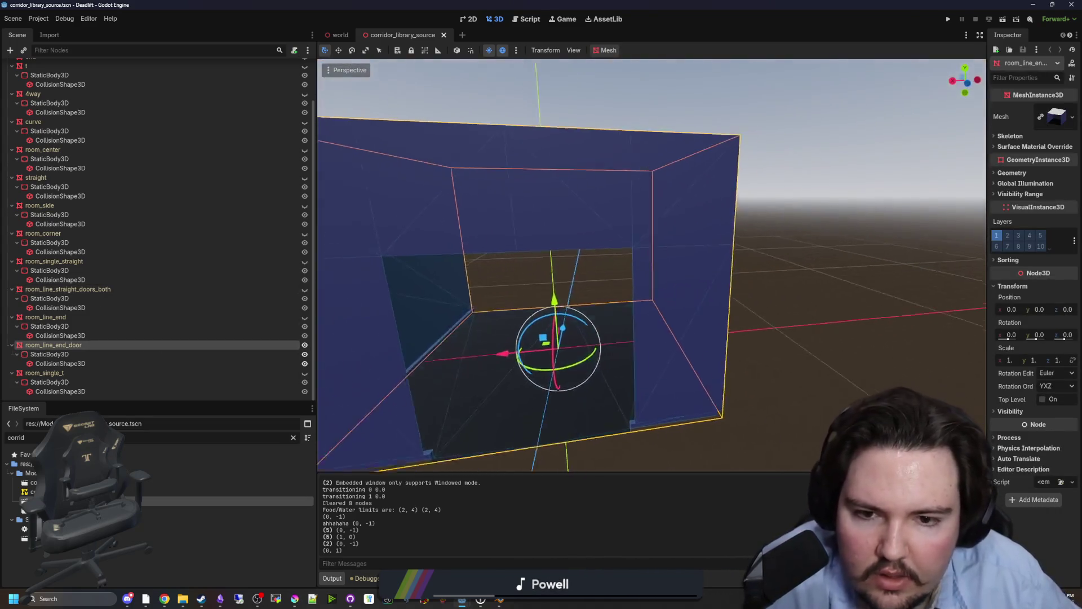
key(f)
mouse_move(529, 299)
mouse_down()
mouse_move(773, 285)
mouse_move(771, 248)
mouse_up()
key(f)
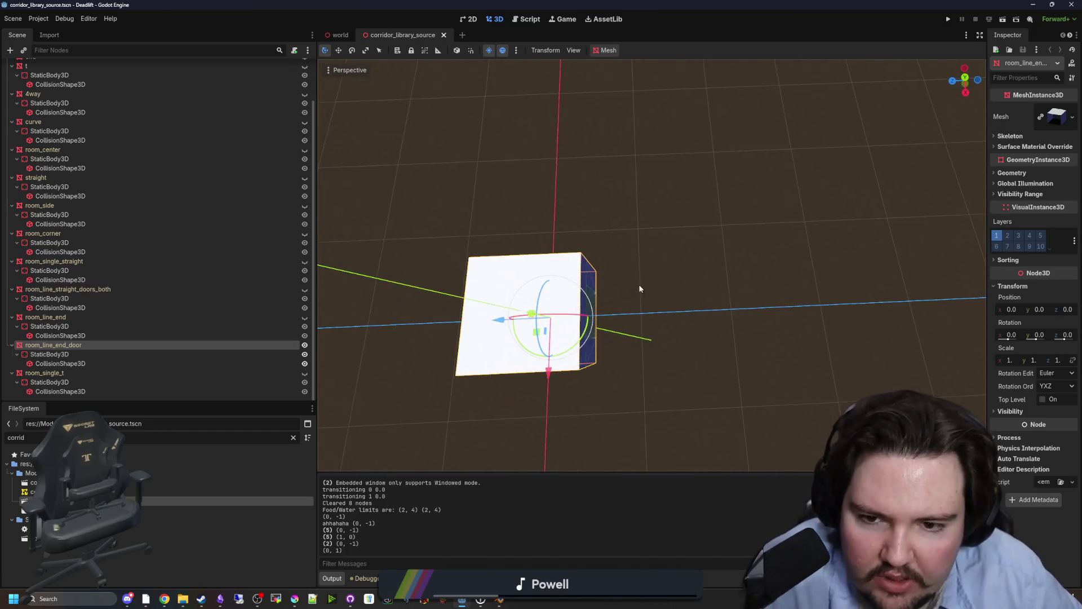
- Cancel an accidental rotation of the room piece and reselect it from a higher angle
mouse_move(589, 307)
mouse_down()
mouse_move(592, 270)
mouse_move(572, 218)
mouse_move(478, 228)
mouse_move(442, 272)
mouse_up()
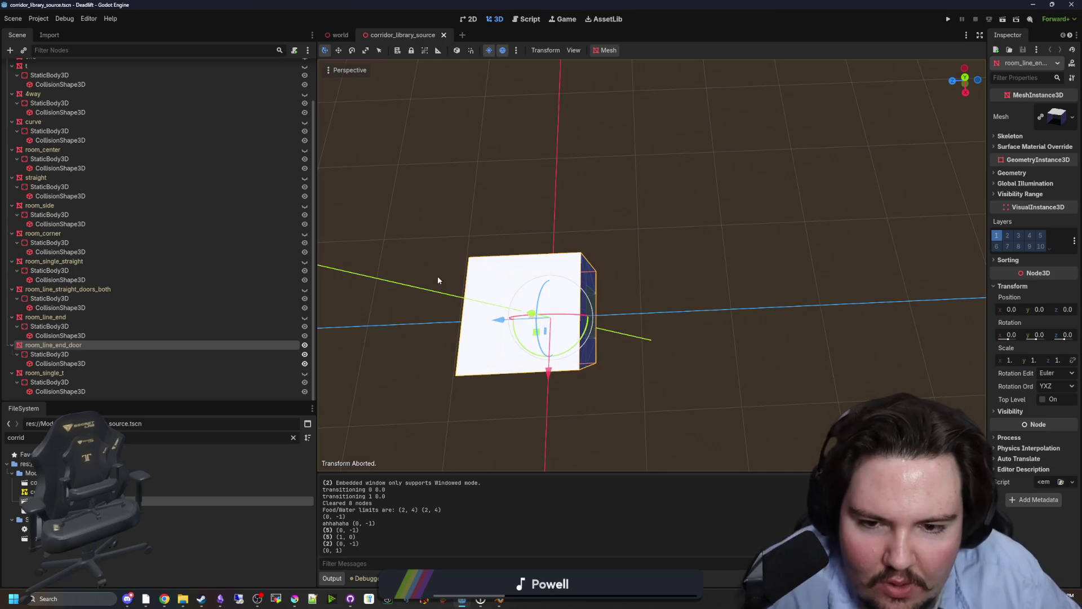
right_click(437, 275)
key(w)
scroll(652, 265, down, 5)
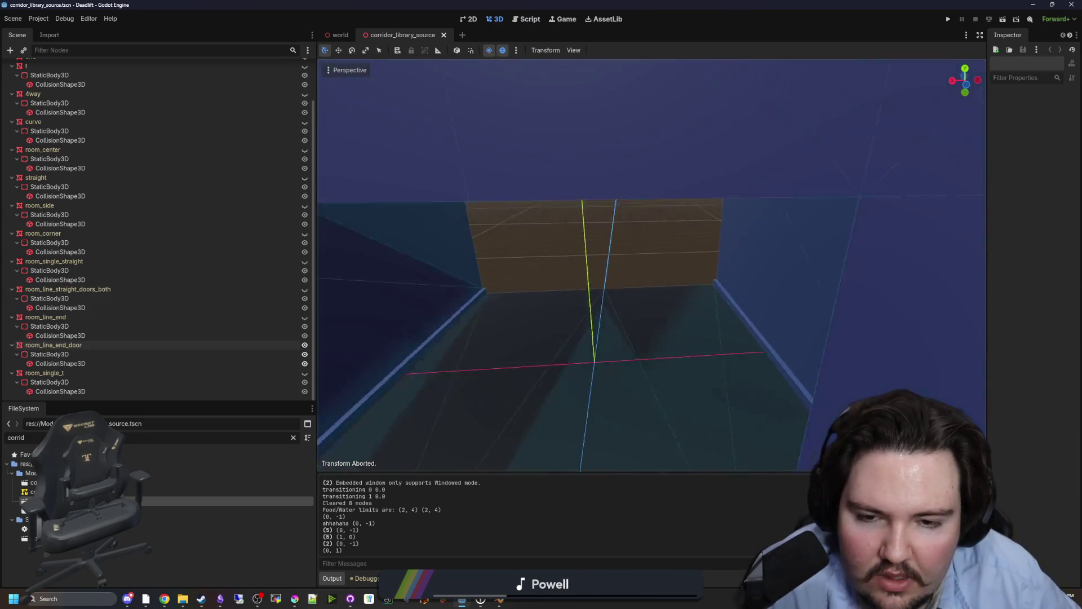
drag(731, 265, 731, 273)
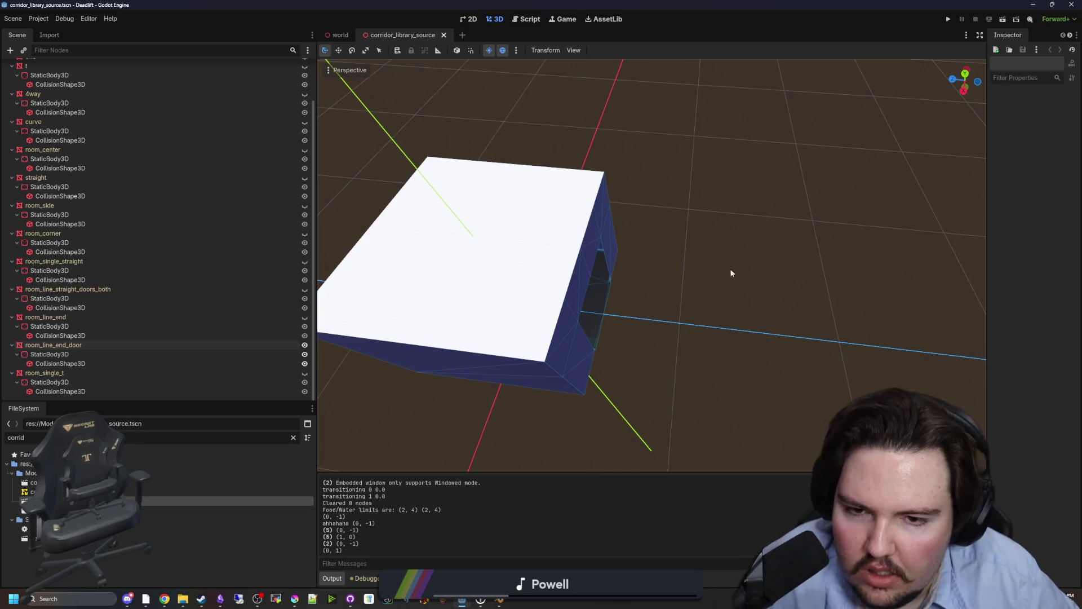
click(553, 304)
mouse_move(553, 304)
mouse_down()
mouse_move(620, 266)
mouse_move(580, 195)
mouse_move(567, 199)
mouse_move(671, 204)
mouse_up()
- Reset room_line_end_door's Rotation Y from -180 to 0 and save the corridor scene
click(1071, 324)
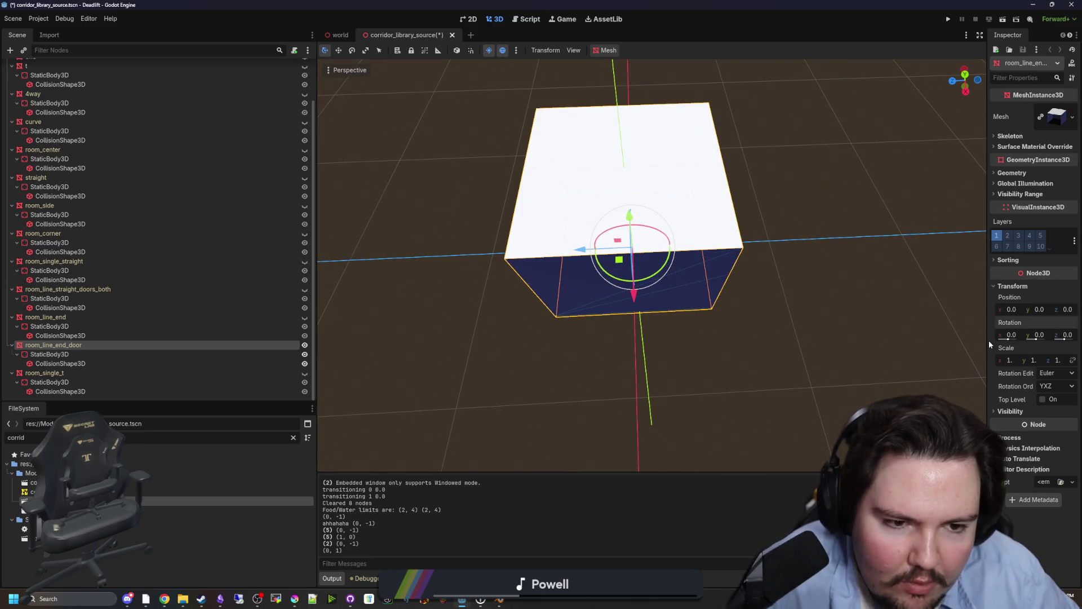
drag(988, 340, 720, 346)
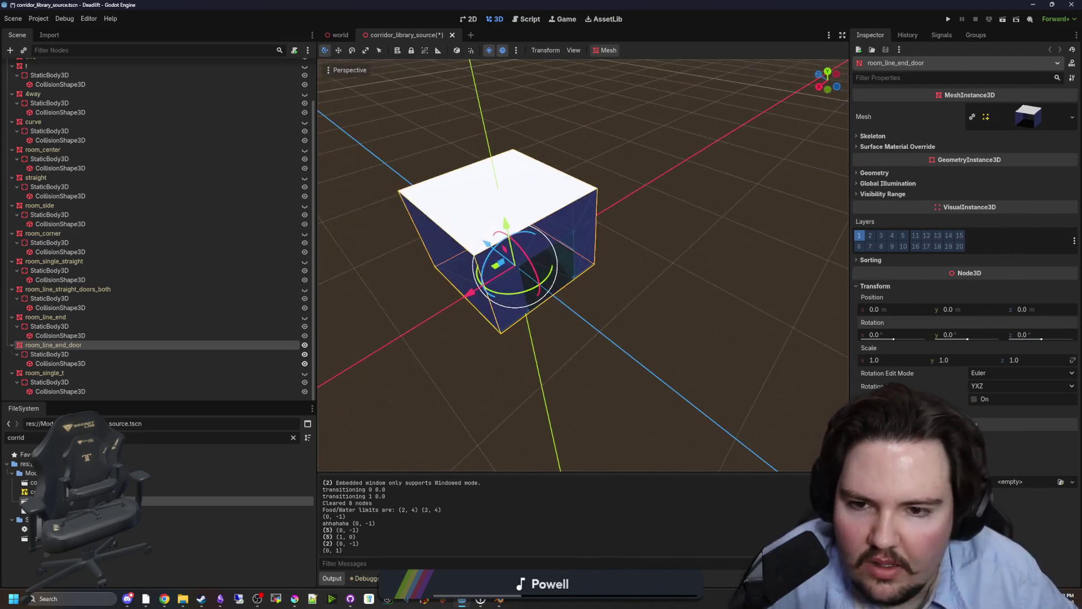
click(719, 346)
key(ctrl+s)
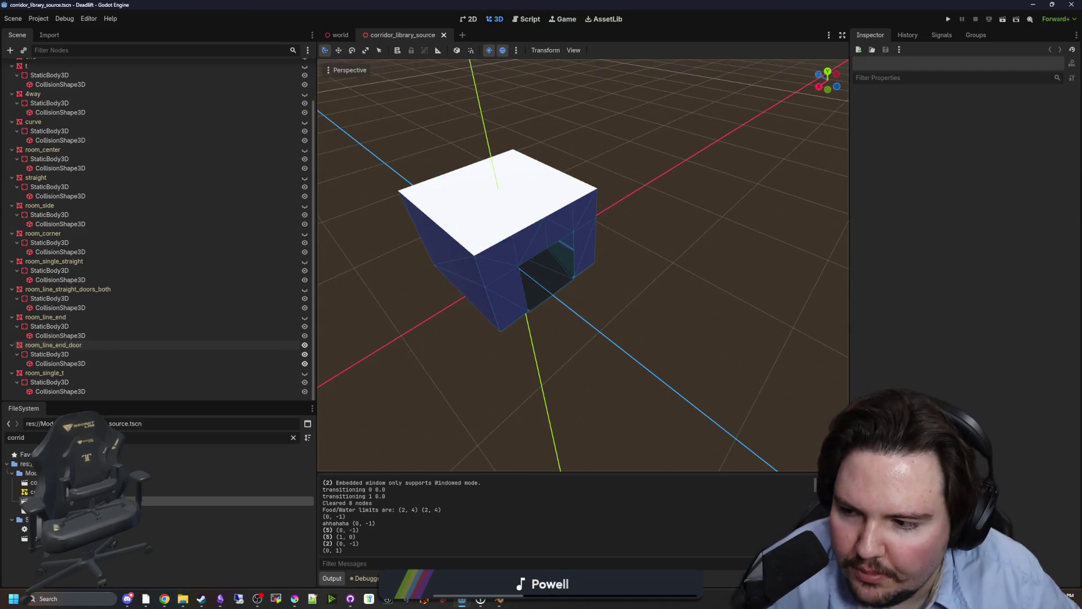
scroll(556, 326, up, 8)
drag(631, 265, 506, 360)
key(ctrl+s)
- Check the debugger error list, then return to the world scene tab
scroll(535, 397, down, 6)
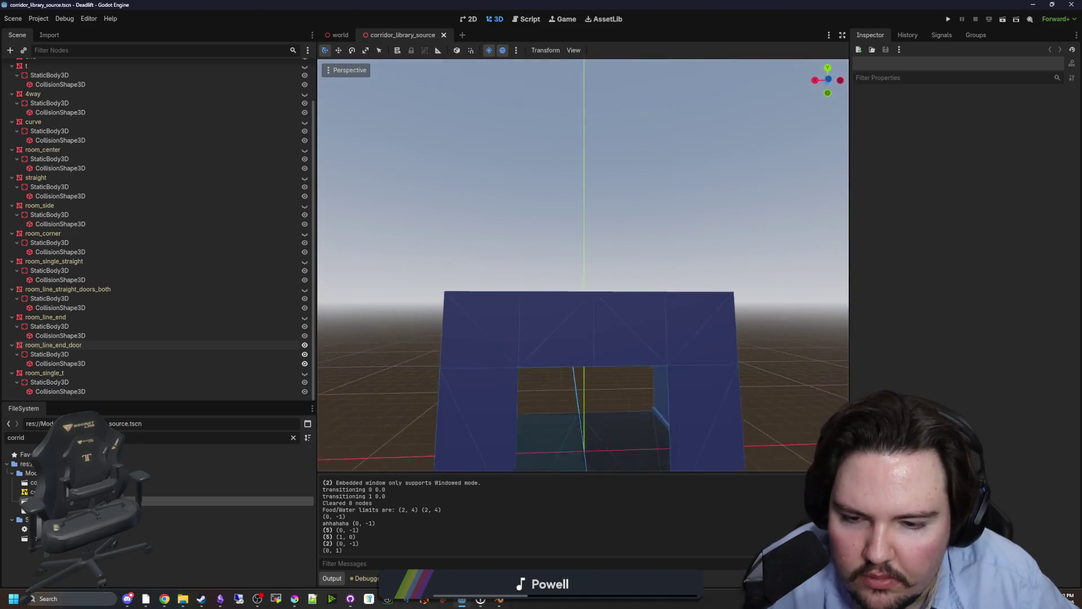
scroll(534, 397, up, 6)
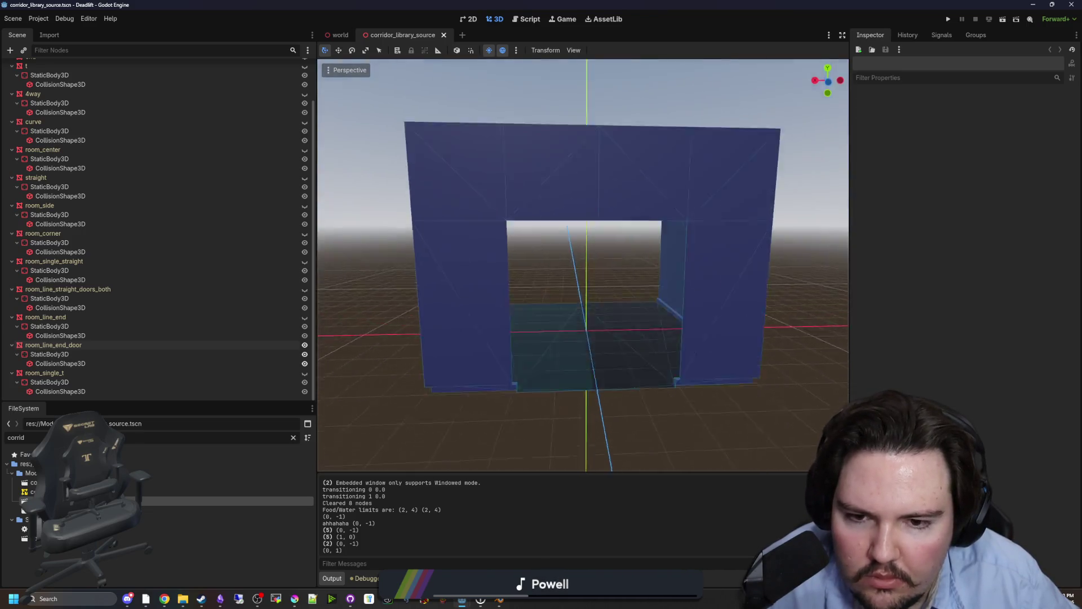
scroll(583, 265, down, 6)
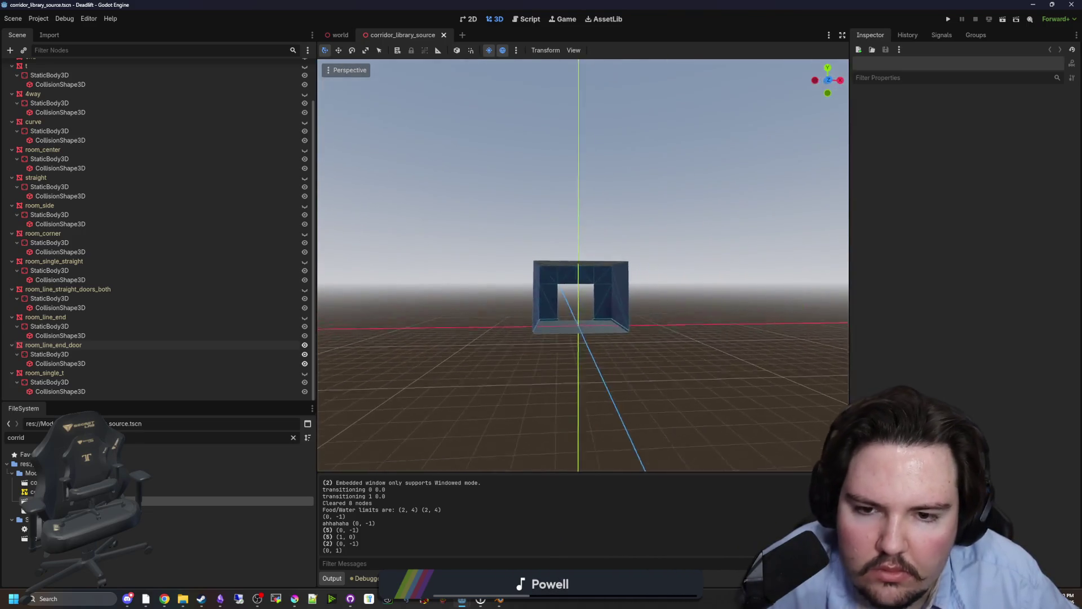
scroll(583, 265, up, 8)
scroll(523, 420, down, 5)
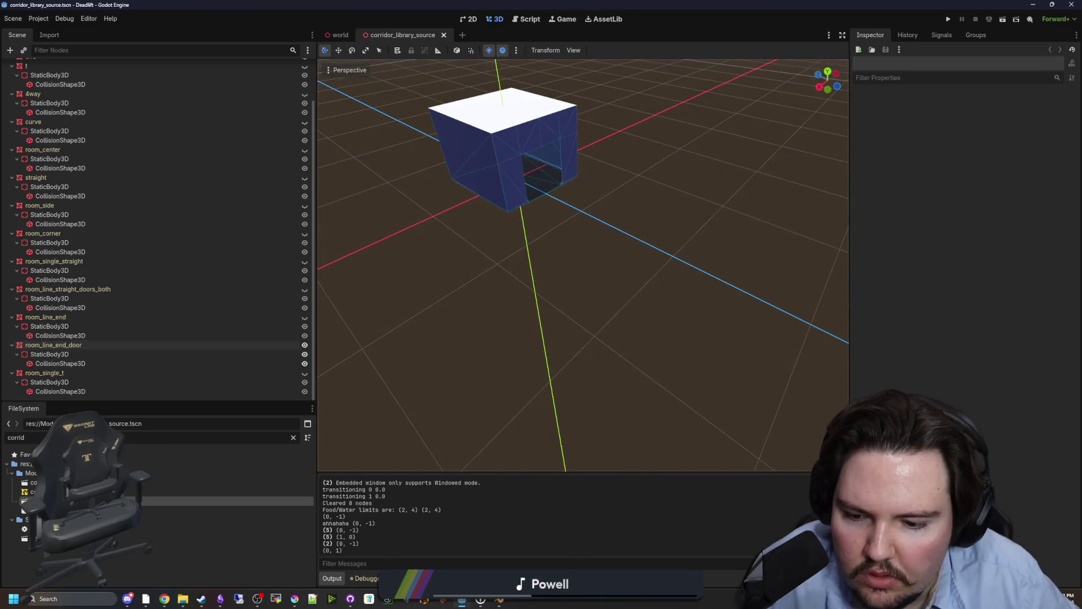
click(363, 578)
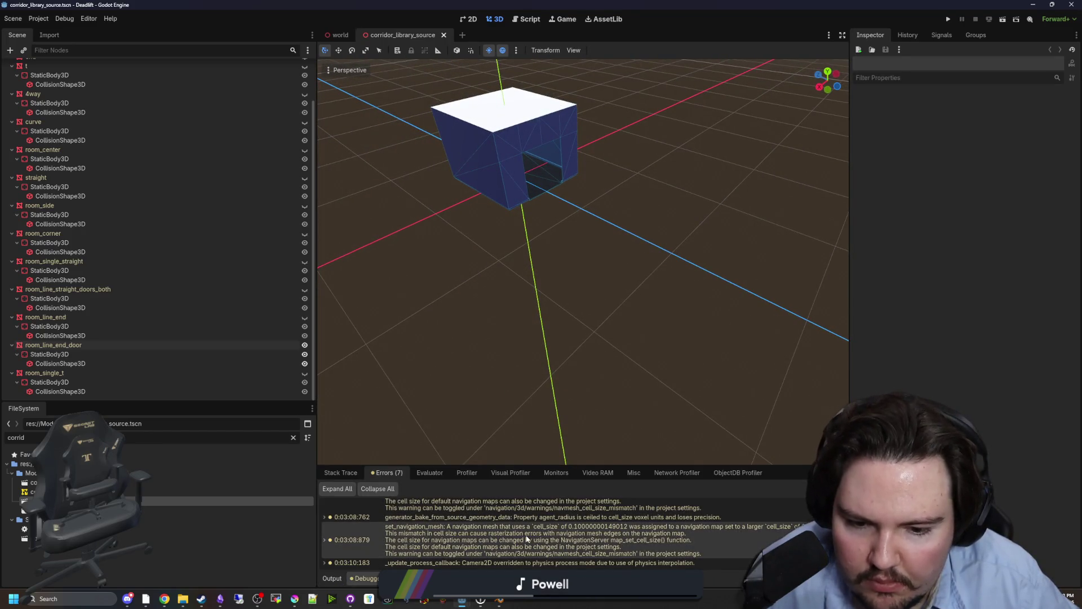
scroll(483, 534, up, 5)
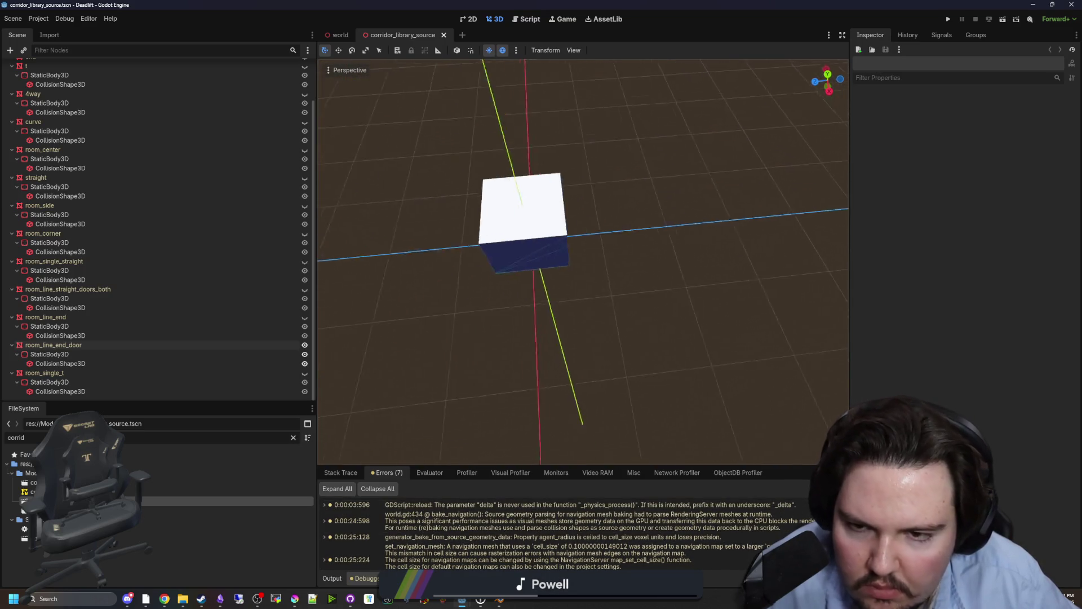
scroll(242, 166, up, 2)
click(338, 35)
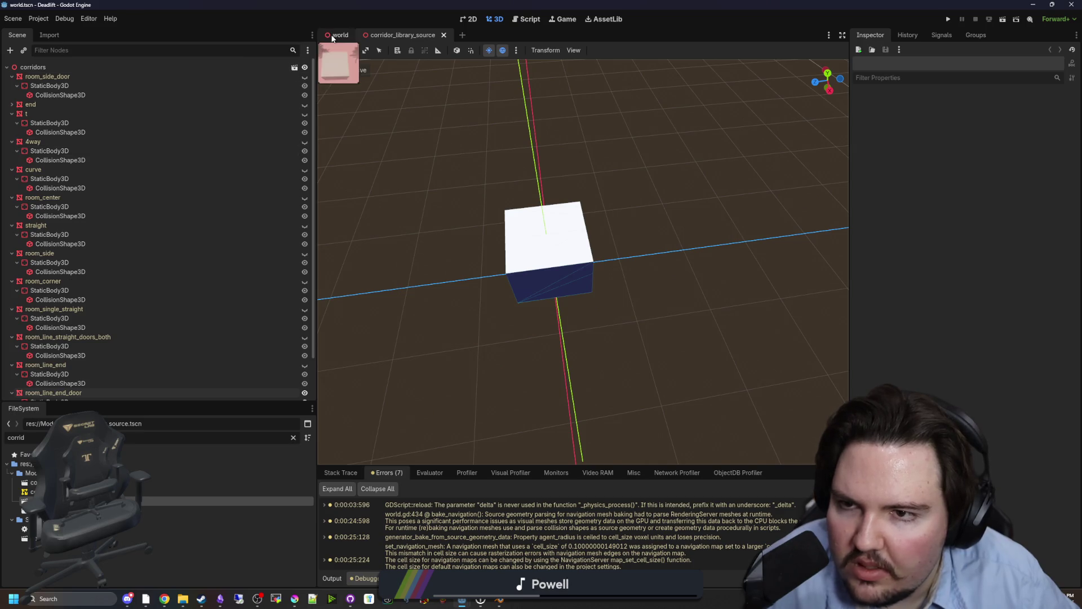
- Return to world.gd and scroll to the cell-placement code near line 1182
click(294, 67)
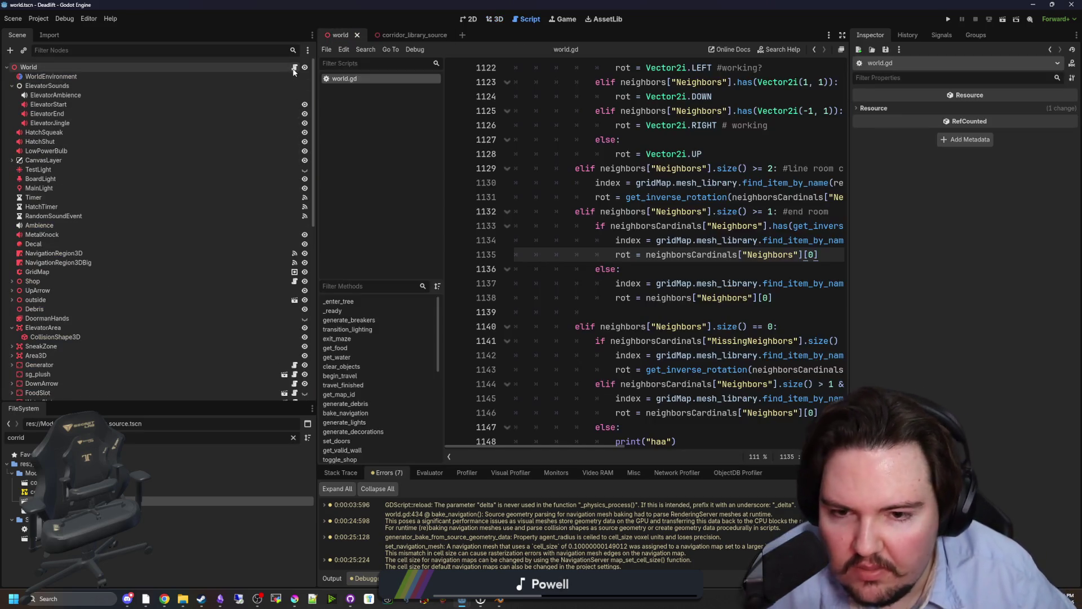
drag(317, 274, 73, 275)
click(617, 269)
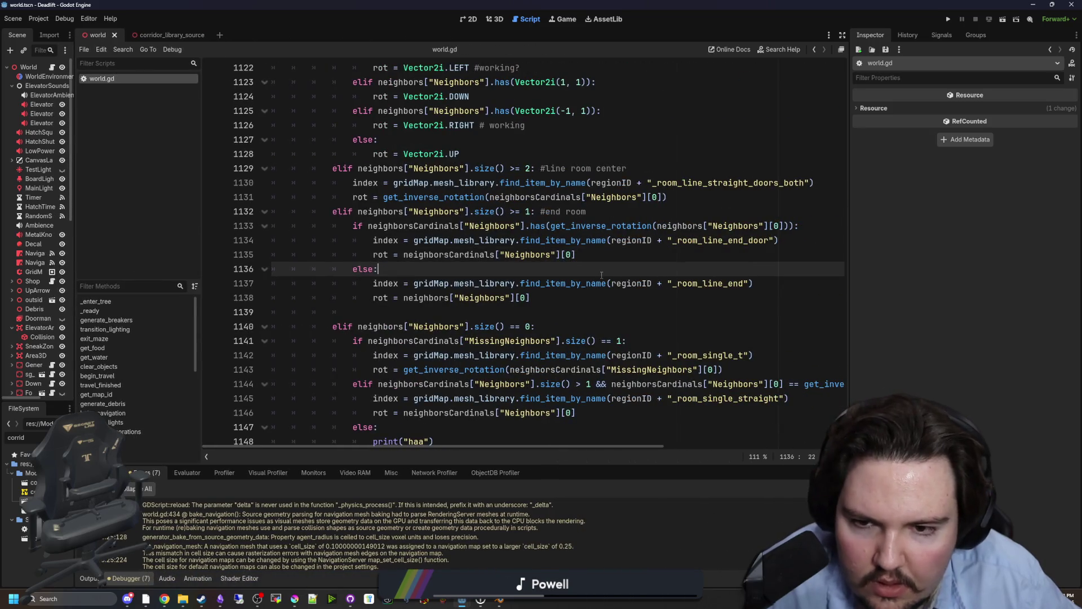
scroll(618, 365, down, 10)
scroll(618, 364, down, 4)
click(587, 312)
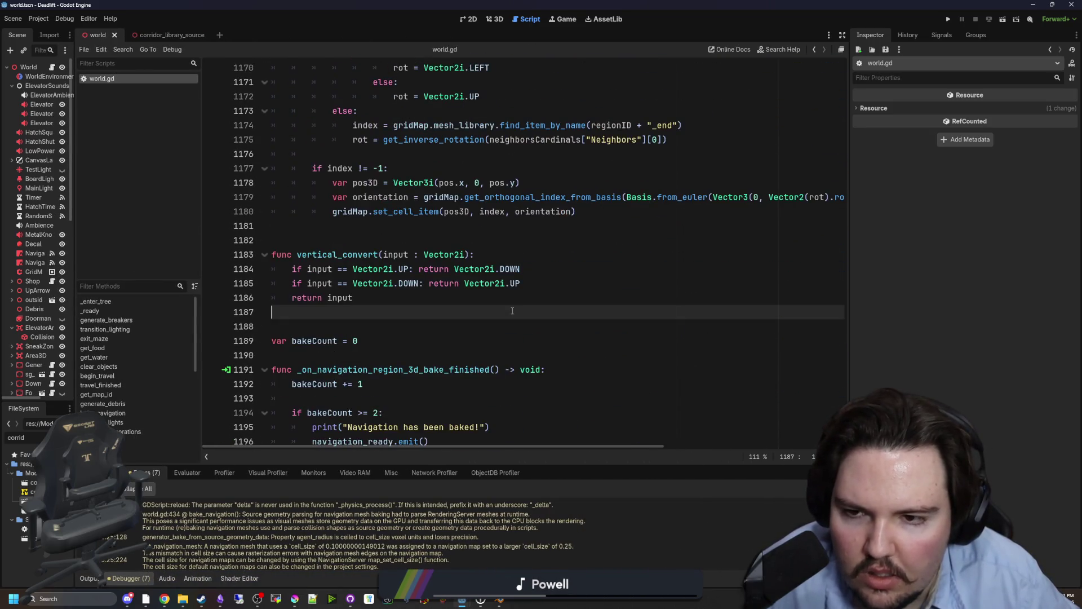
scroll(587, 371, up, 2)
drag(848, 316, 987, 316)
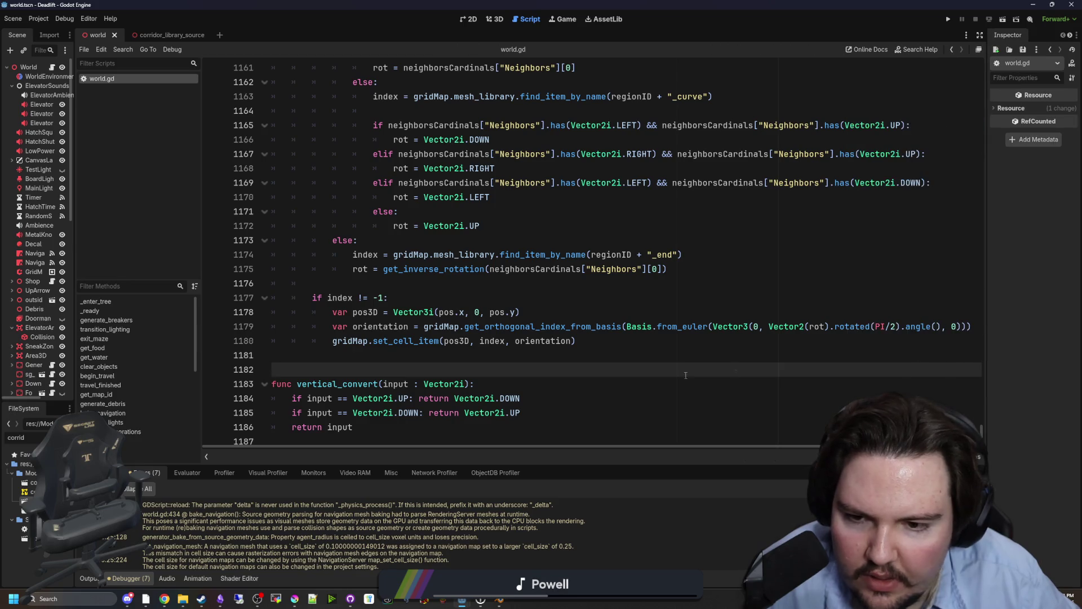
- Review lines 1177–1180, save world.gd, and open the Vector2 reference at angle()
mouse_move(629, 352)
mouse_down()
mouse_move(316, 327)
mouse_move(350, 297)
mouse_up()
click(363, 297)
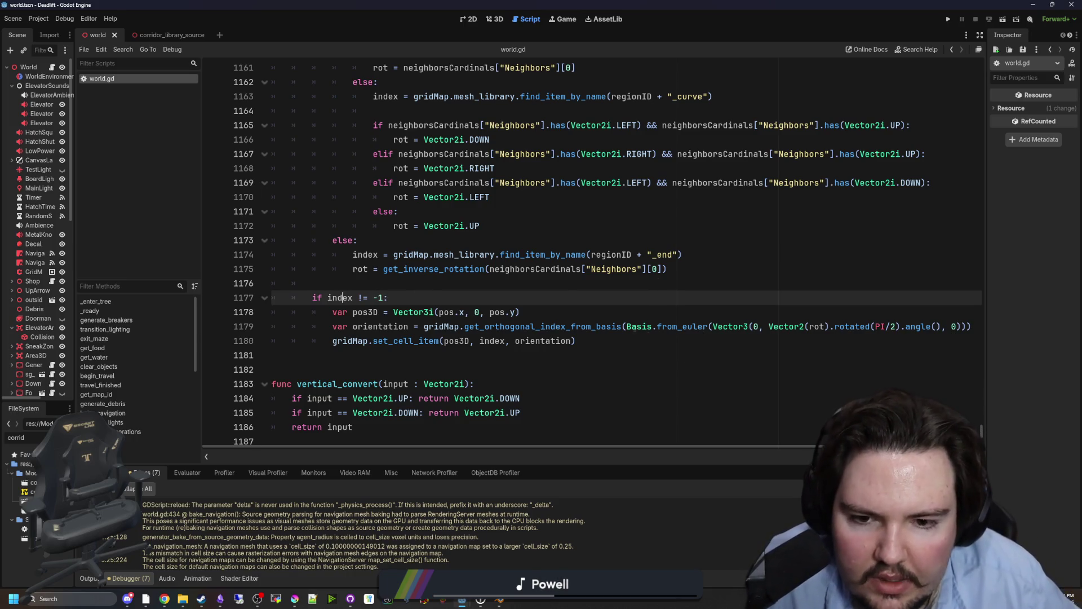
click(614, 332)
click(630, 337)
key(ctrl+s)
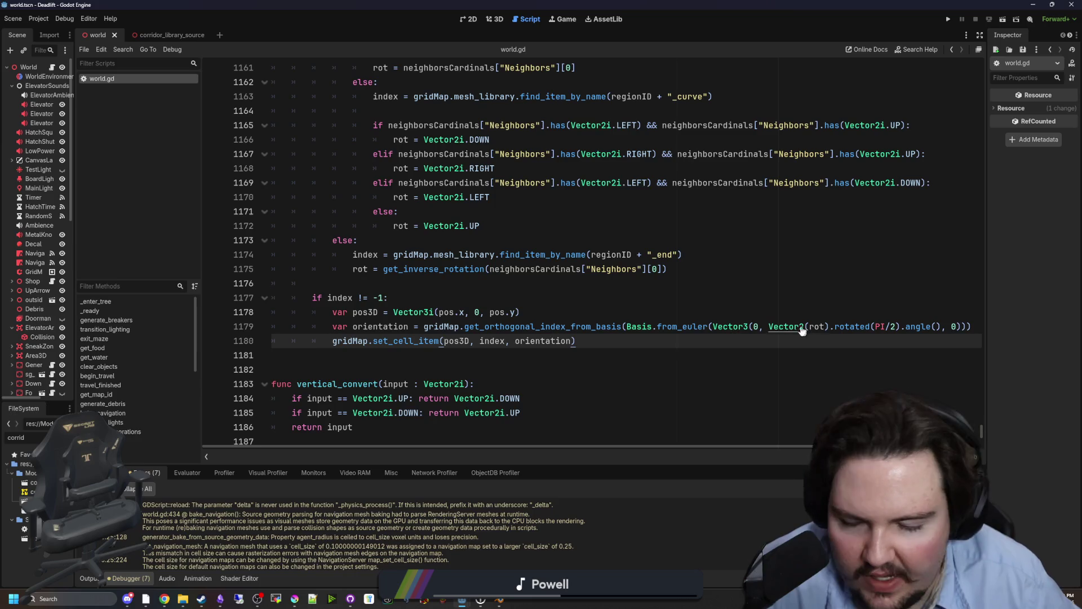
ctrl+click(919, 328)
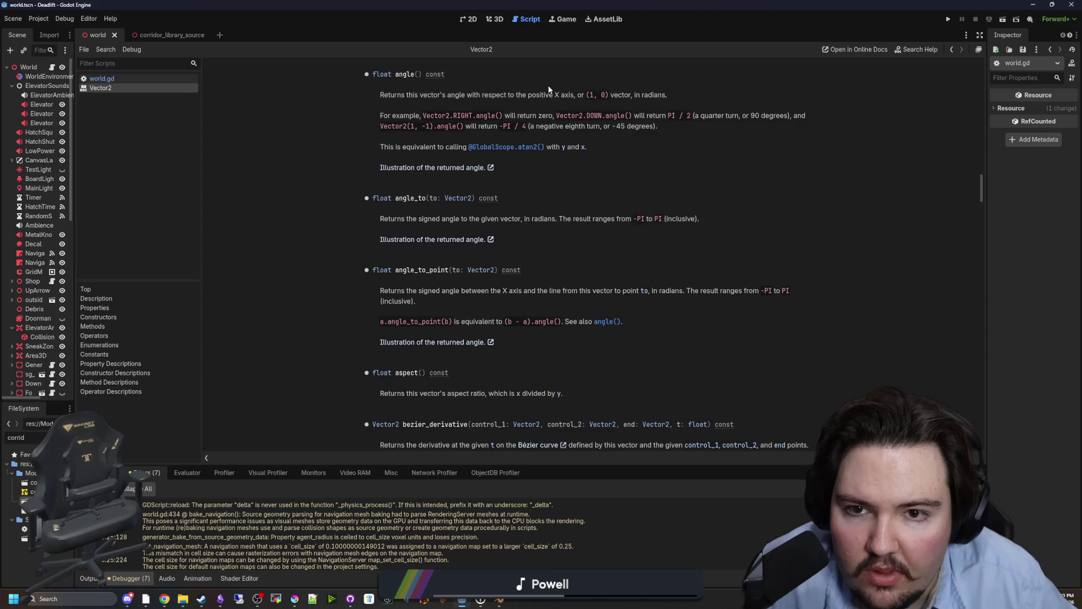
scroll(564, 116, up, 1)
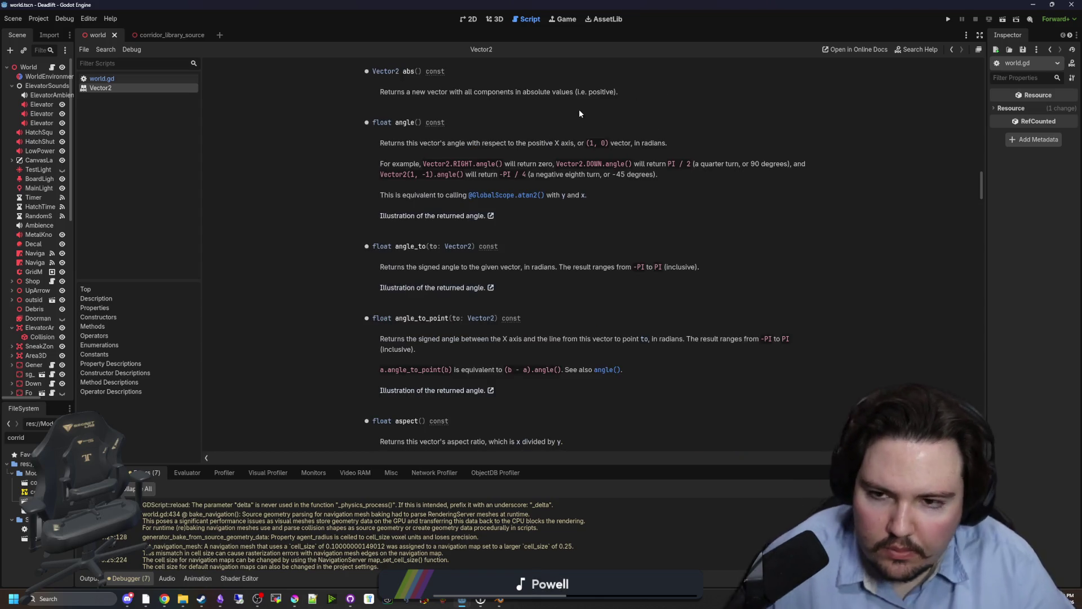
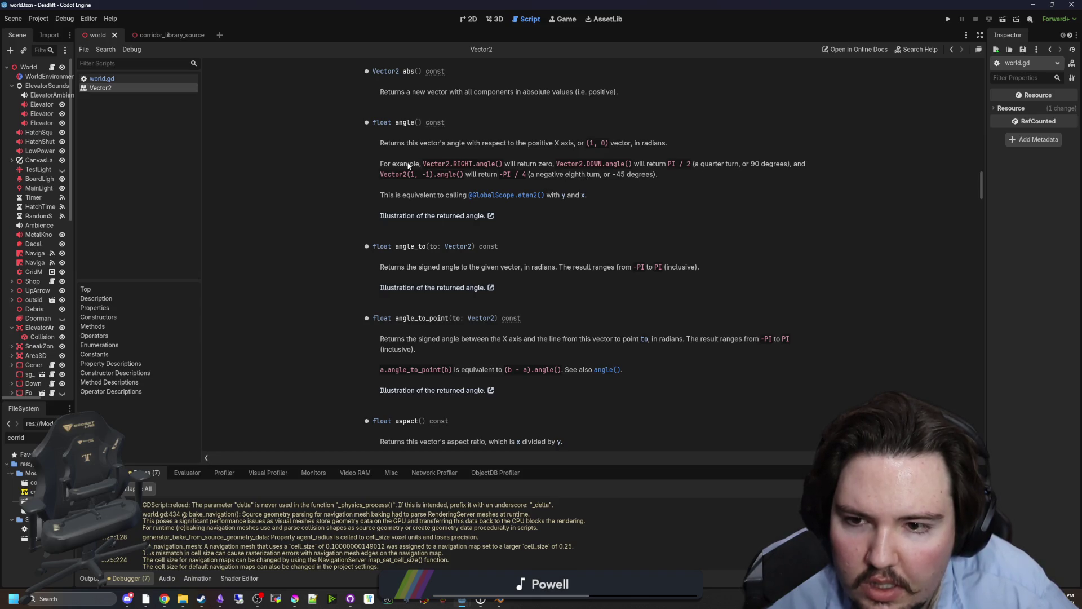
- Check the angle() example in the Vector2 docs, then return to world.gd
drag(437, 177, 657, 171)
click(668, 172)
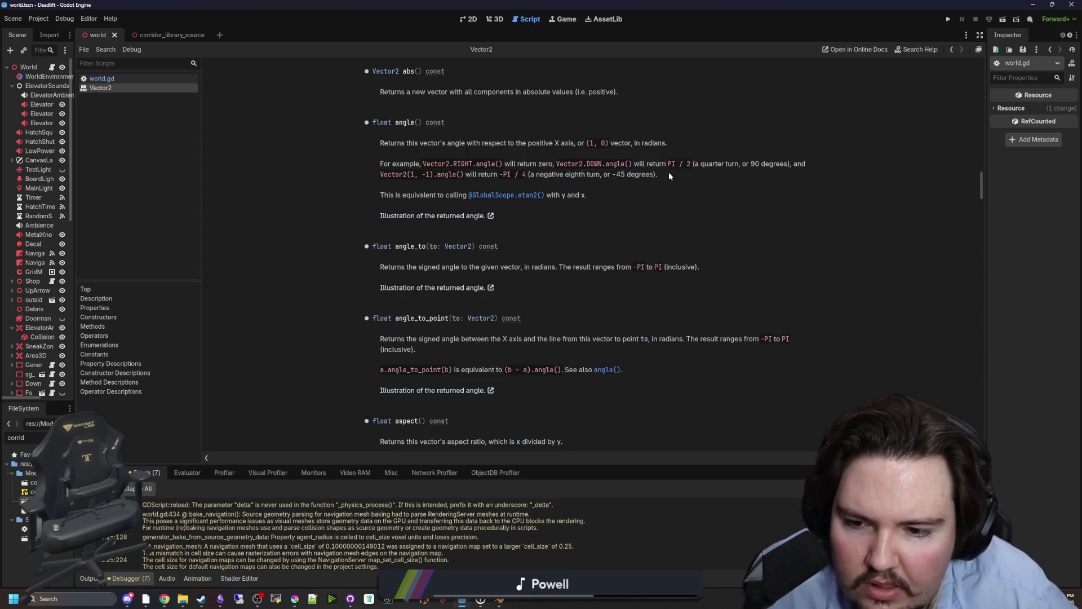
key(alt+Left)
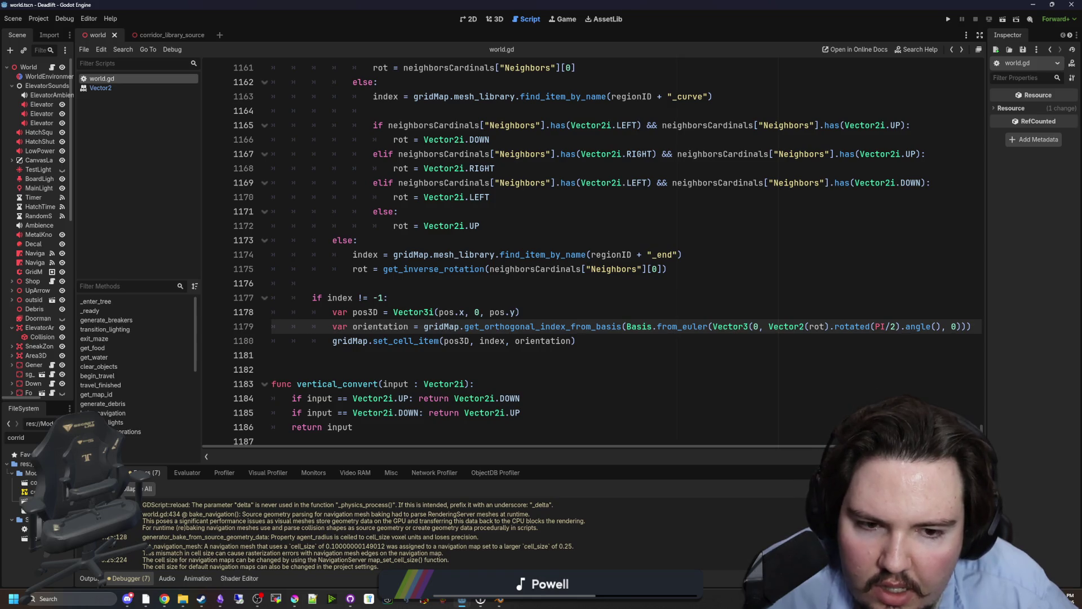
scroll(617, 248, right, 3)
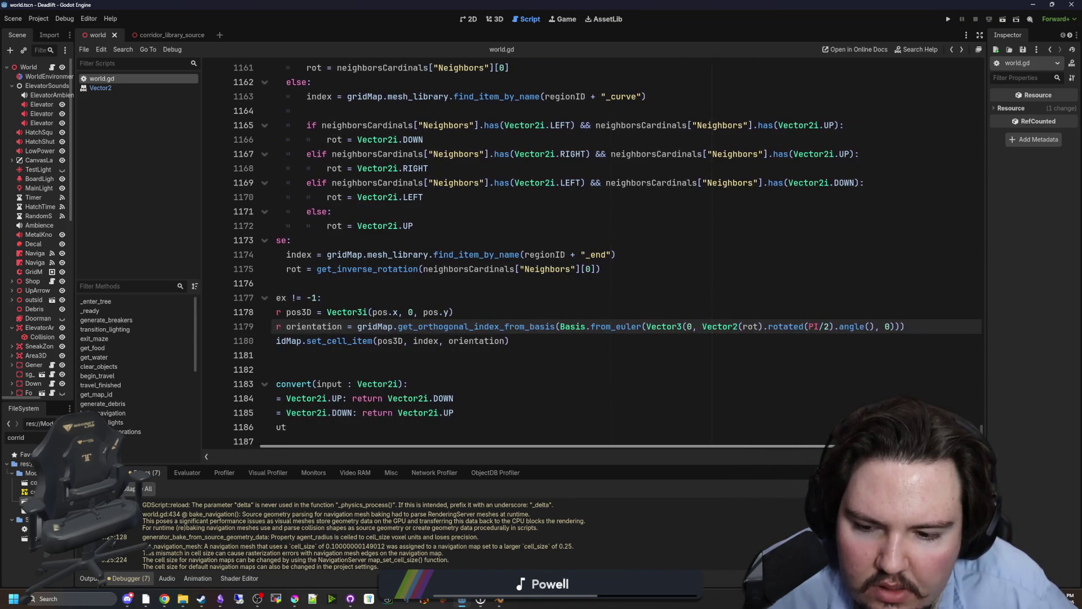
scroll(745, 366, right, 1)
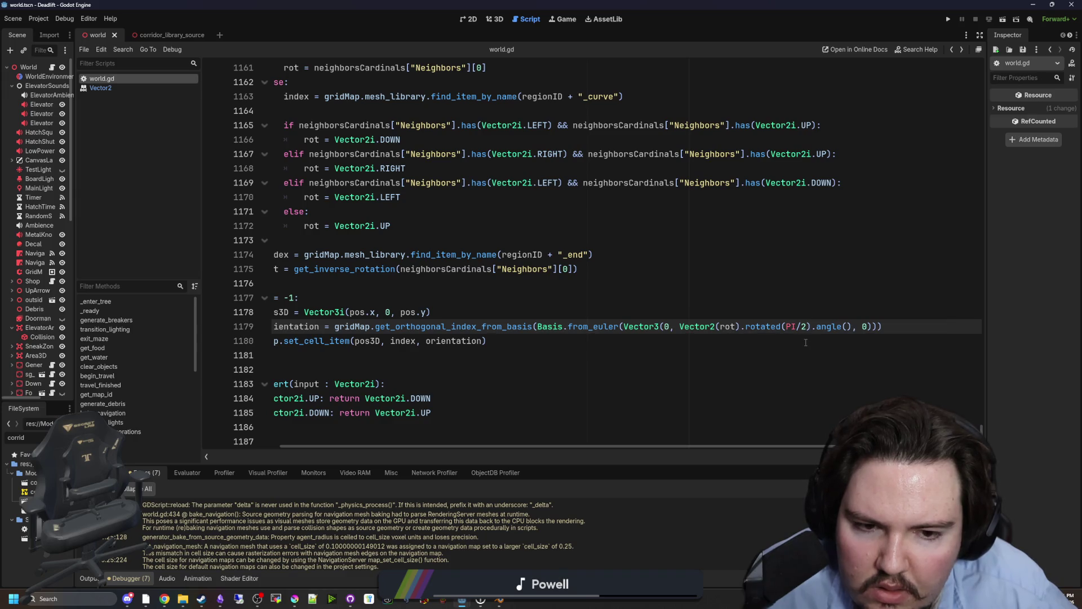
- Move the Vector2(rot).rotated(PI/2).angle() expression from line 1179 into a new angle variable
drag(679, 326, 856, 326)
key(ctrl+c)
key(BackSpace)
click(538, 318)
key(Return)
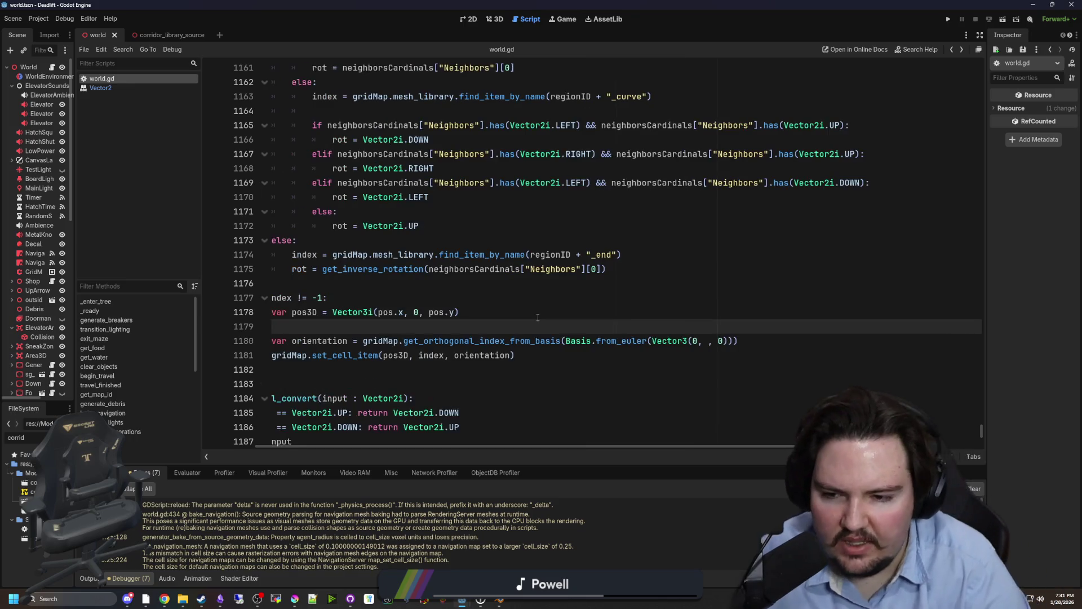
text(va)
text( =)
key(ctrl+v)
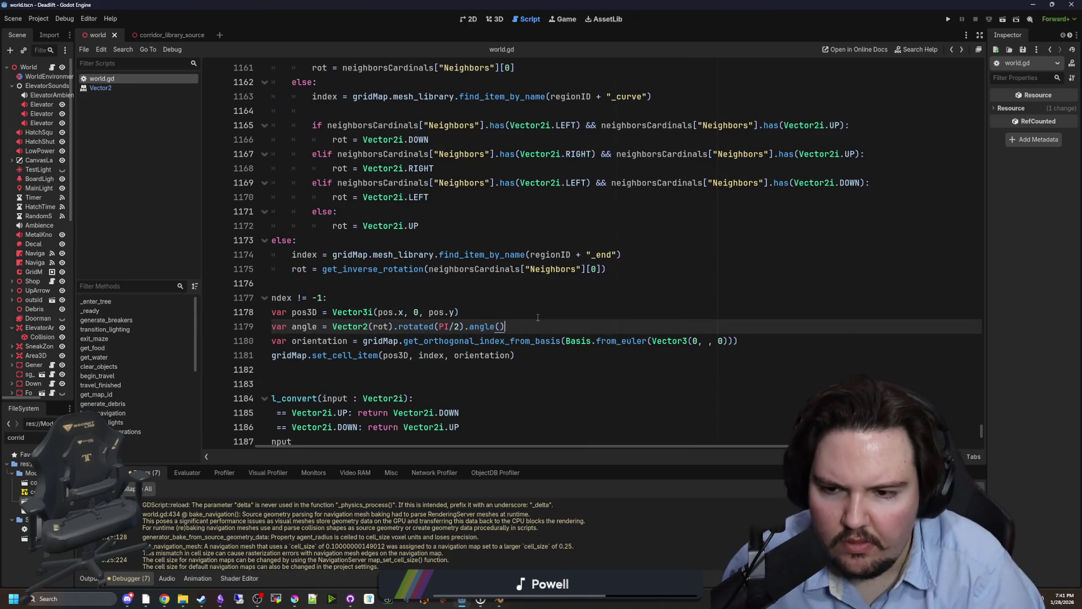
- Tidy the blank lines around the angle variable and add a print(angle) line
key(Up)
key(End)
key(Return)
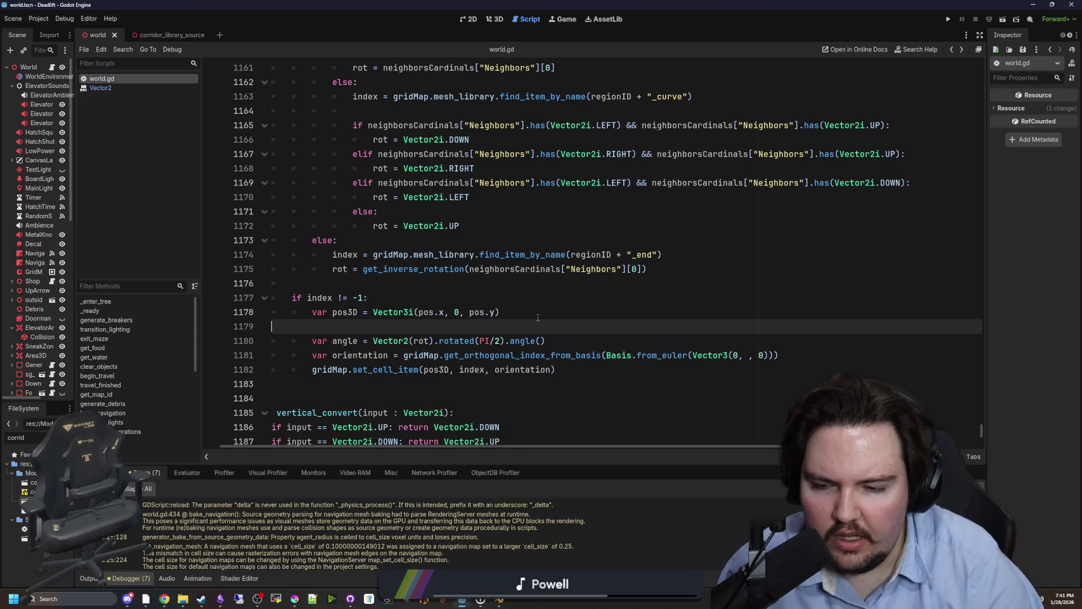
key(BackSpace)
key(Down)
key(End)
key(Return)
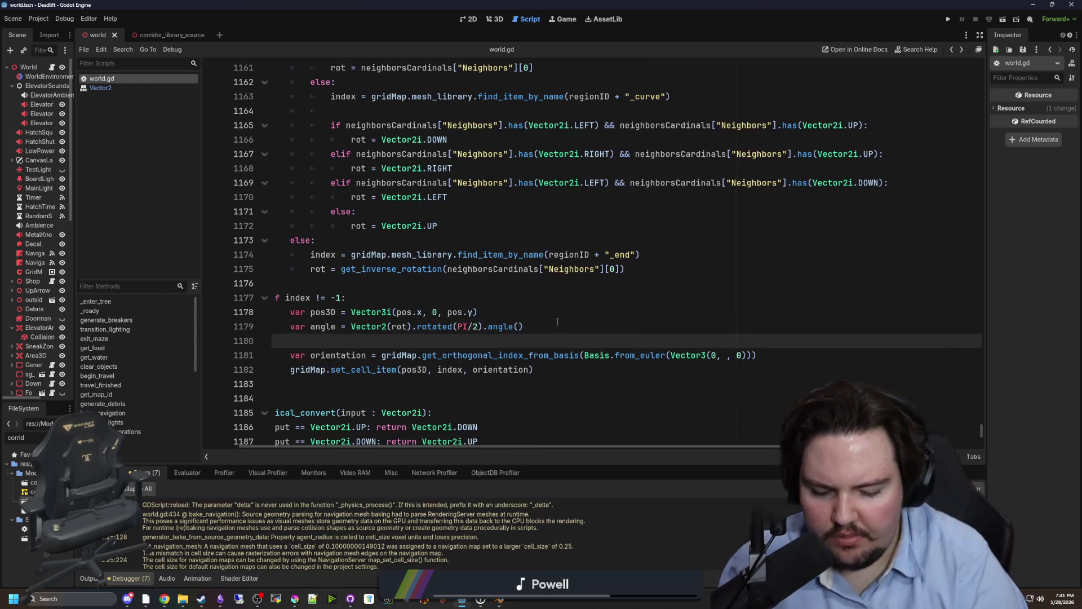
key(Escape)
key(Down)
key(Down)
key(Down)
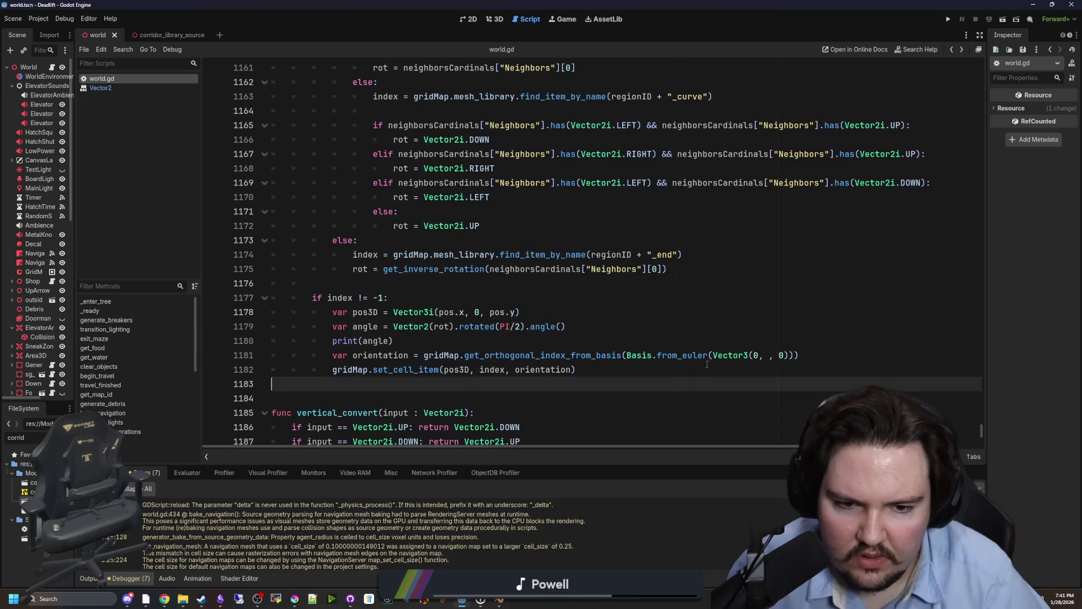
- Use angle as the Vector3 rotation argument, save, and run the project
click(773, 355)
key(BackSpace)
text(angle)
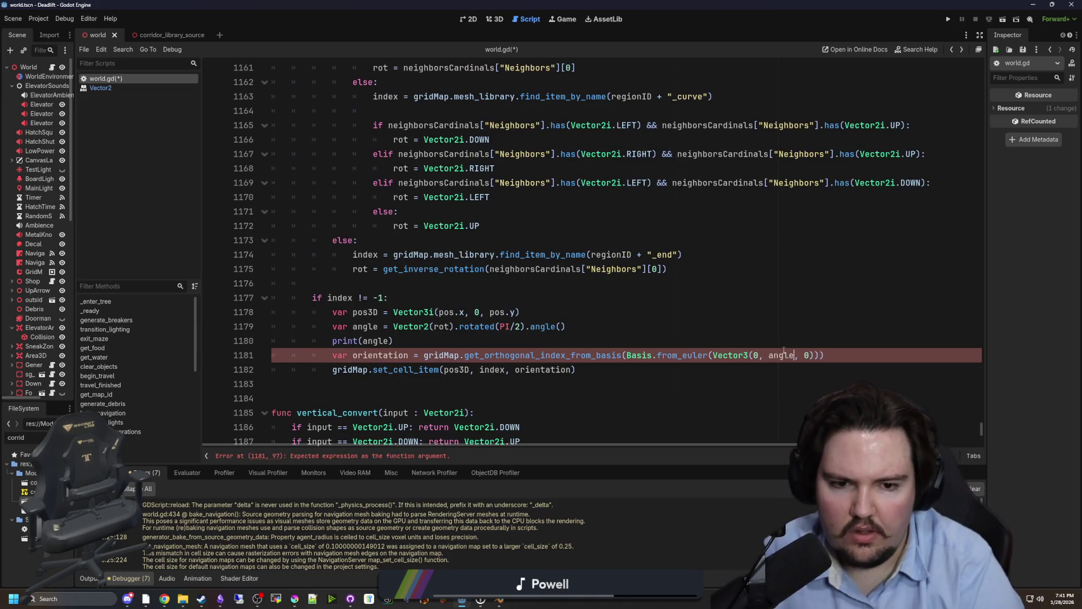
click(599, 332)
click(471, 342)
key(ctrl+s)
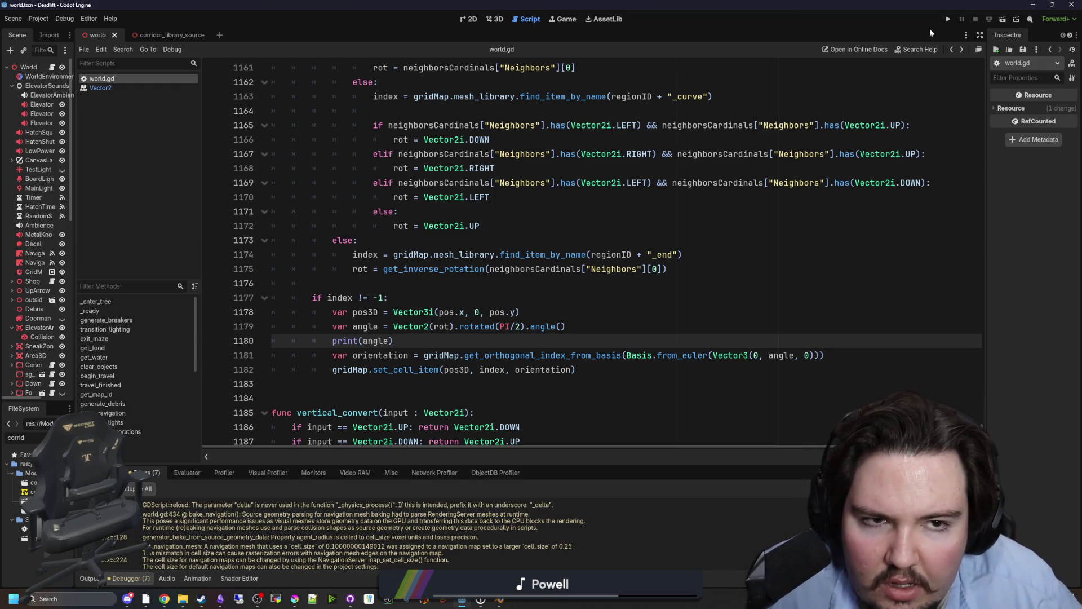
click(949, 20)
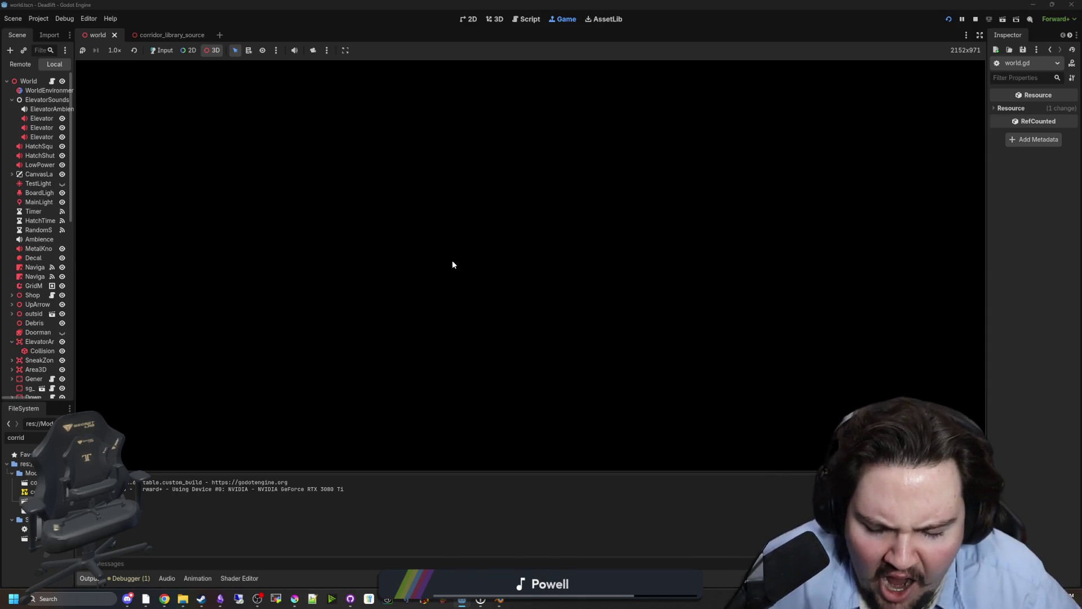
- Stop the game and rerun it in the embedded Game view
key(F8)
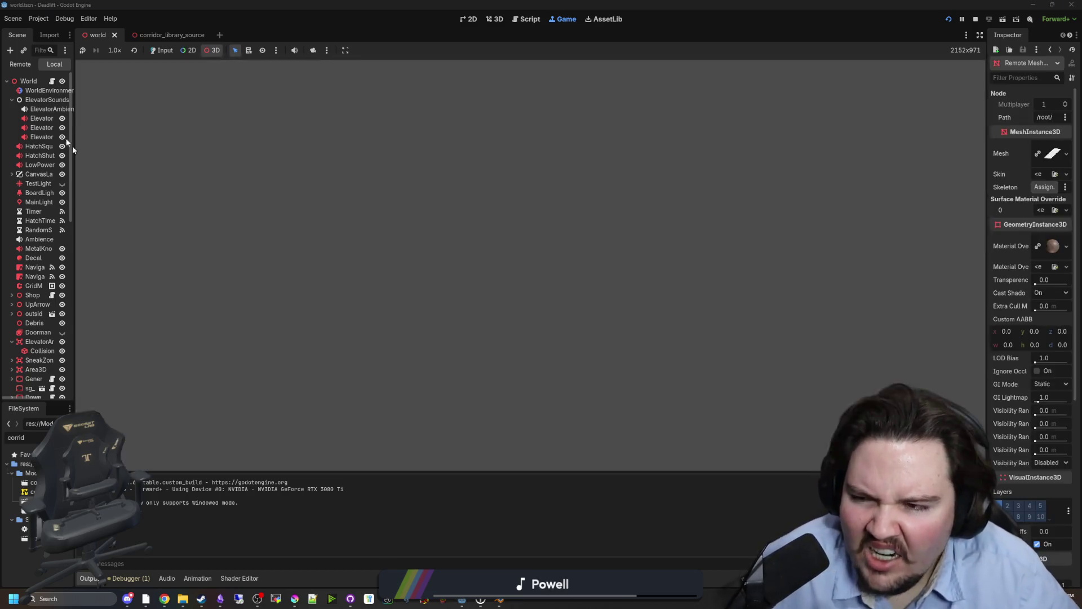
click(563, 19)
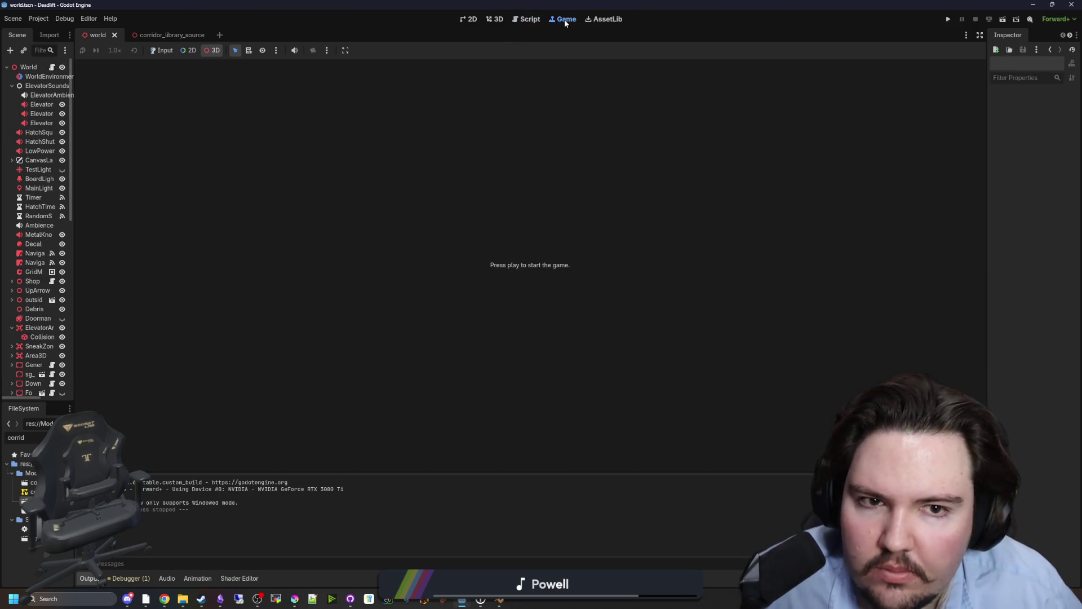
click(950, 19)
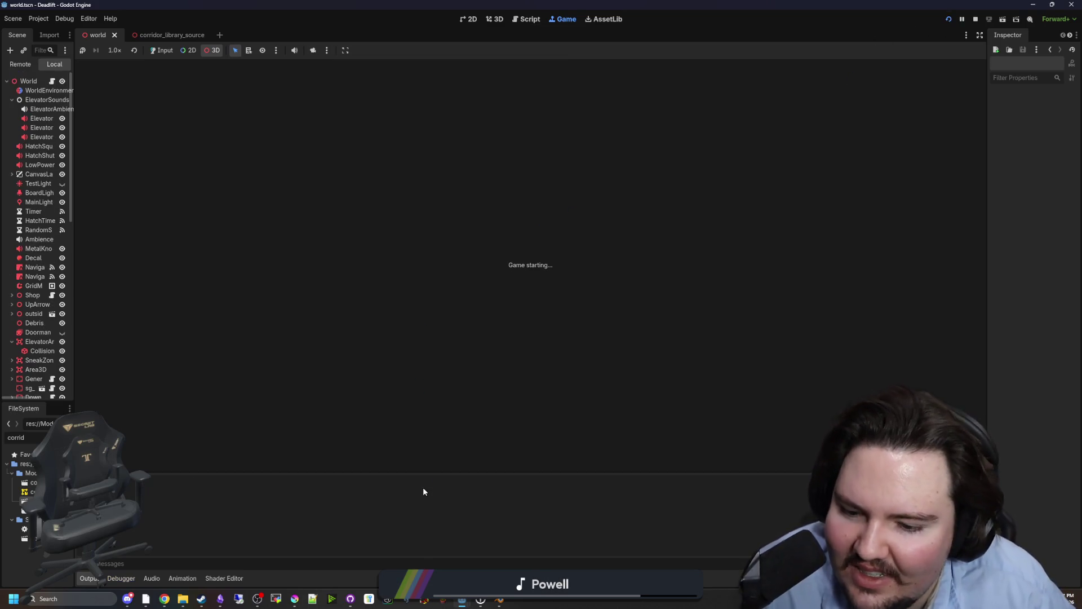
mouse_move(462, 599)
mouse_move(468, 557)
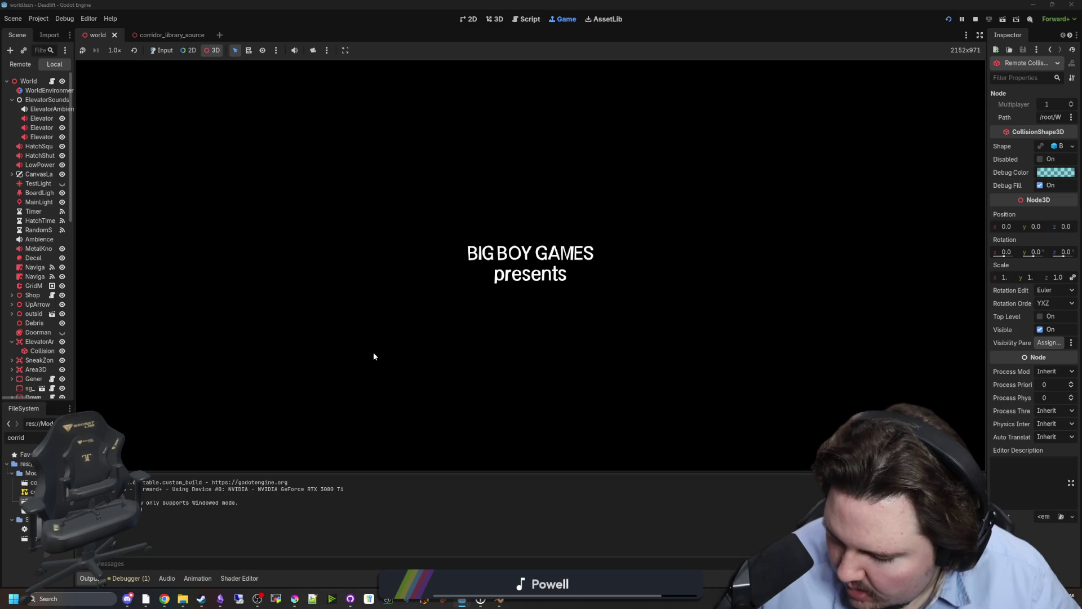
- Start a new game from the main menu and turn on debug mode
click(529, 289)
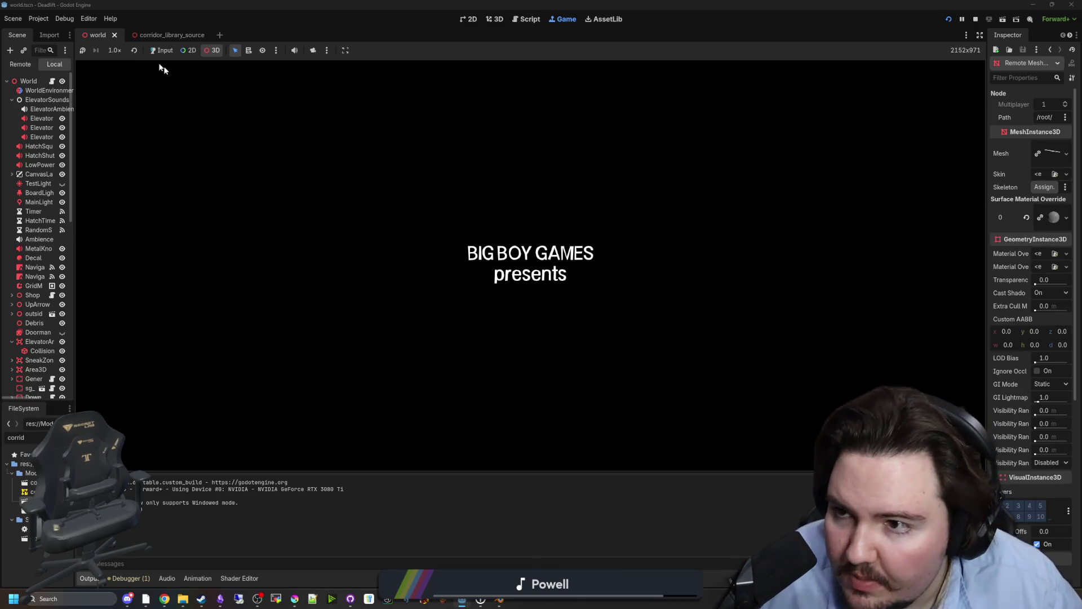
click(162, 50)
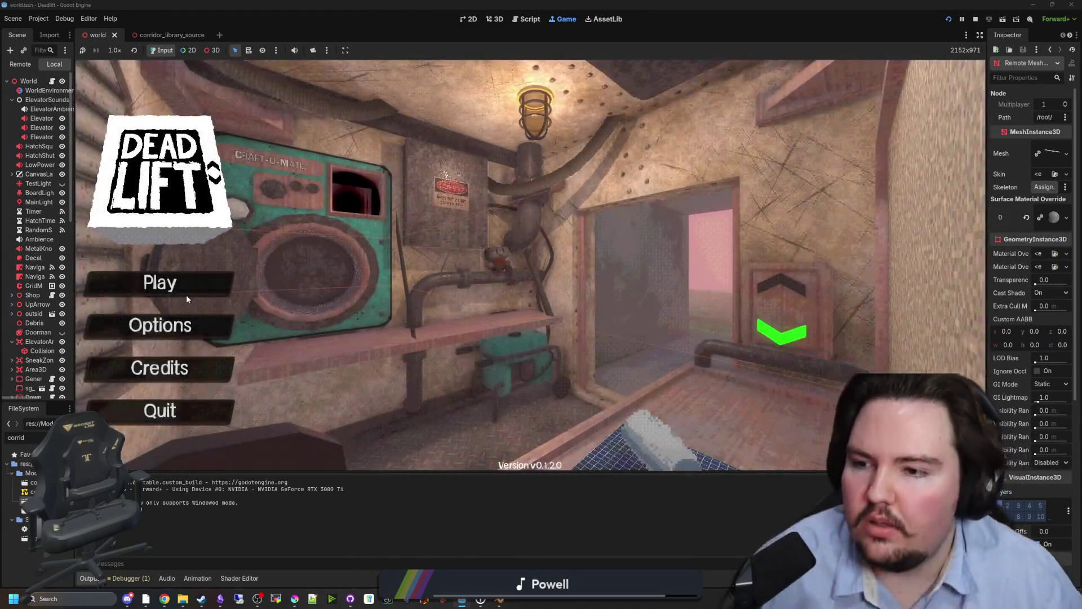
click(179, 289)
key(super)
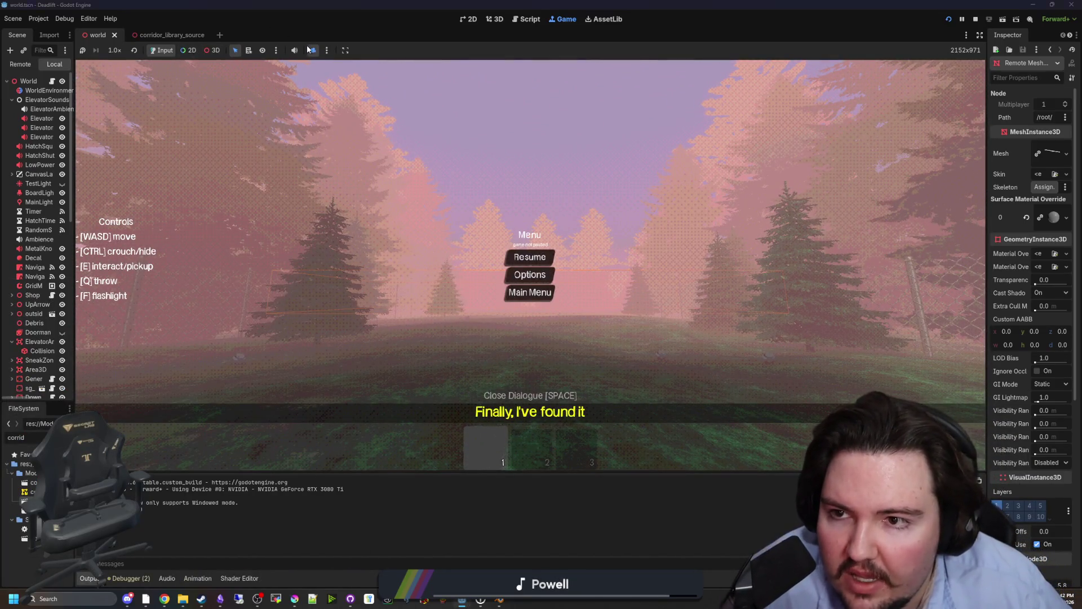
click(530, 257)
key(w)
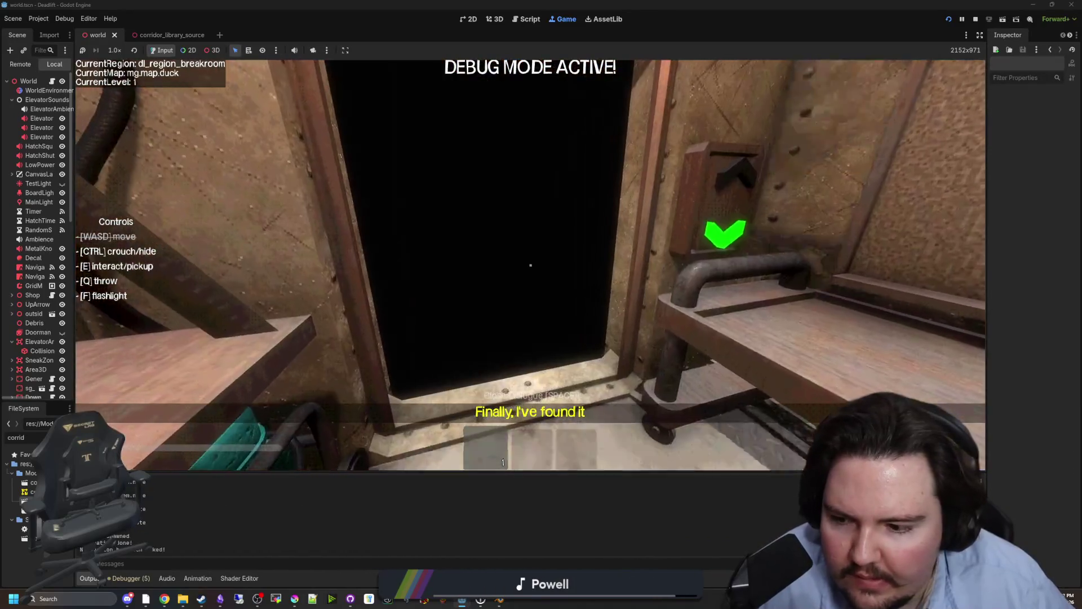
key(super)
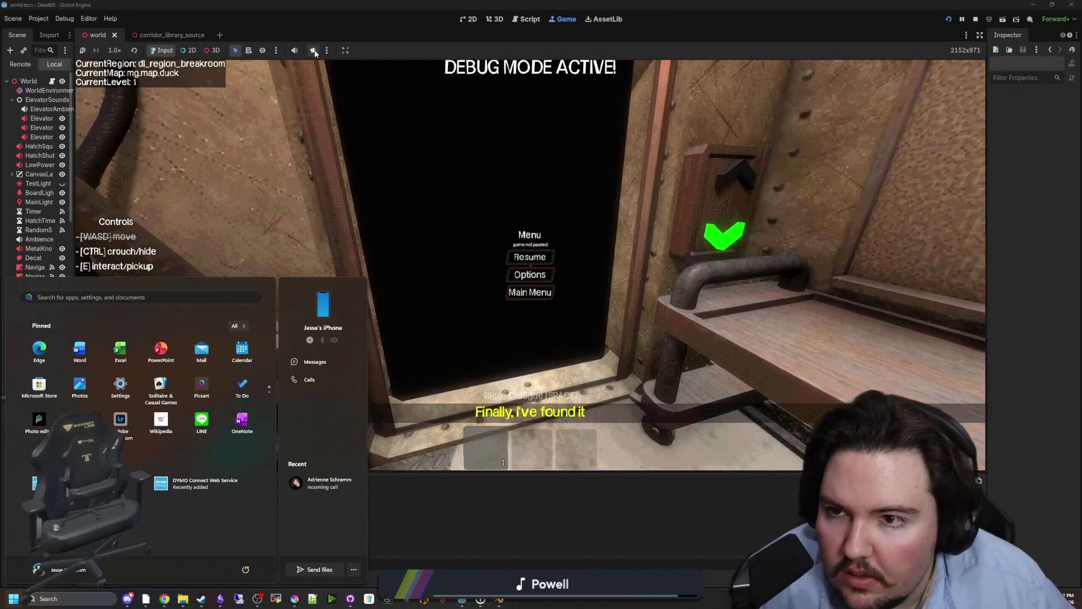
- Override the game camera with the editor camera for a free top-down view of the corridor loop
click(314, 50)
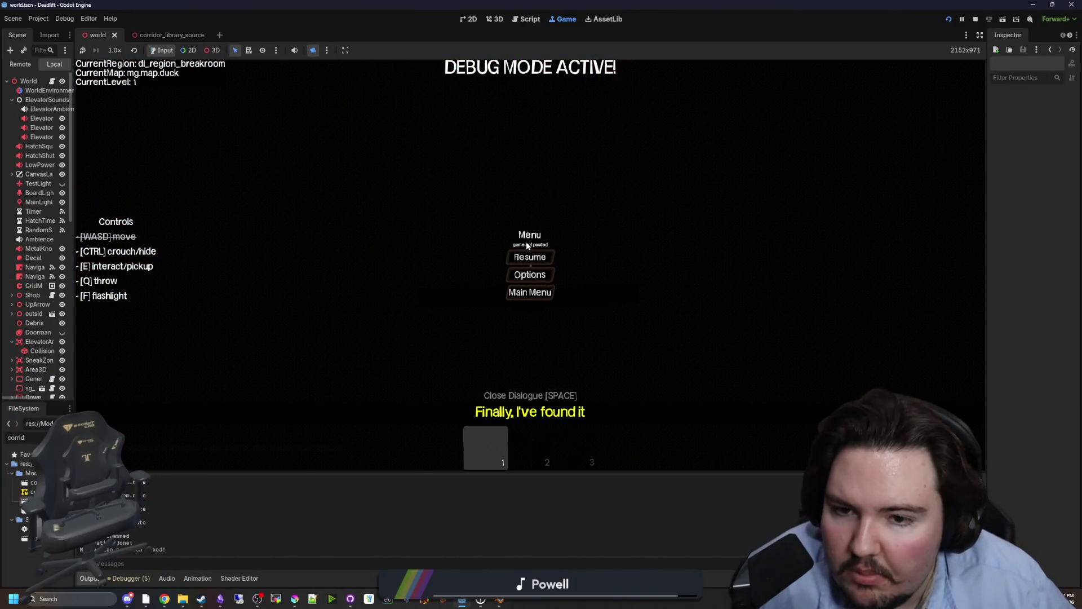
click(327, 50)
click(342, 63)
click(327, 50)
click(366, 75)
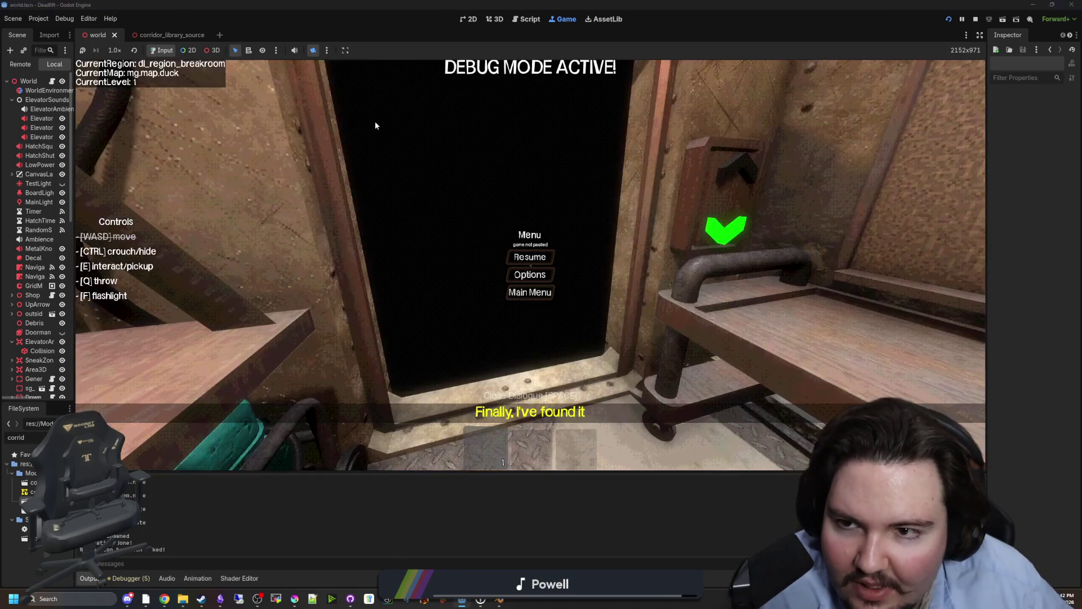
key(super)
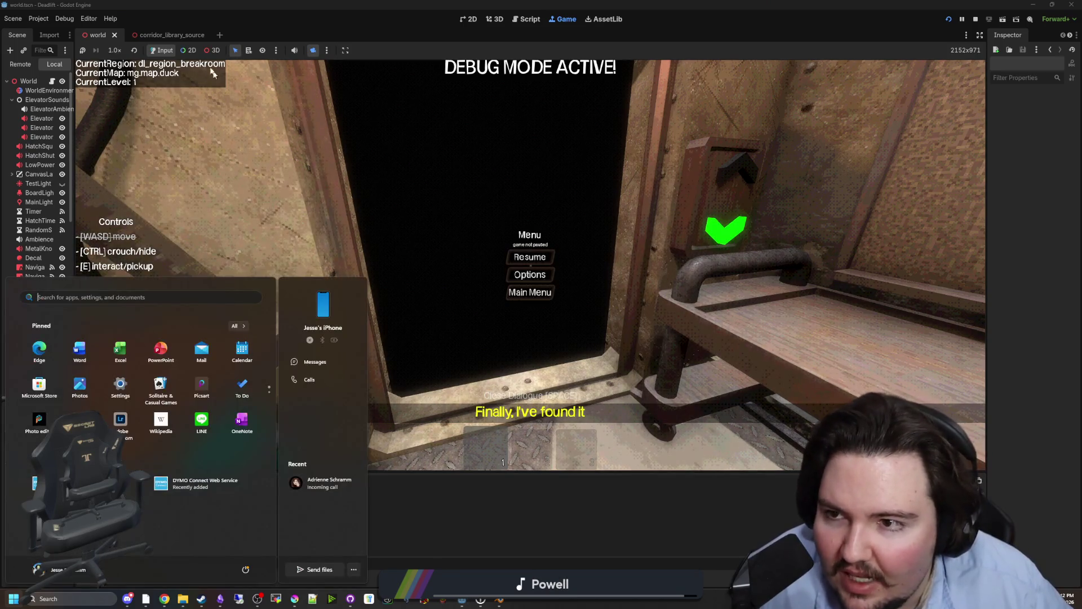
click(212, 50)
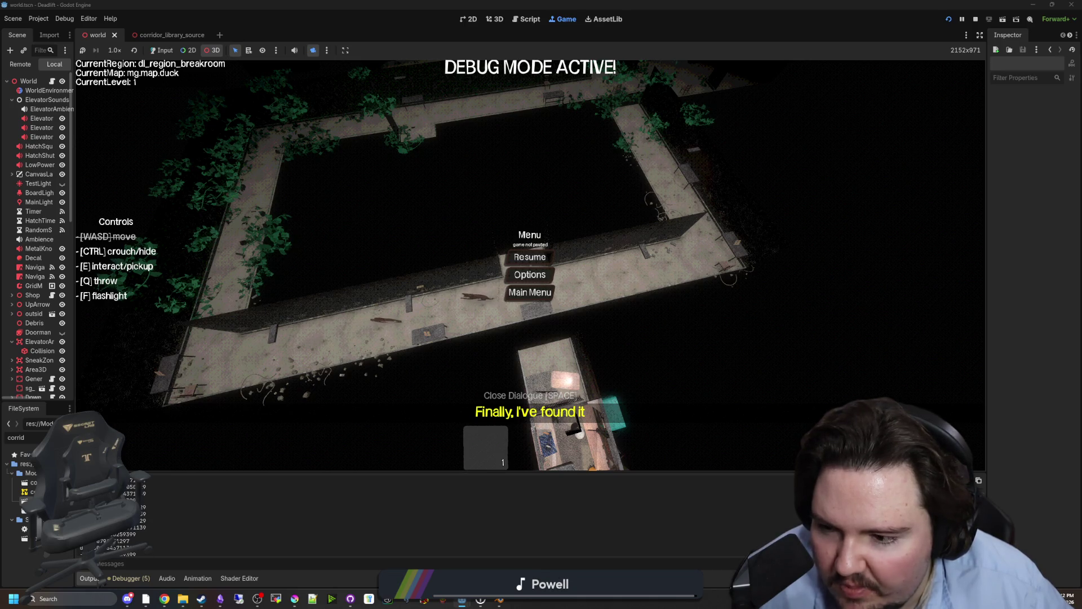
drag(74, 401, 141, 401)
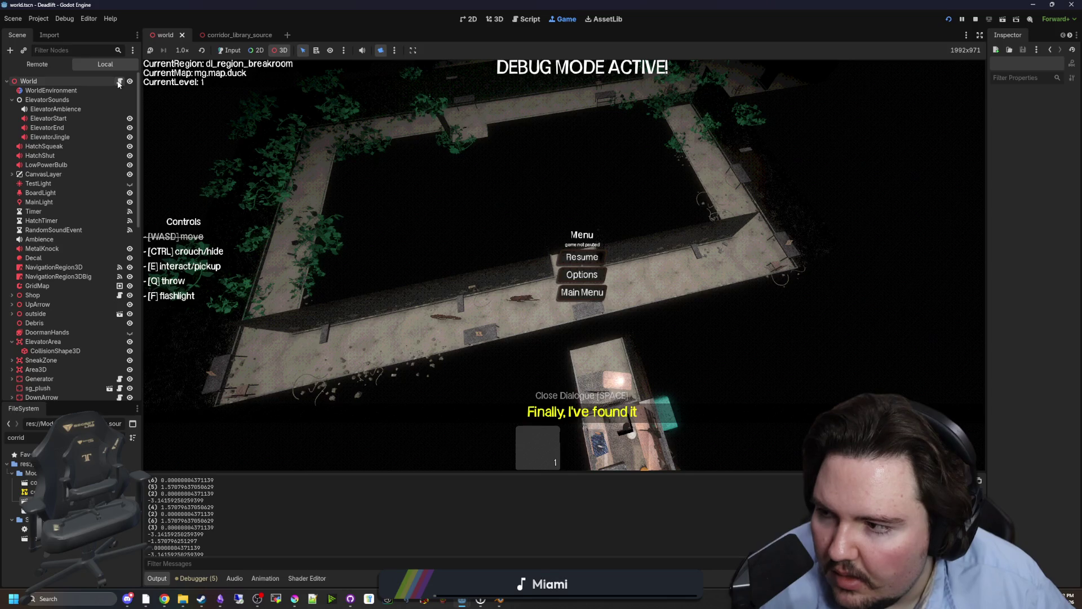
- Inspect lines 1178–1181 of world.gd, stop the game, and relaunch it with F5
key(ctrl+F3)
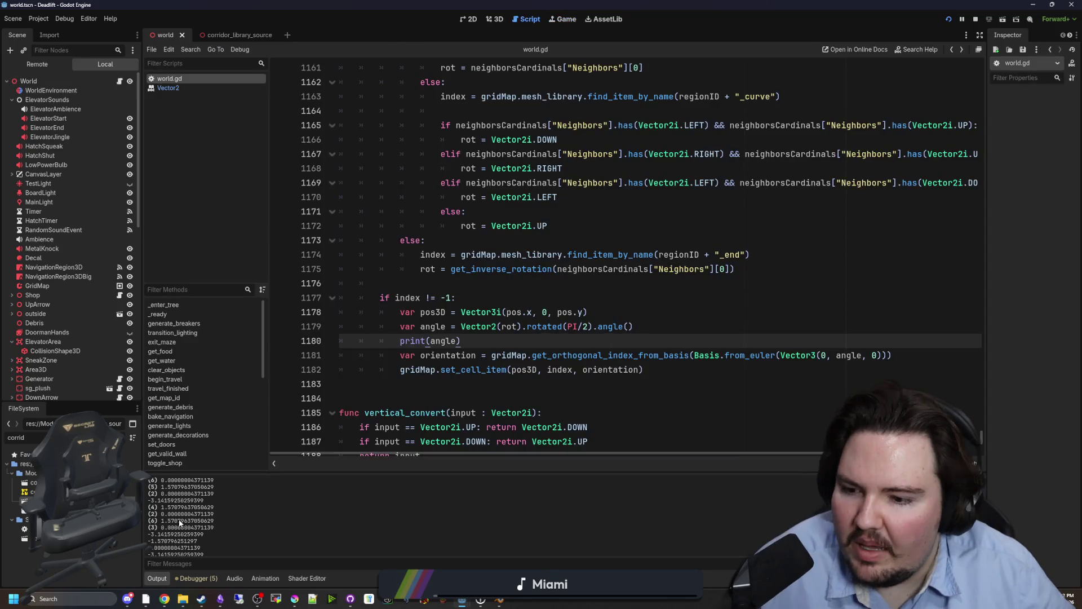
key(Up)
key(Up)
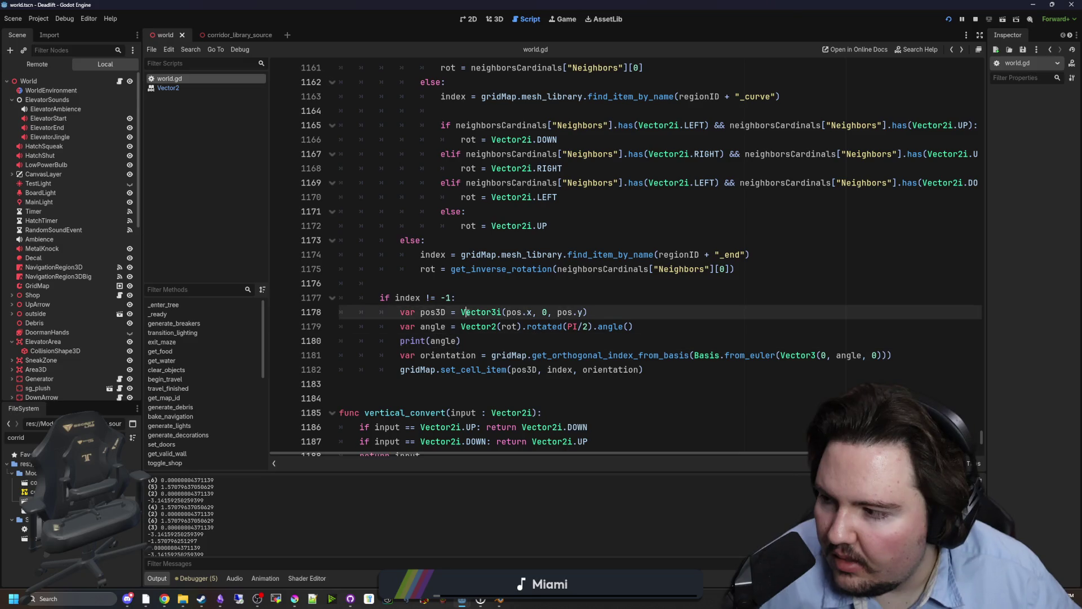
click(501, 340)
drag(532, 356, 665, 355)
click(976, 19)
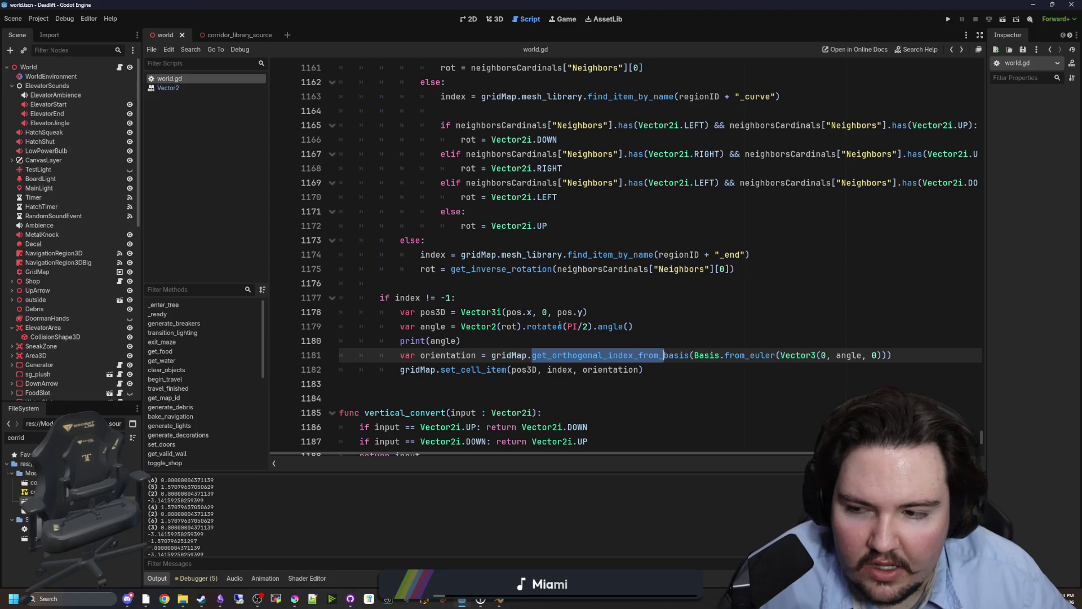
click(542, 321)
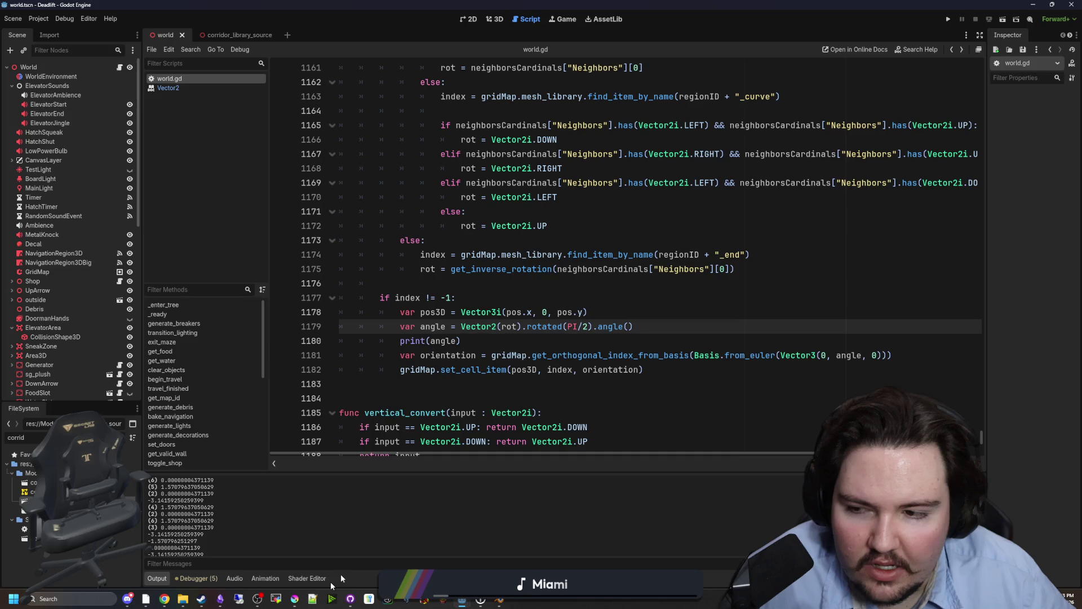
key(F5)
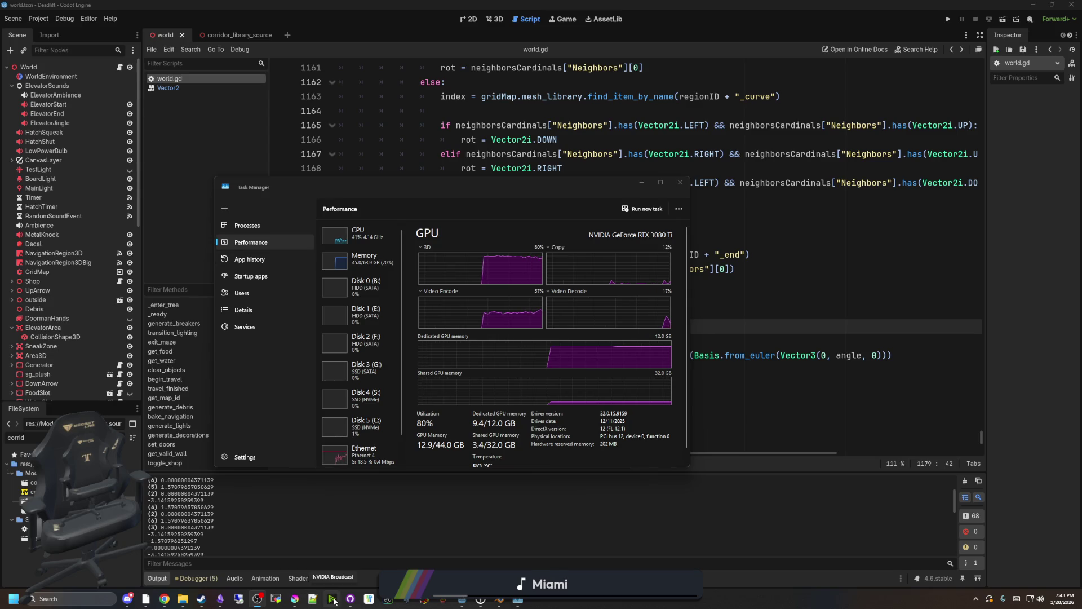
- Review CPU and memory usage (about 45 of 64 GB), sort processes by memory, then close Task Manager
click(360, 238)
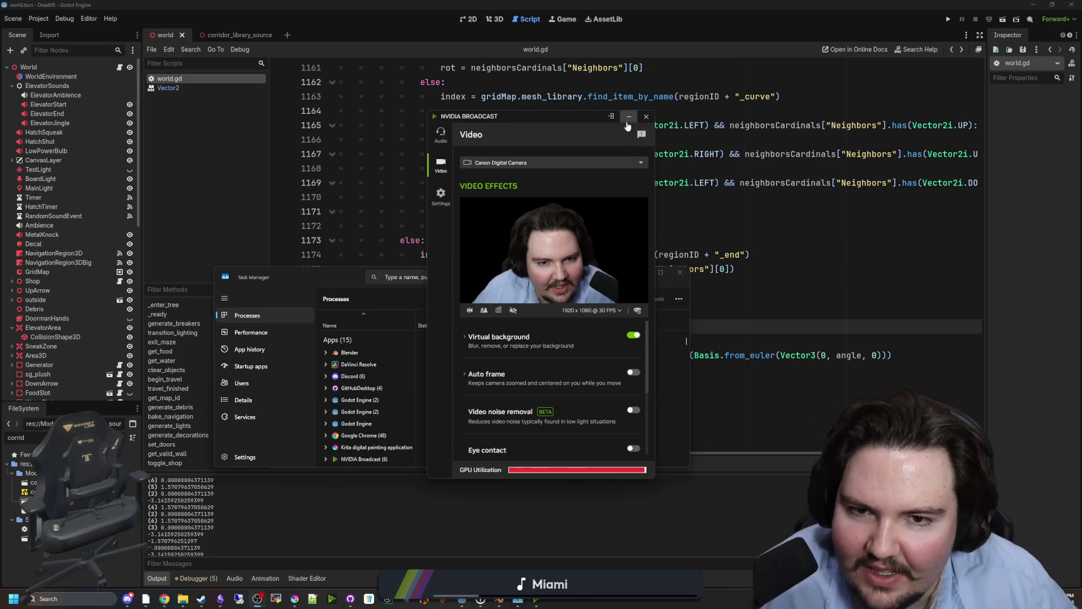
click(629, 116)
drag(563, 273, 589, 244)
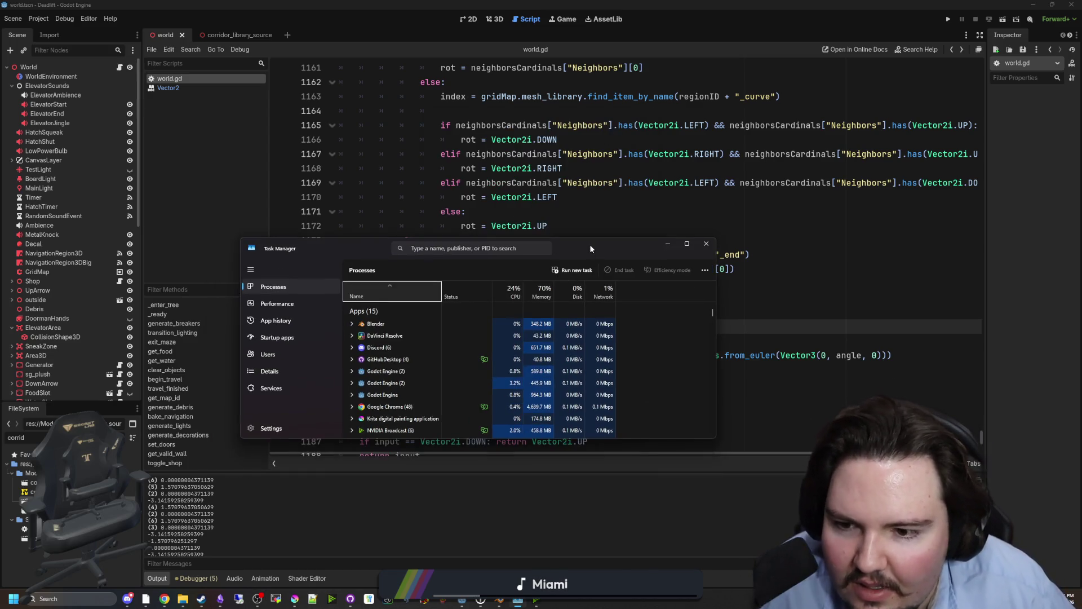
click(539, 300)
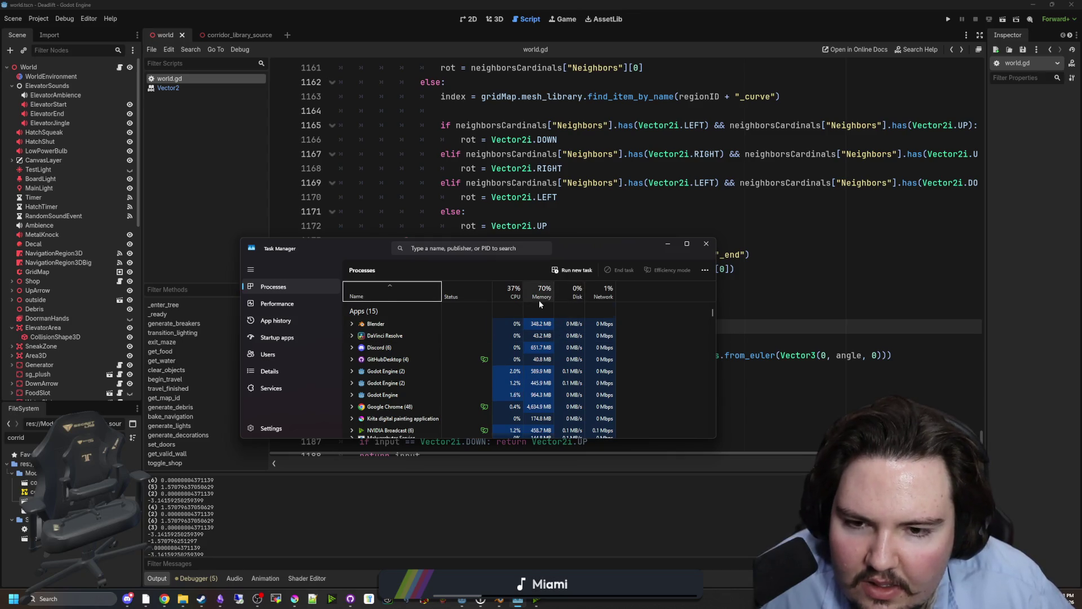
click(282, 305)
click(391, 324)
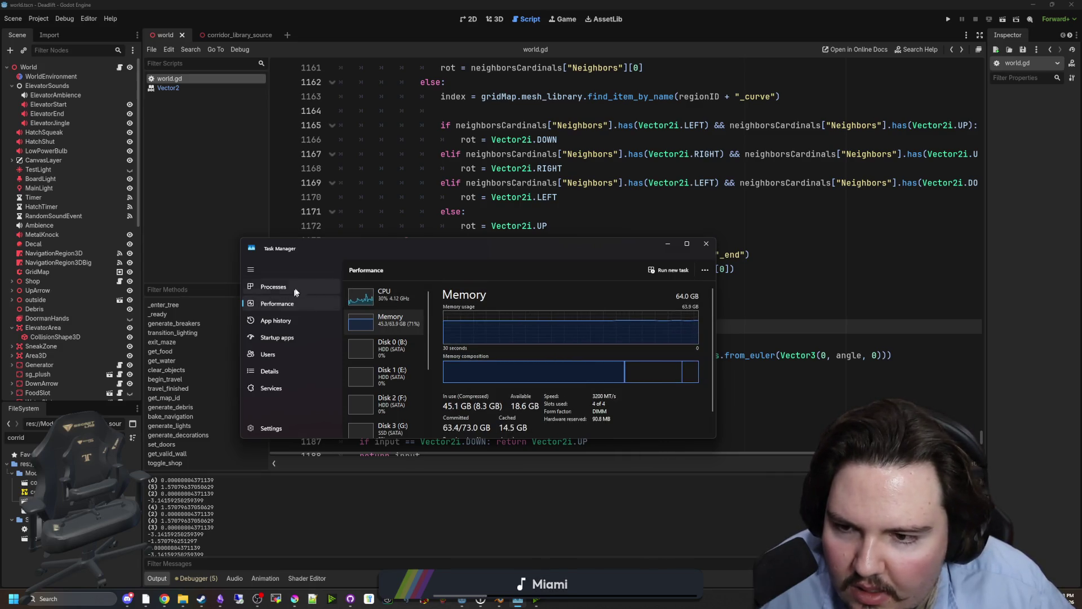
click(273, 287)
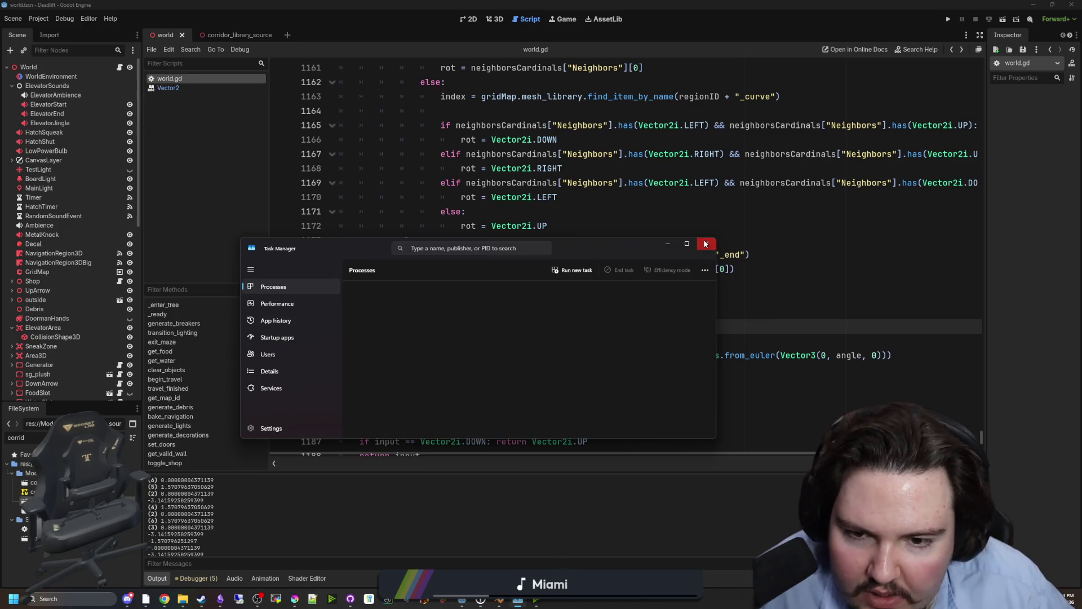
click(706, 243)
click(420, 270)
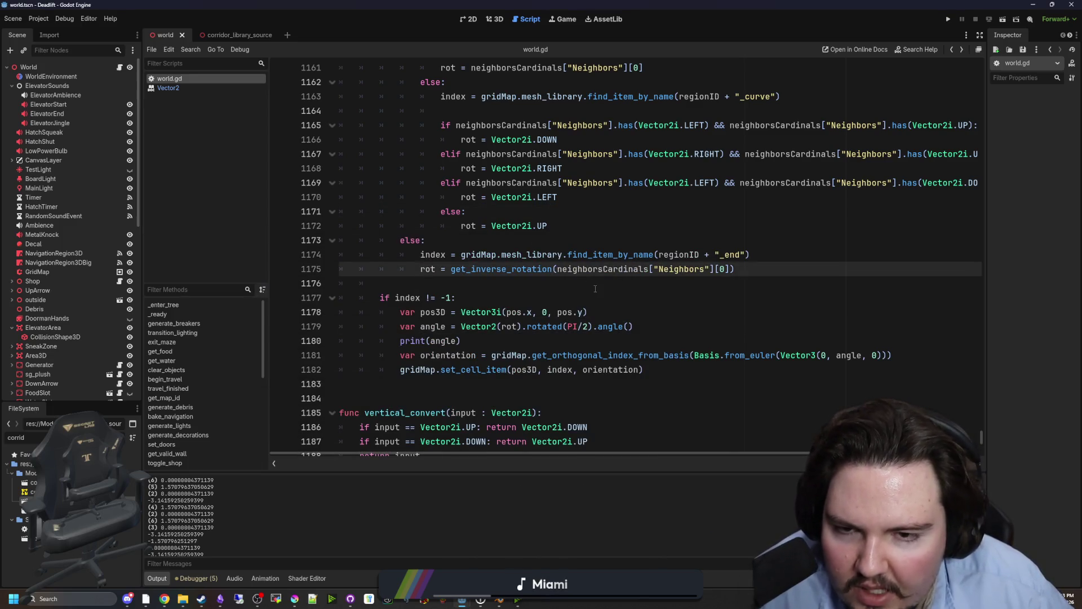
- Select the print(angle) statement on line 1180 of world.gd
click(575, 227)
click(546, 239)
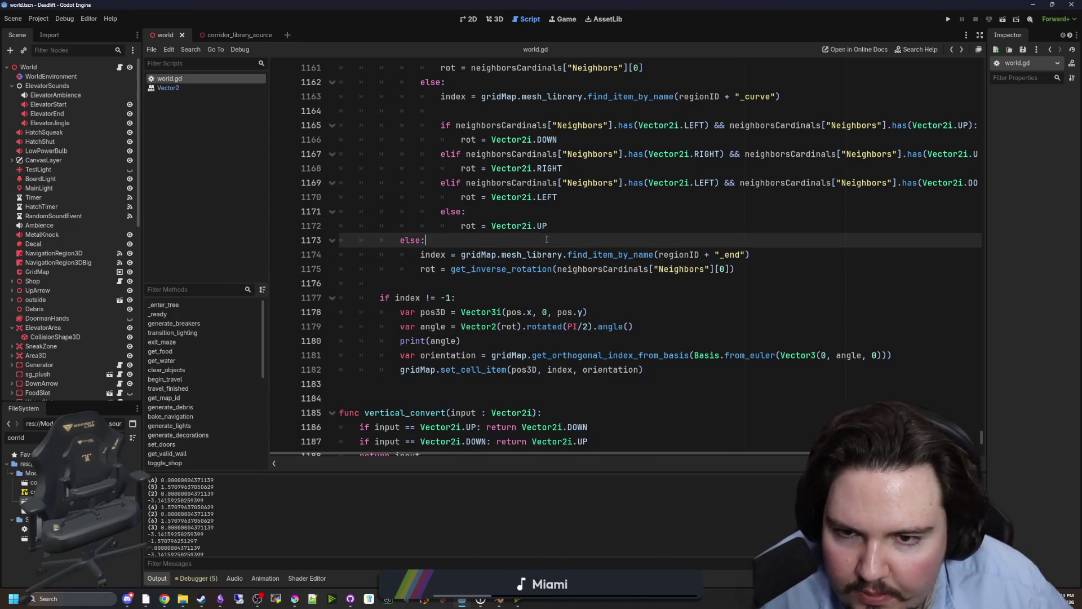
click(577, 303)
scroll(432, 336, down, 1)
drag(461, 299, 400, 301)
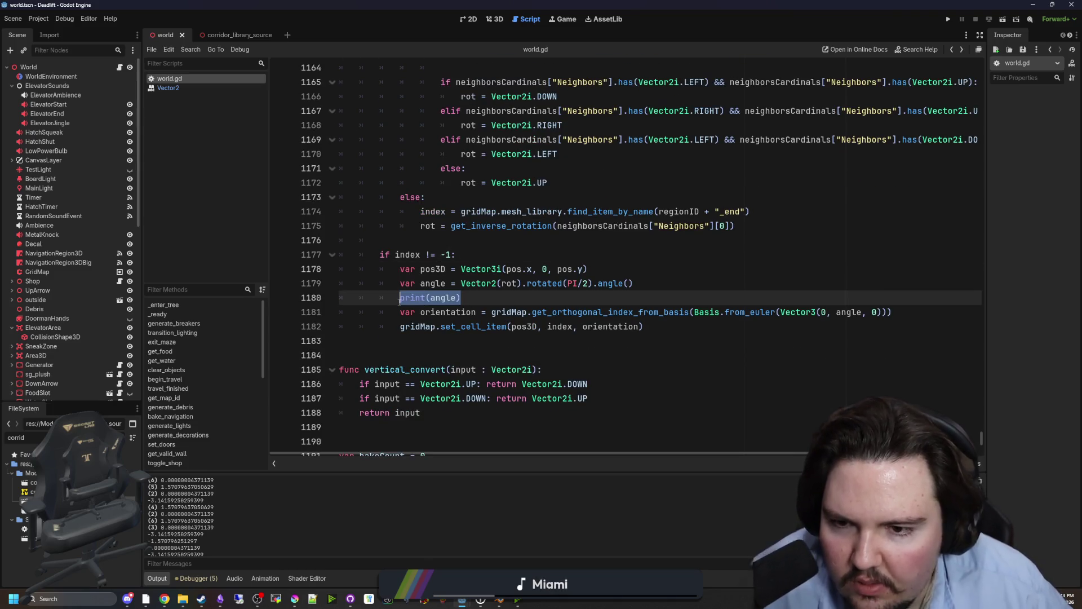
- Replace it with 'if angle < 0:' followed by an indented 'angle += TAU'
text(if )
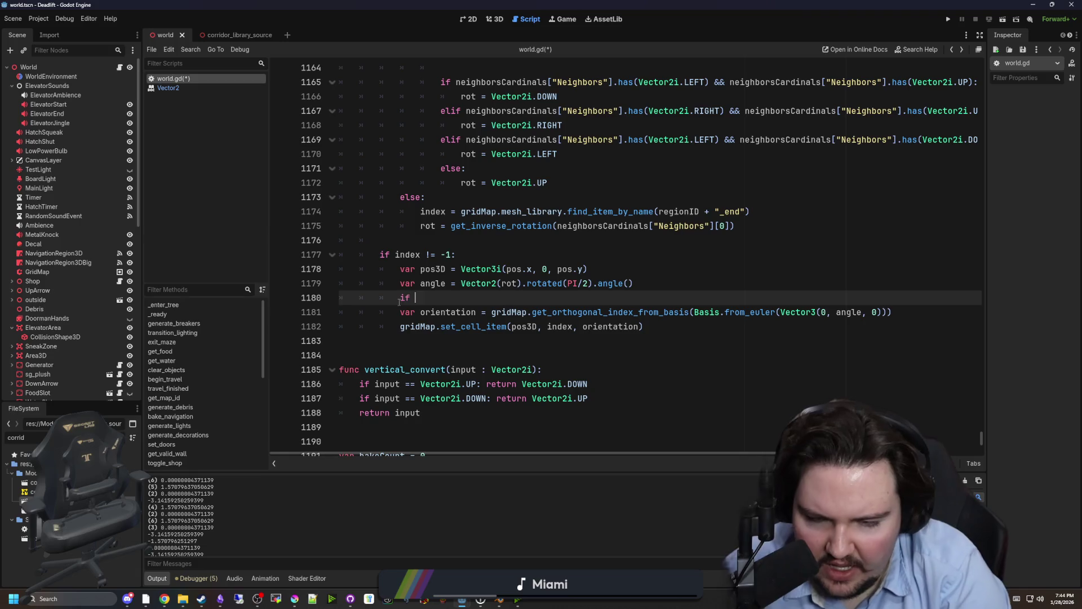
text(angle < 0 :)
key(Return)
text(an)
key(BackSpace)
key(BackSpace)
key(BackSpace)
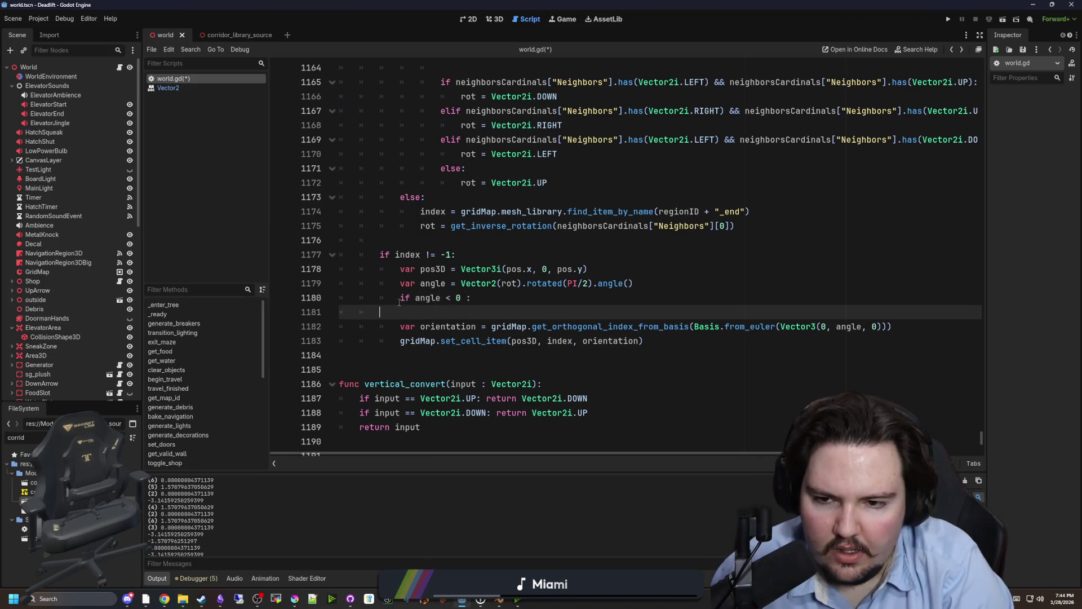
key(BackSpace)
key(BackSpace)
key(BackSpace)
text(:)
key(Return)
text(angle)
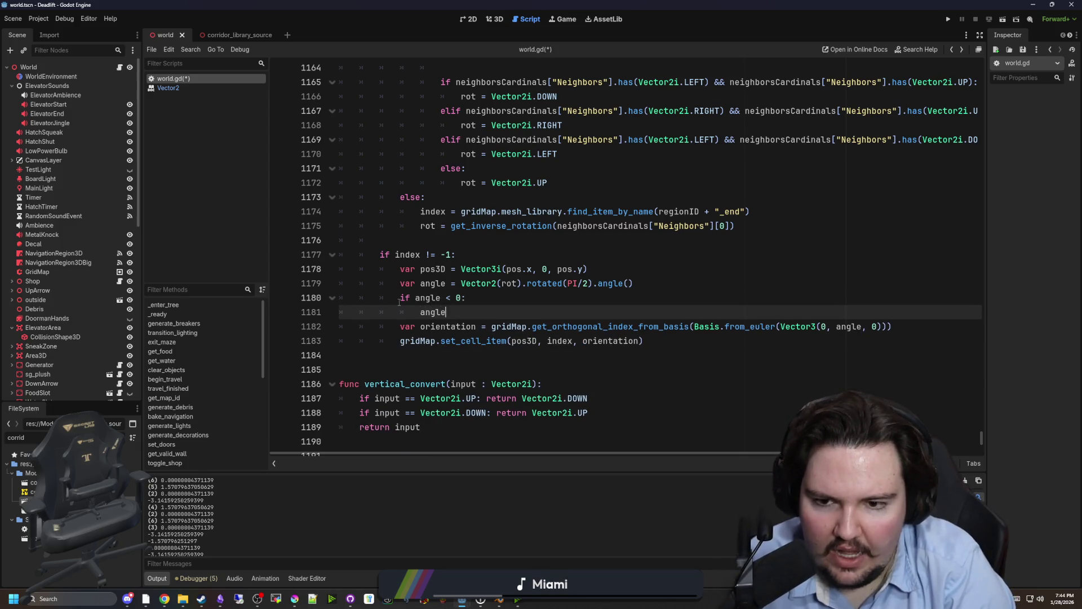
text( += TAU)
key(Escape)
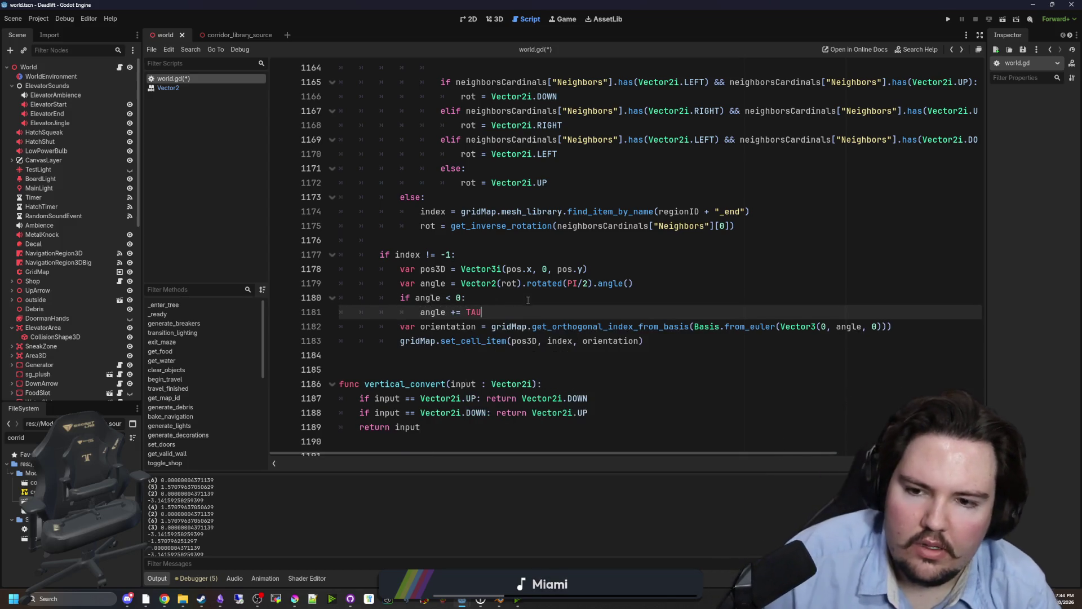
- Save world.gd and run the game
click(527, 296)
key(ctrl+s)
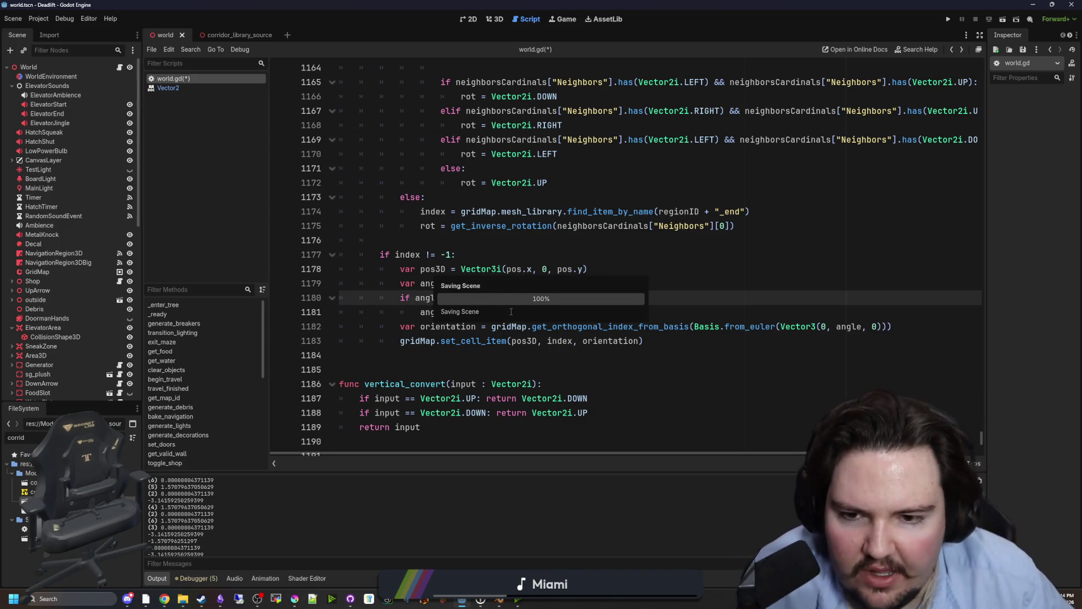
click(511, 311)
key(ctrl+s)
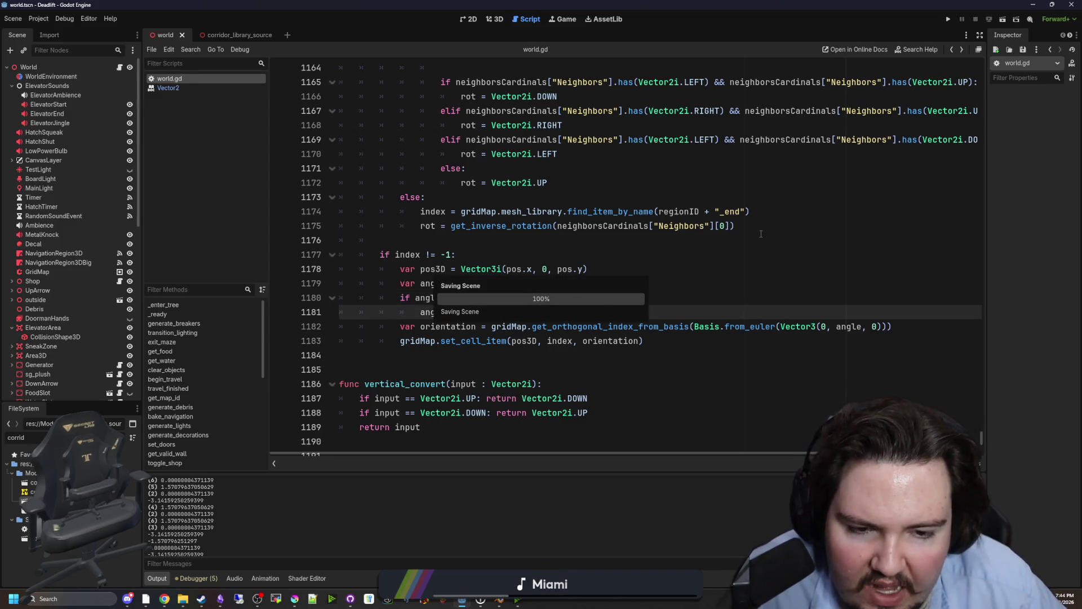
click(950, 20)
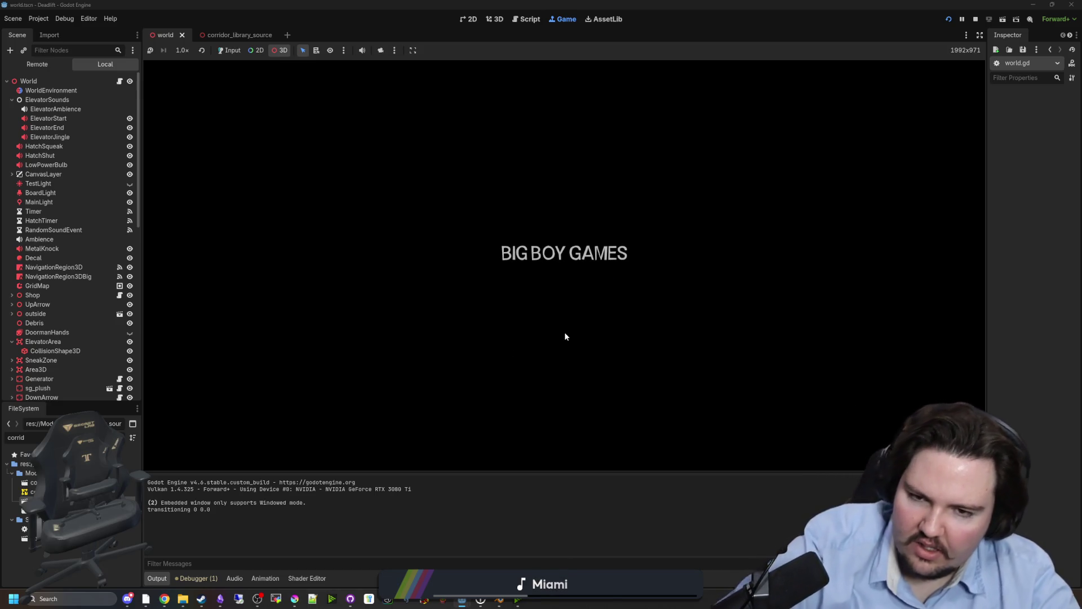
- Skip the splash, start playing from the main menu, and resume the paused game
click(547, 326)
click(229, 50)
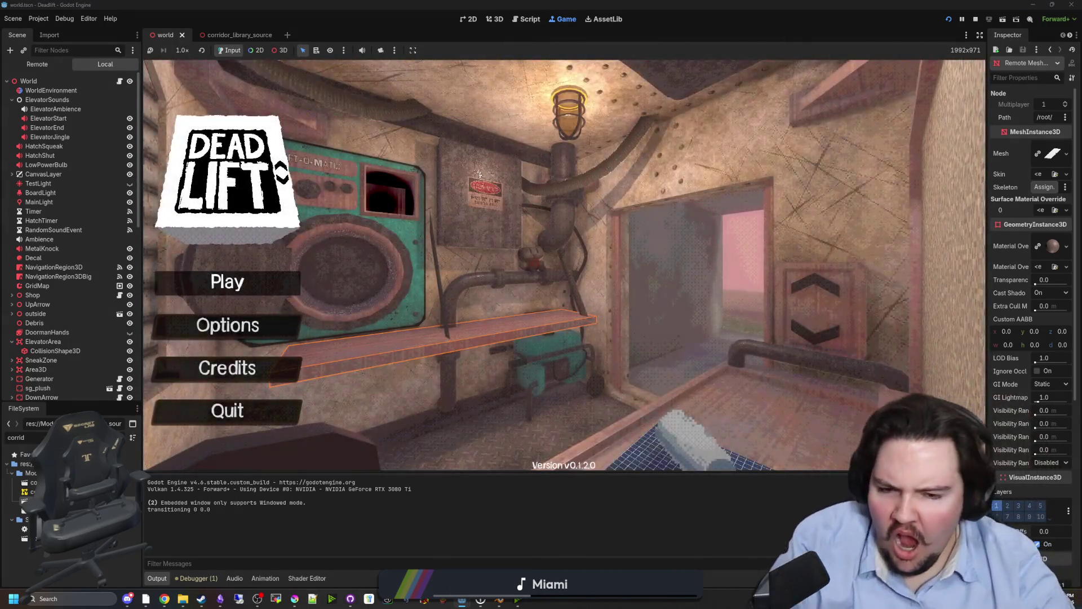
click(251, 282)
key(super)
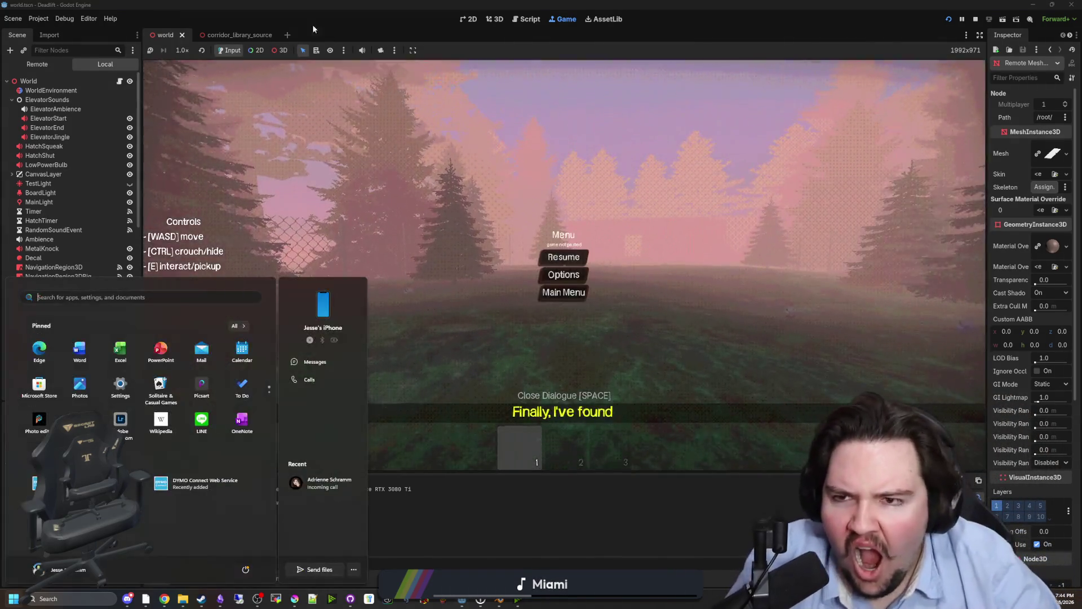
click(279, 51)
click(239, 95)
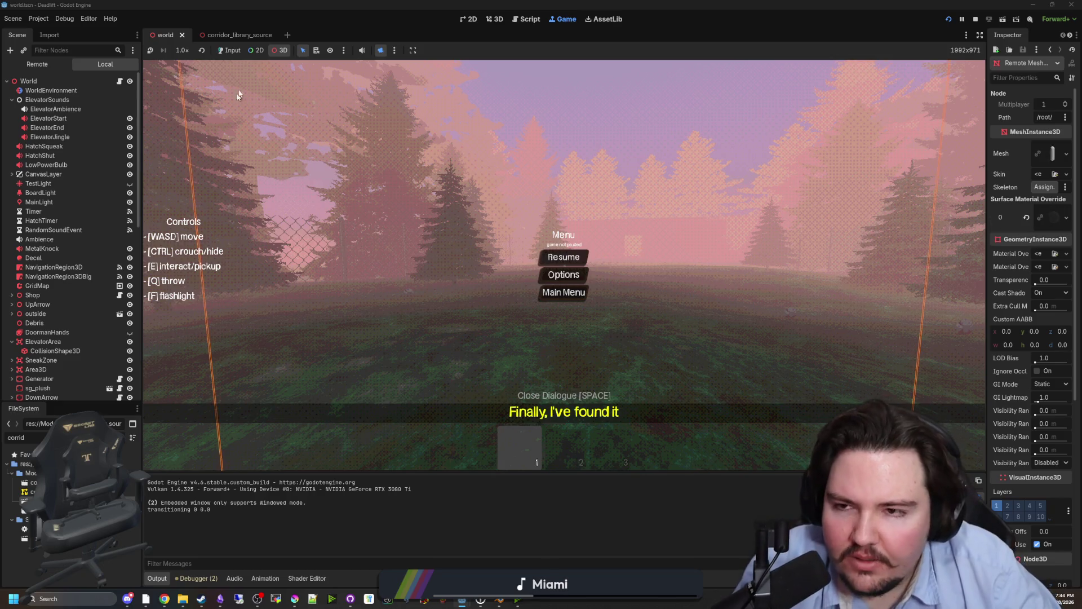
click(230, 50)
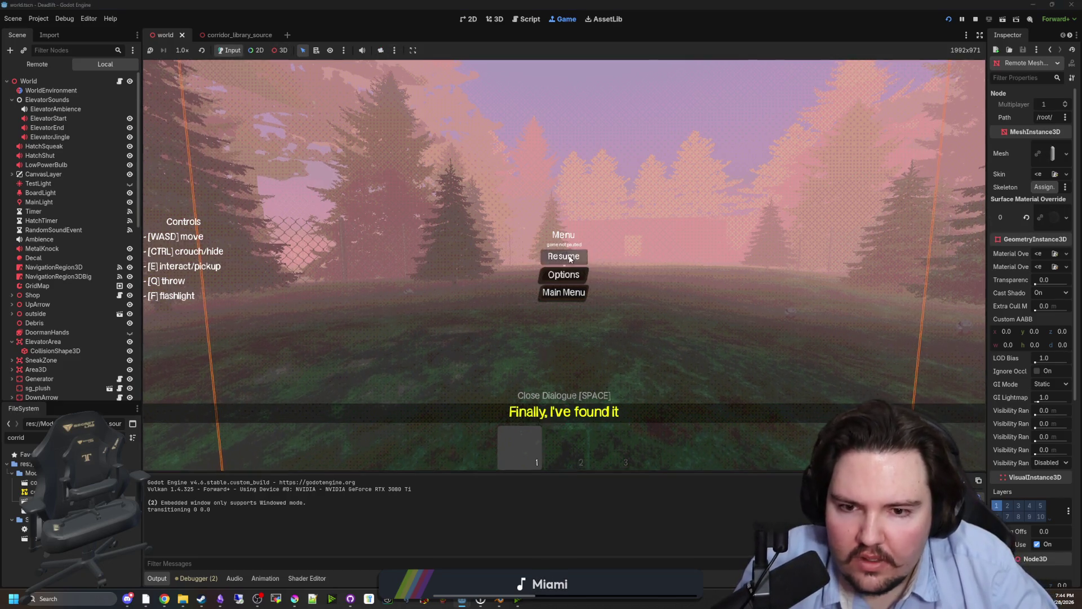
click(570, 258)
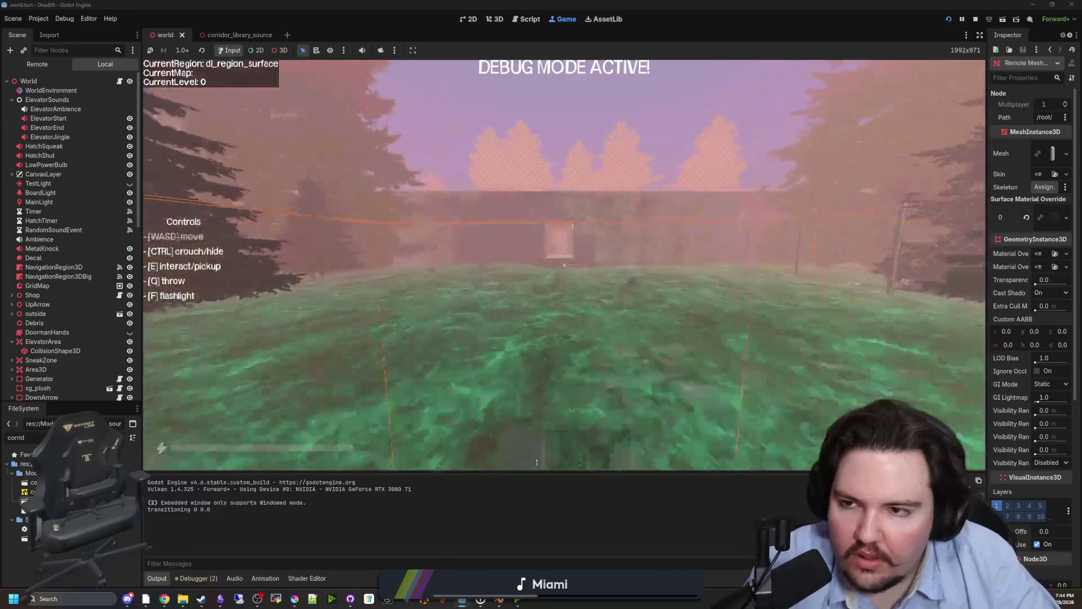
- Ride the elevator down to level 1 and switch to a free 3D camera
key(w)
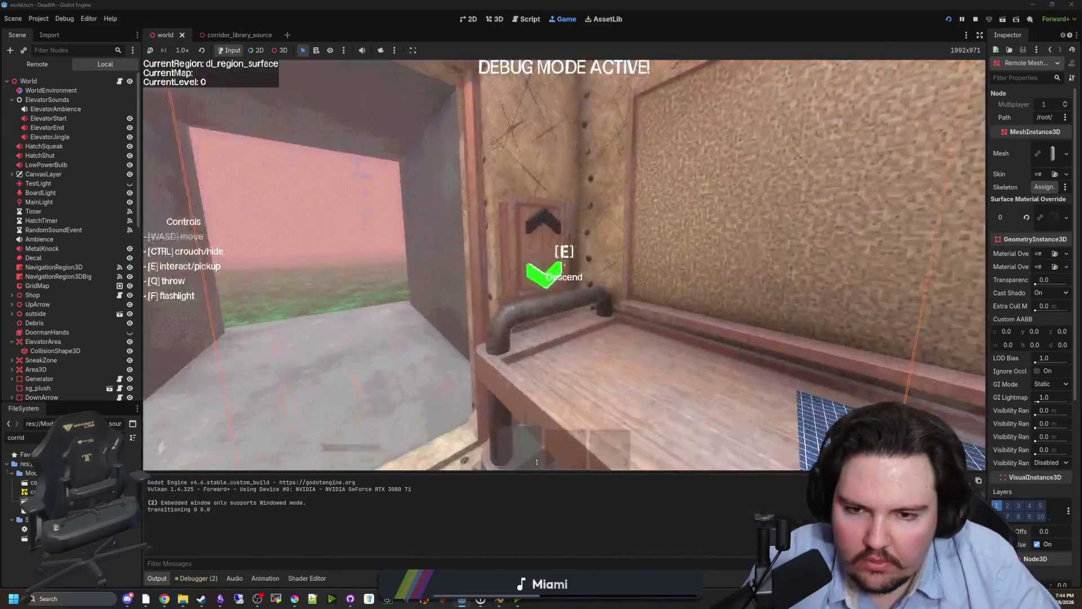
key(e)
key(super)
key(super)
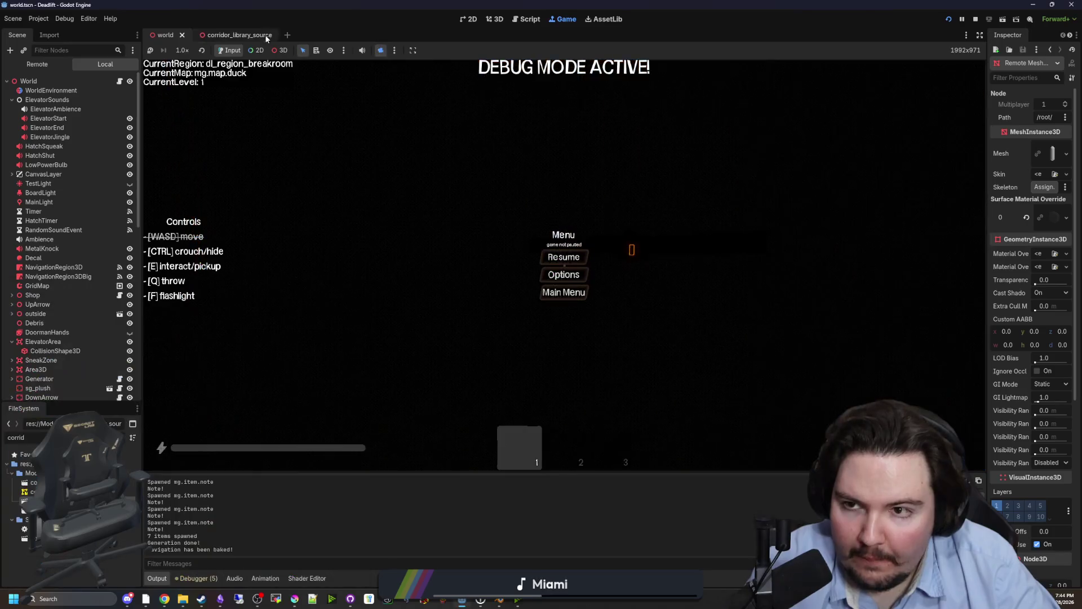
click(280, 50)
click(394, 51)
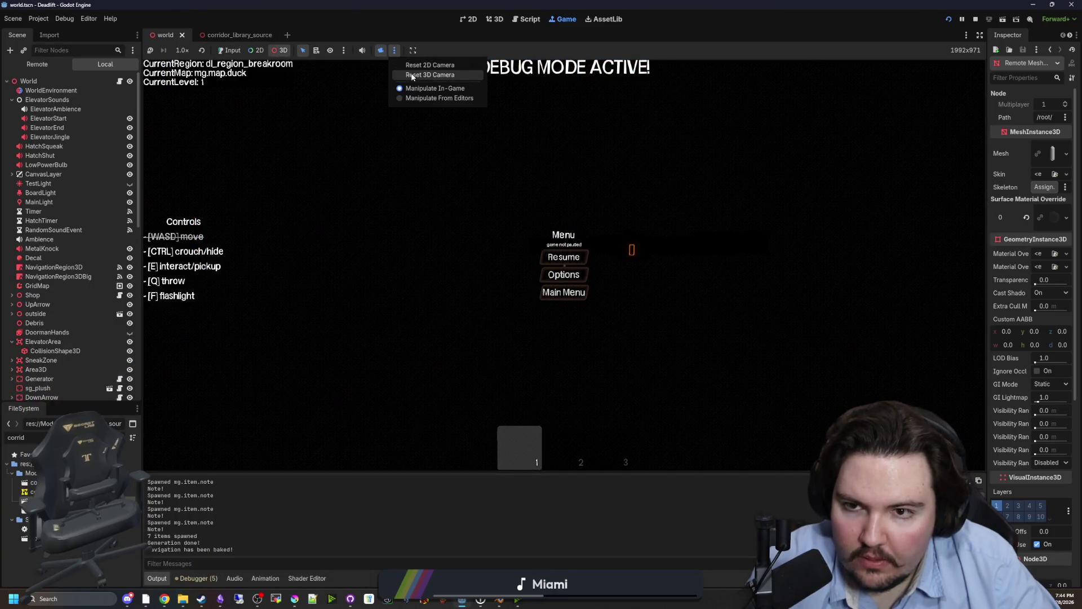
click(430, 75)
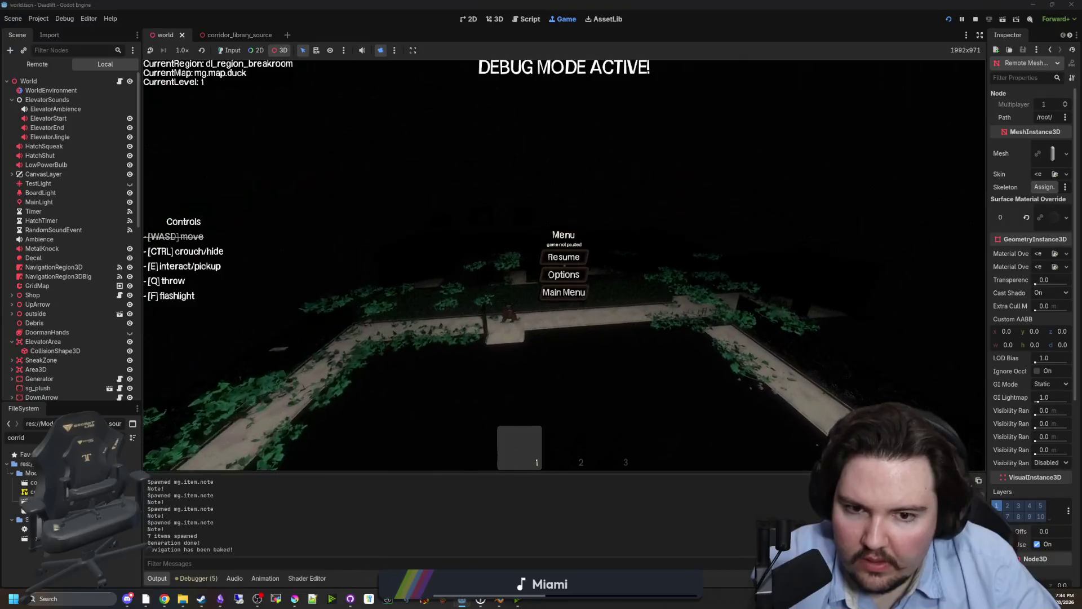
- Zoom around the generated breakroom level, then return to world.gd
scroll(563, 265, up, 5)
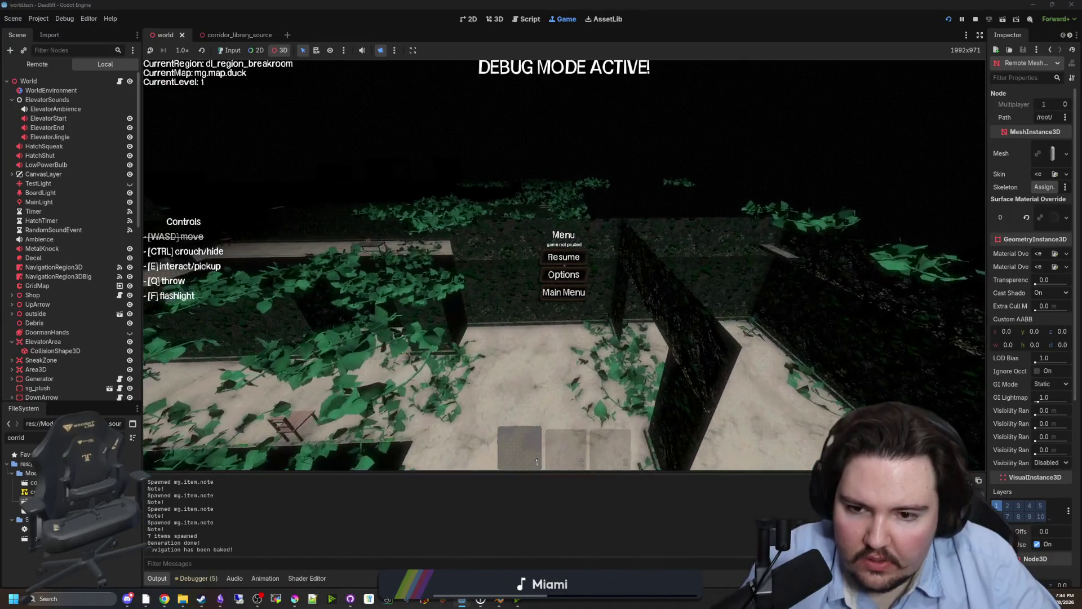
scroll(564, 264, down, 5)
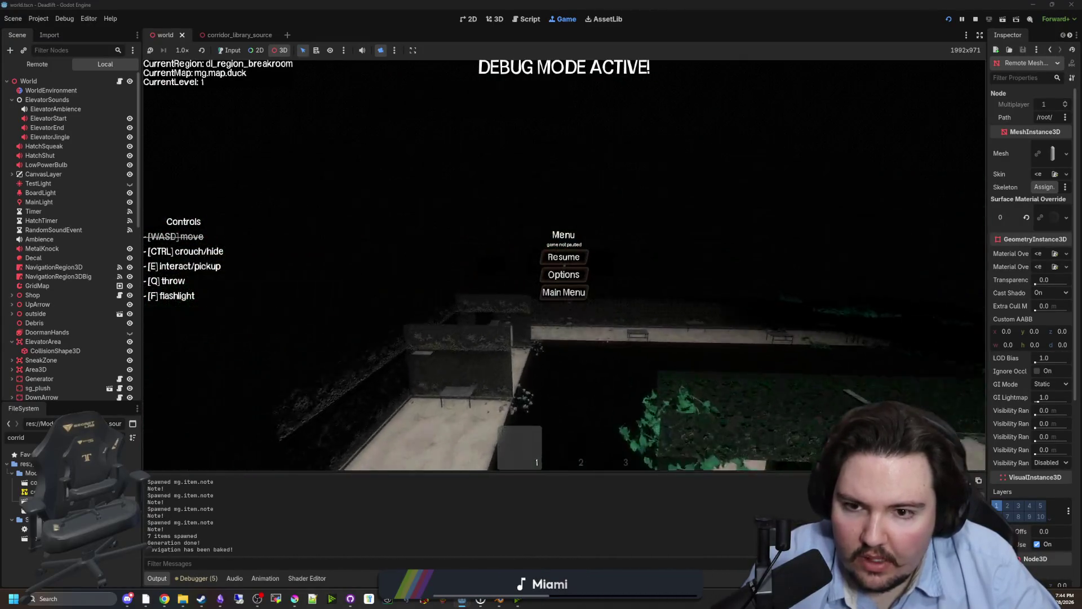
scroll(564, 265, up, 5)
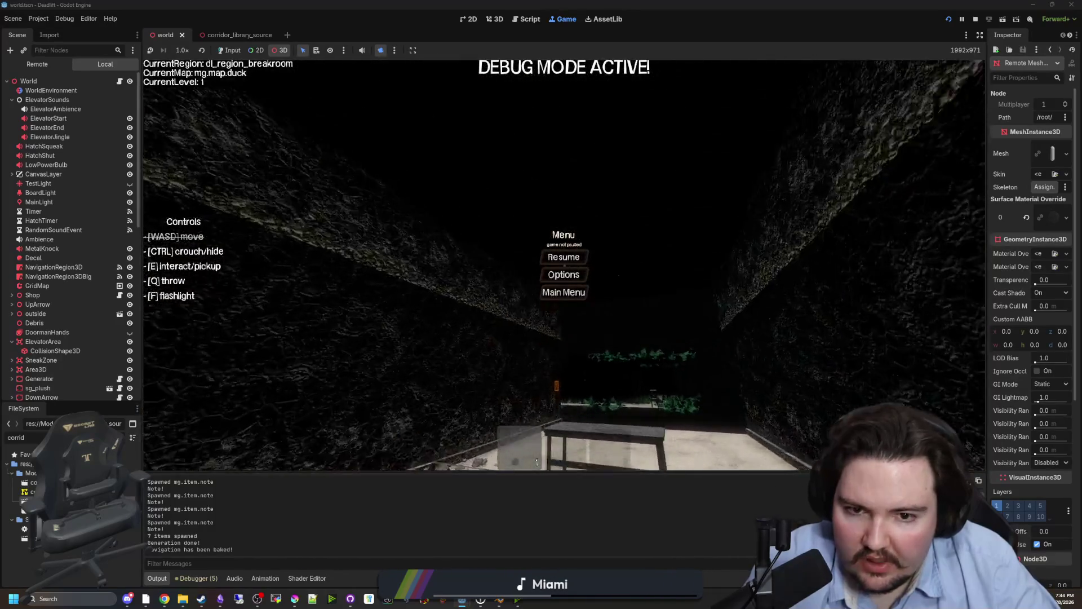
key(F5)
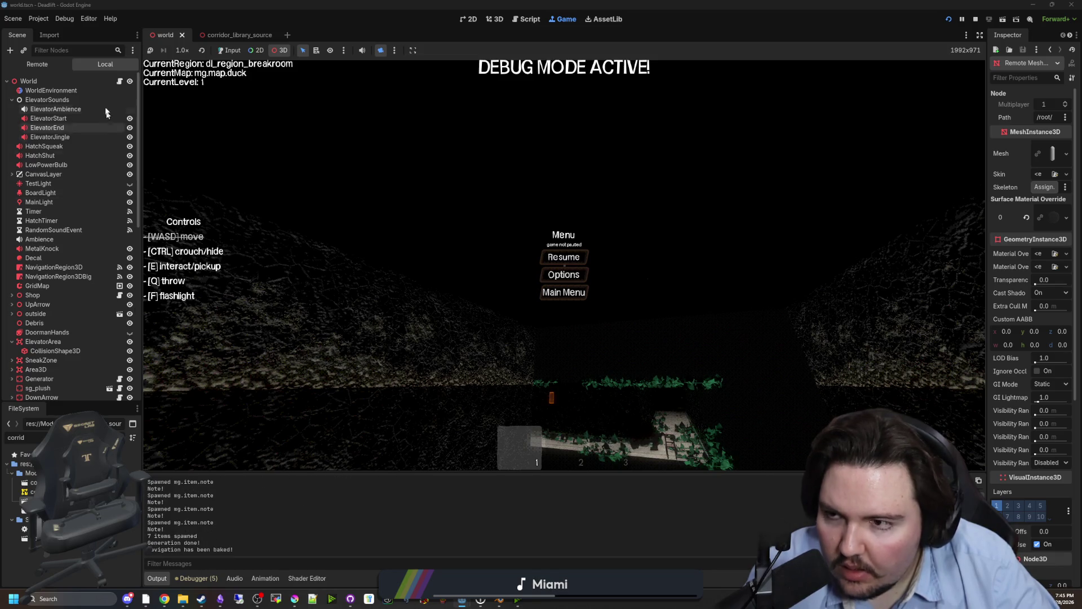
click(120, 81)
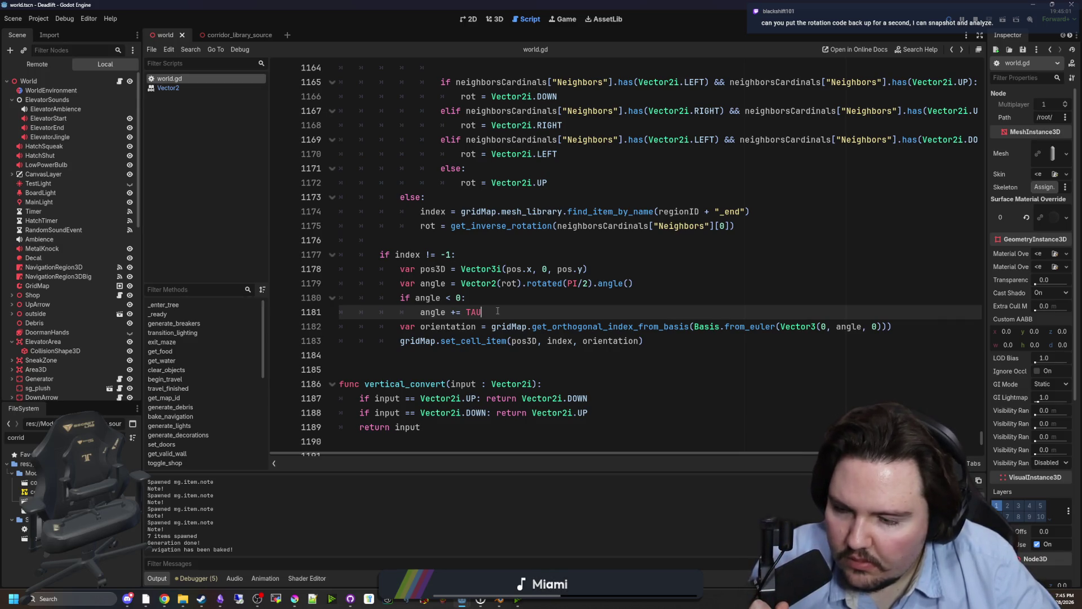
- Add a print(angle) line after 'angle += TAU' and save
key(Return)
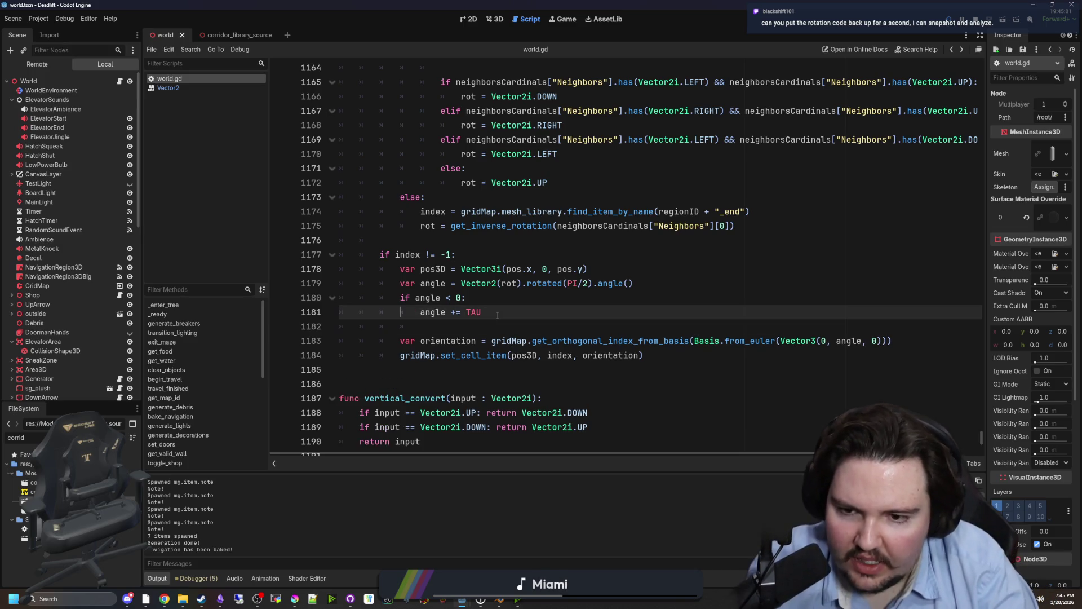
key(Down)
text(print(angle)
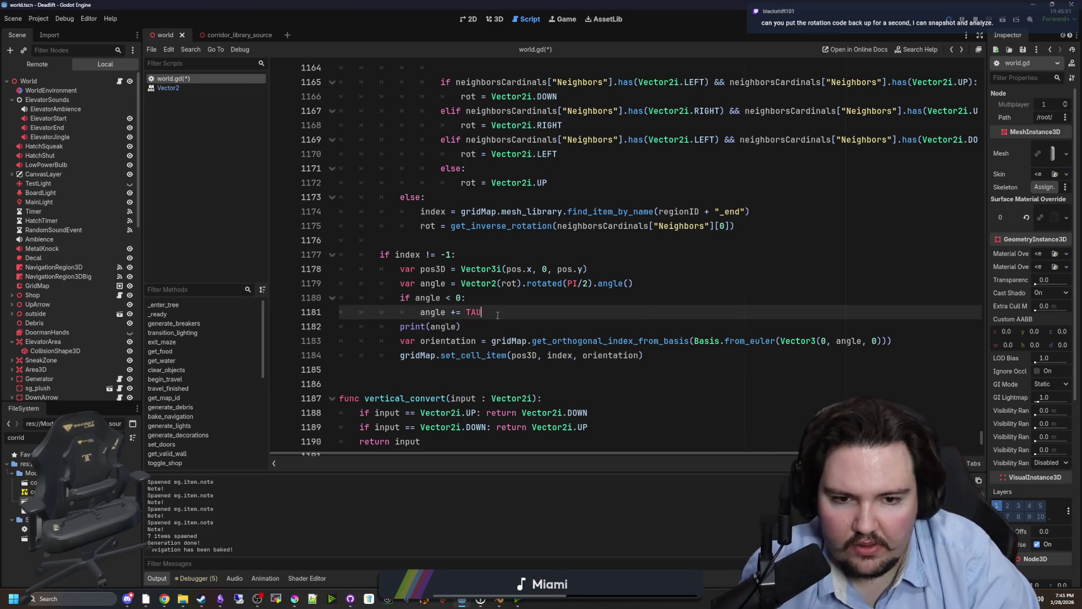
key(ctrl+s)
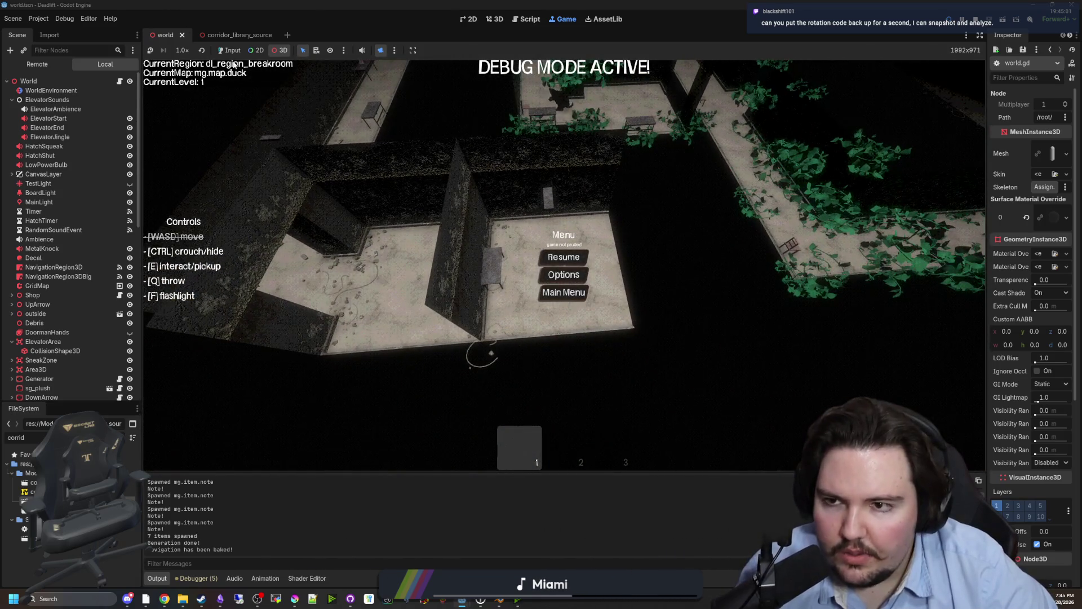
- Restart the game from the title screen, set the camera option, and resume play
click(230, 50)
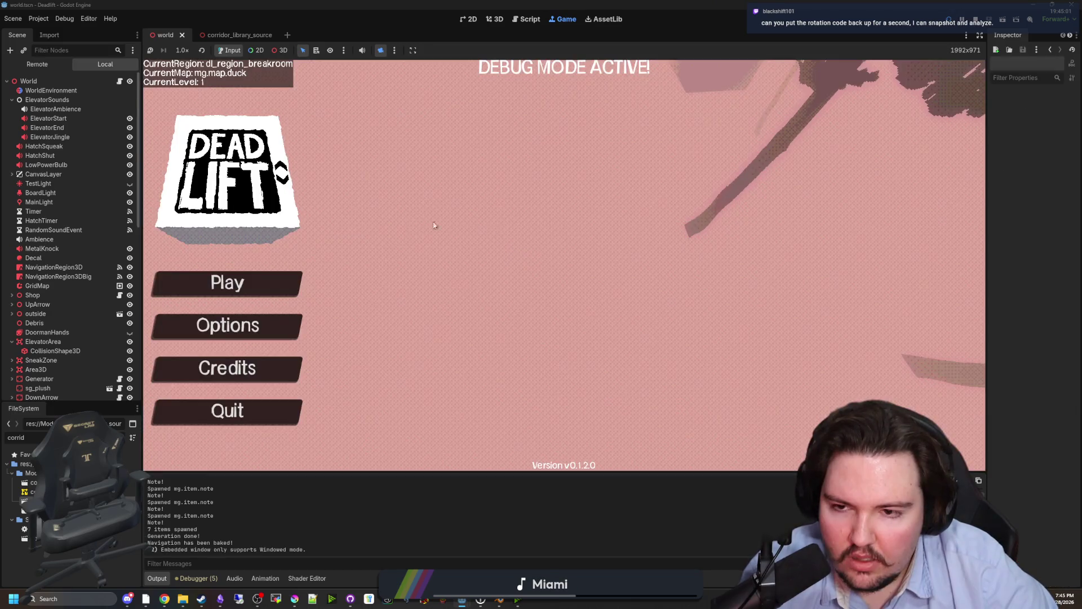
click(200, 282)
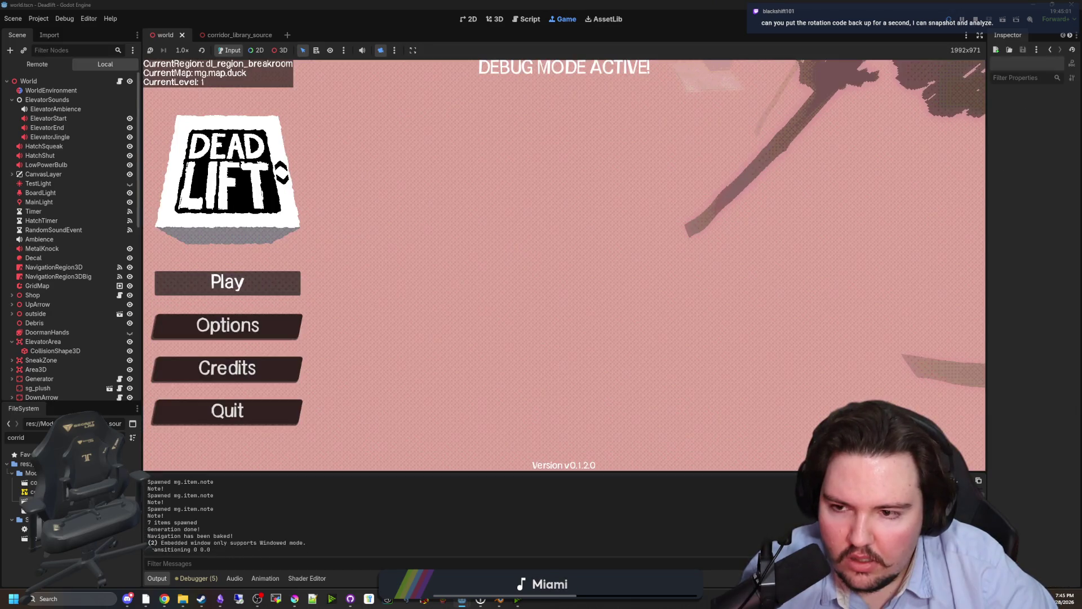
key(Escape)
key(super)
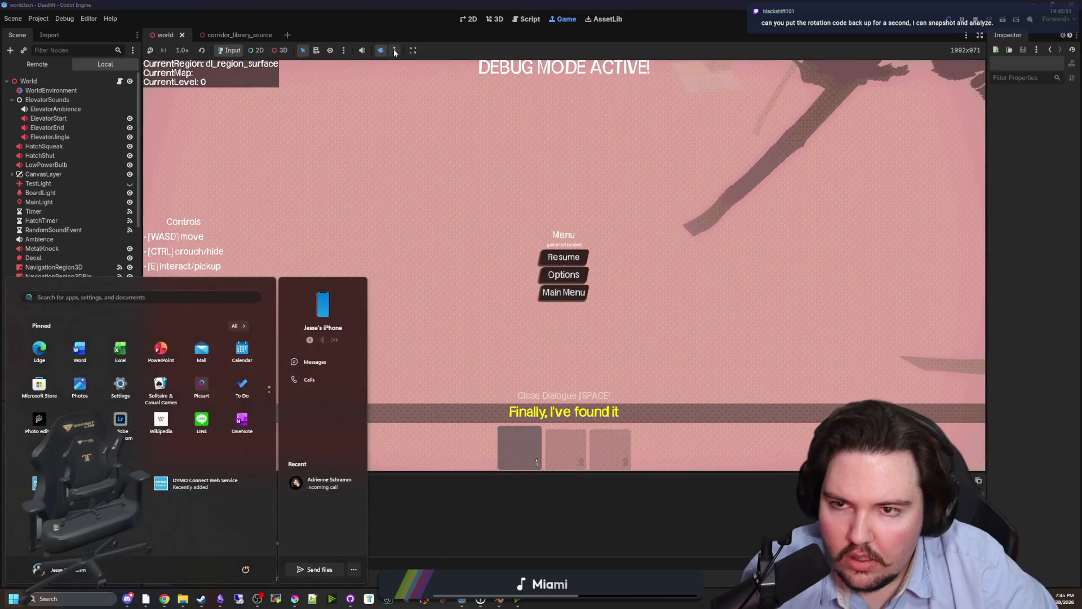
click(394, 50)
click(404, 76)
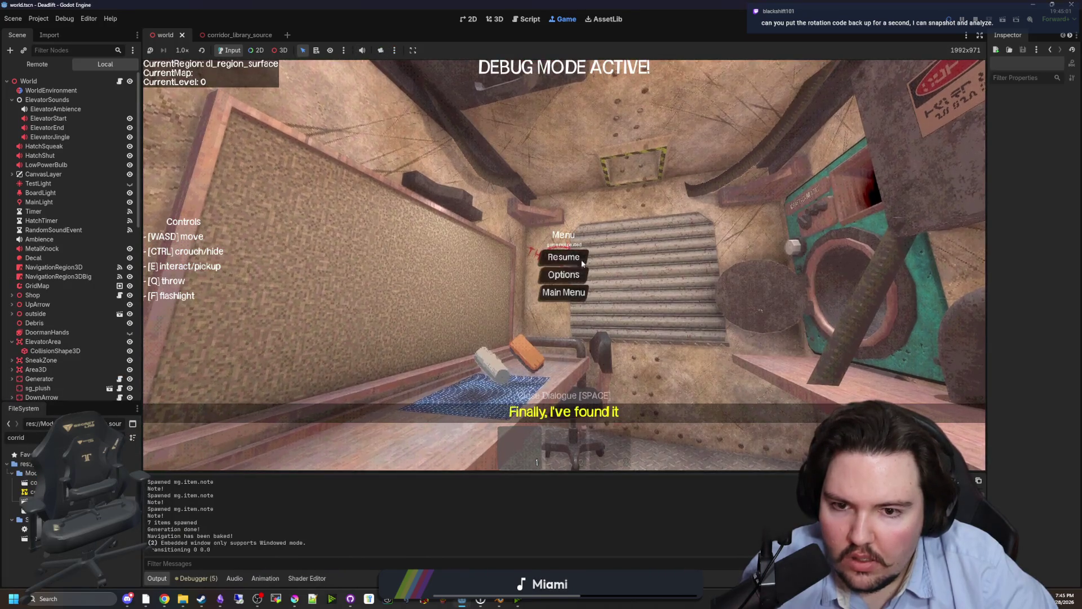
click(564, 257)
- Descend to the new level 1, view it with a free camera, and enlarge the Output panel
key(e)
key(super)
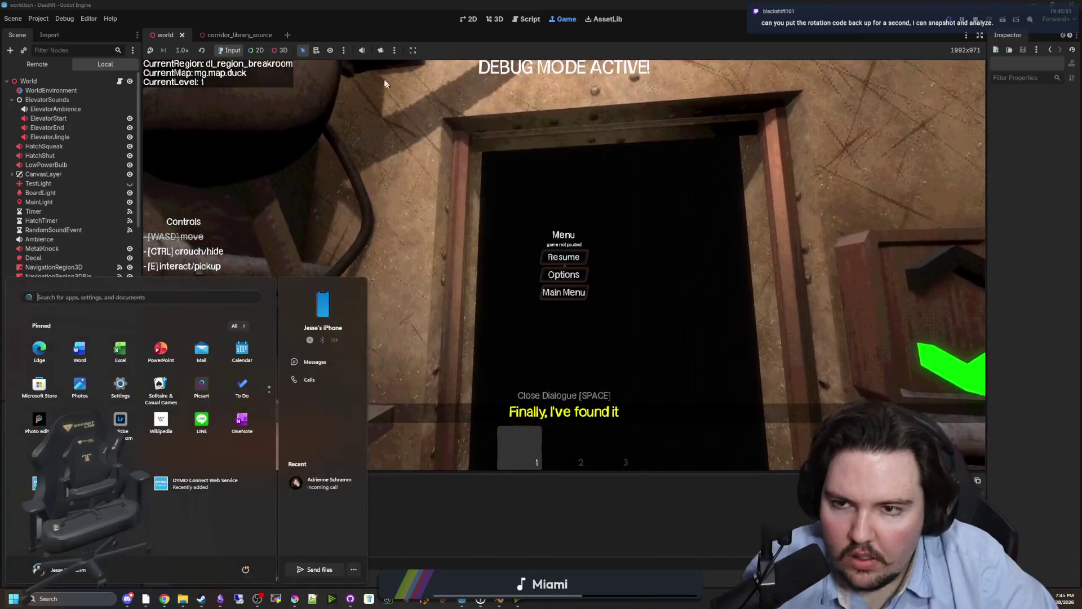
key(super)
click(280, 50)
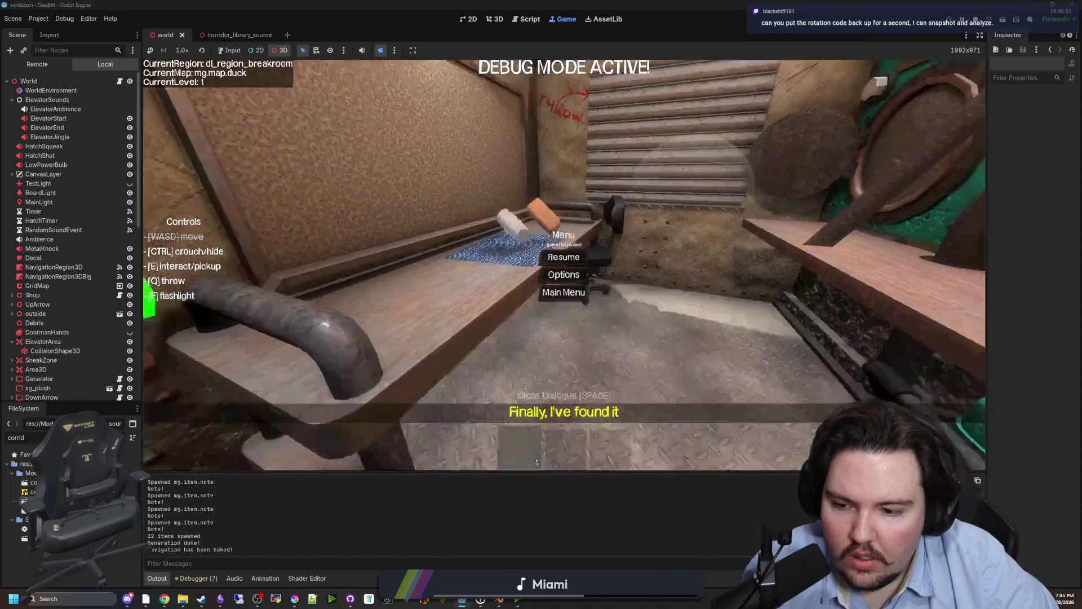
scroll(346, 266, up, 5)
mouse_move(254, 474)
mouse_down()
mouse_move(285, 372)
mouse_move(291, 211)
mouse_up()
- Scroll the Output log to the printed angles 0, 1.5708, 3.1416 and 4.7124, then open Task Manager
scroll(188, 389, up, 5)
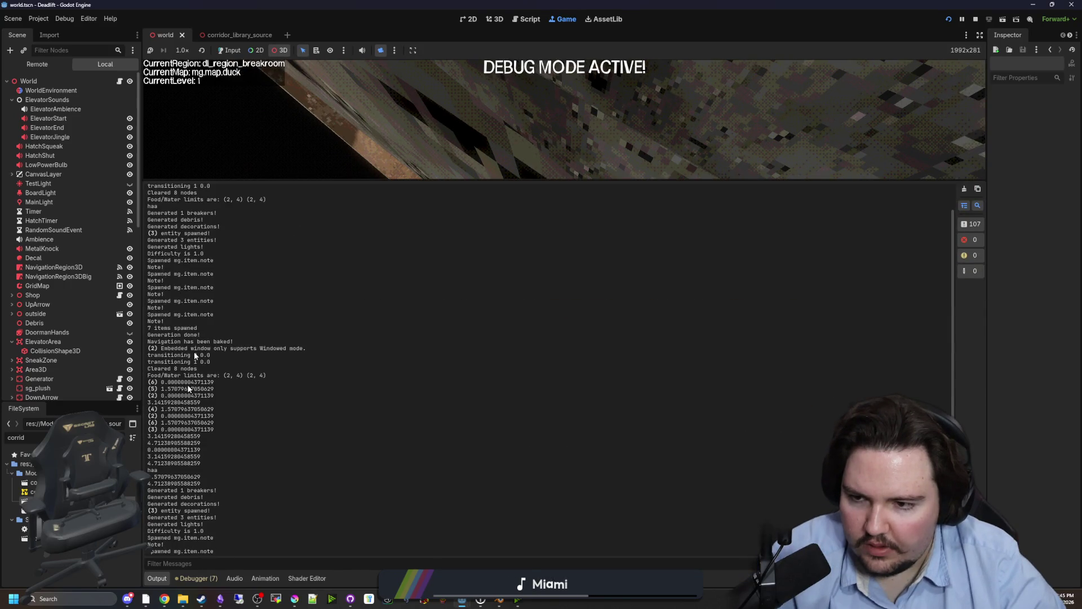
scroll(186, 361, down, 2)
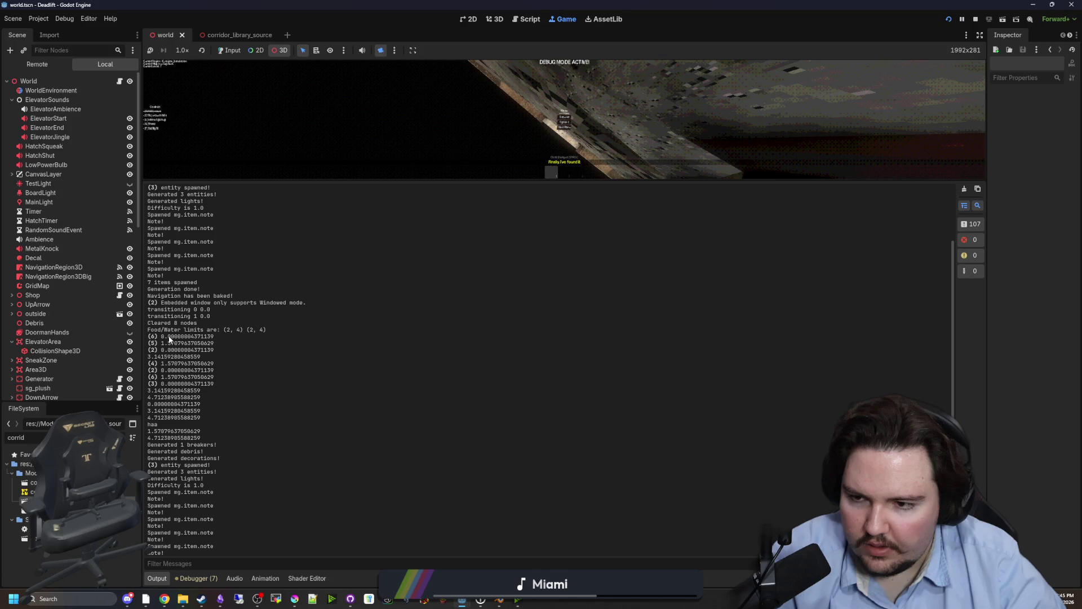
drag(169, 339, 229, 338)
click(226, 342)
mouse_move(608, 602)
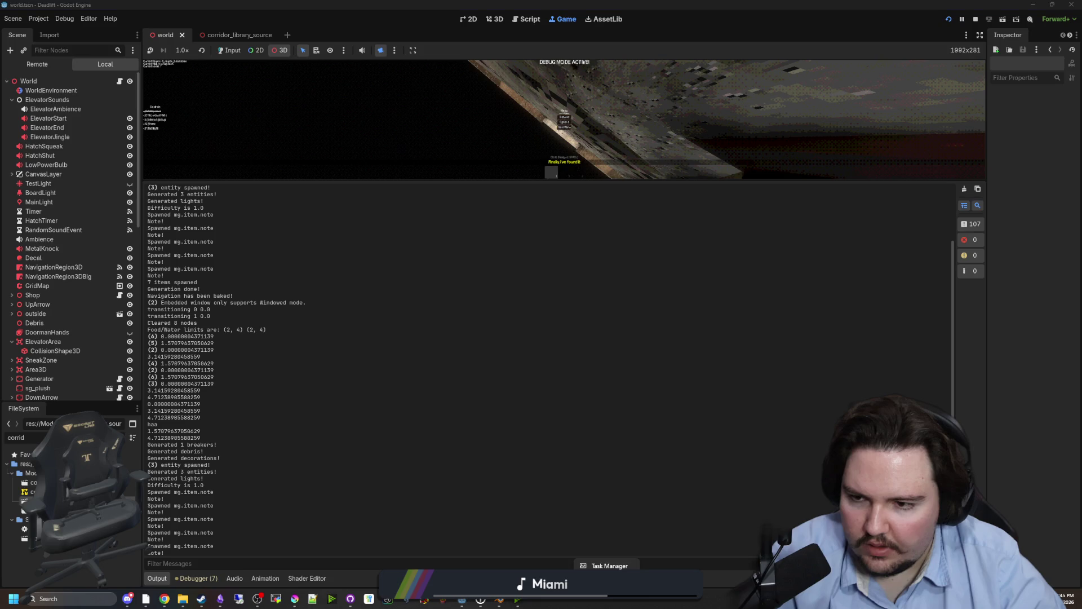
click(607, 601)
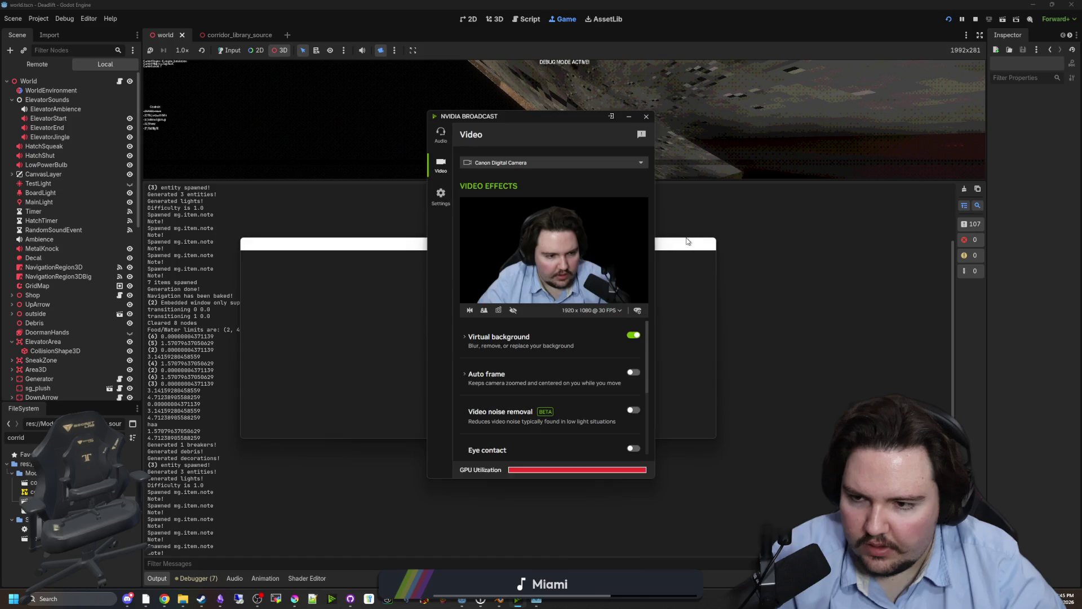
click(356, 246)
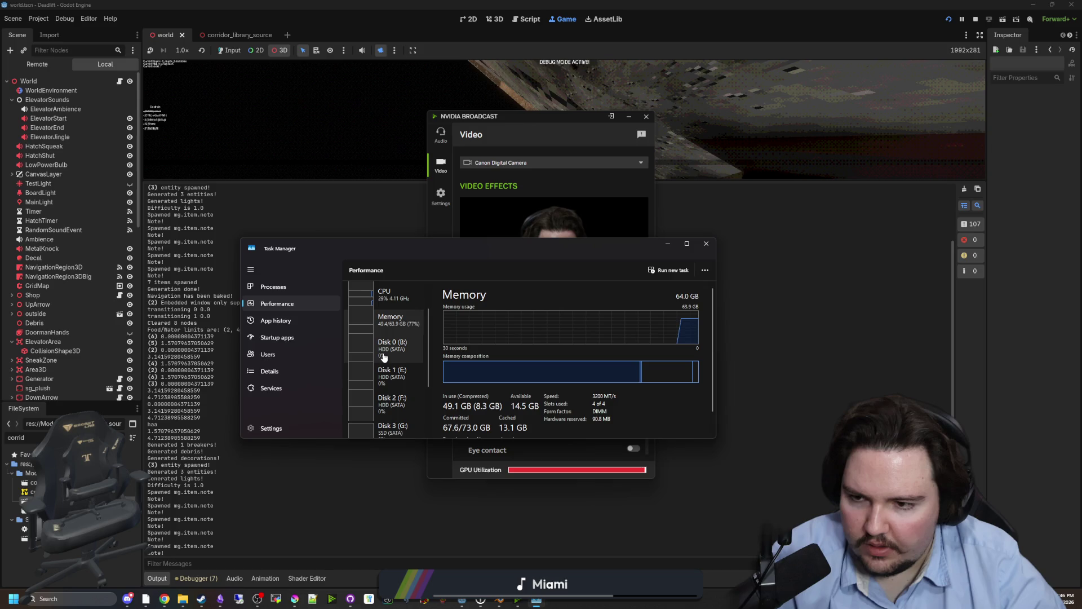
scroll(383, 357, down, 3)
click(387, 421)
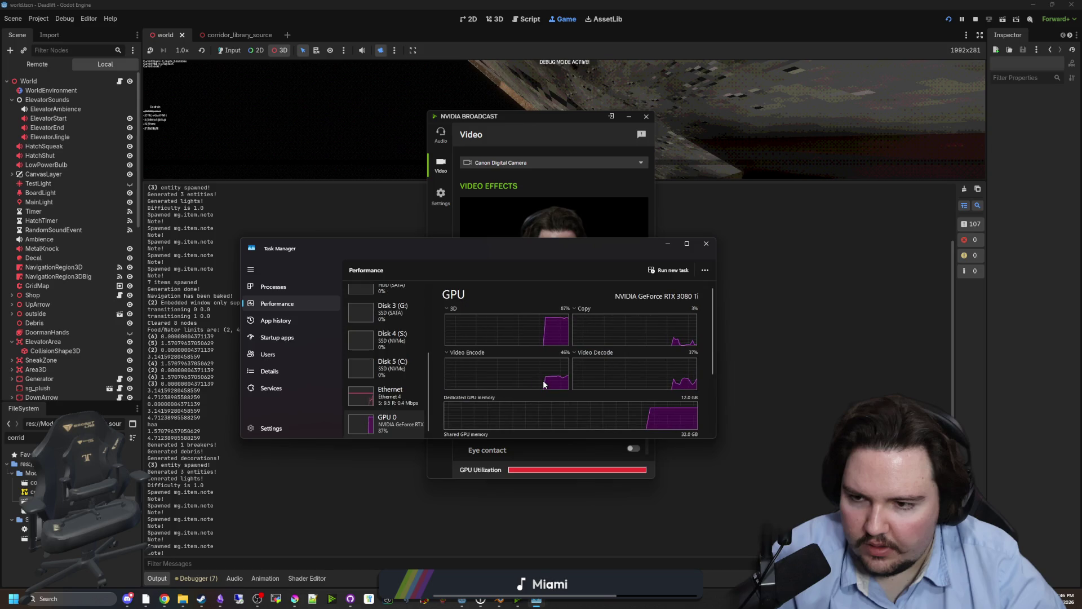
scroll(542, 380, down, 3)
scroll(445, 354, up, 3)
click(446, 354)
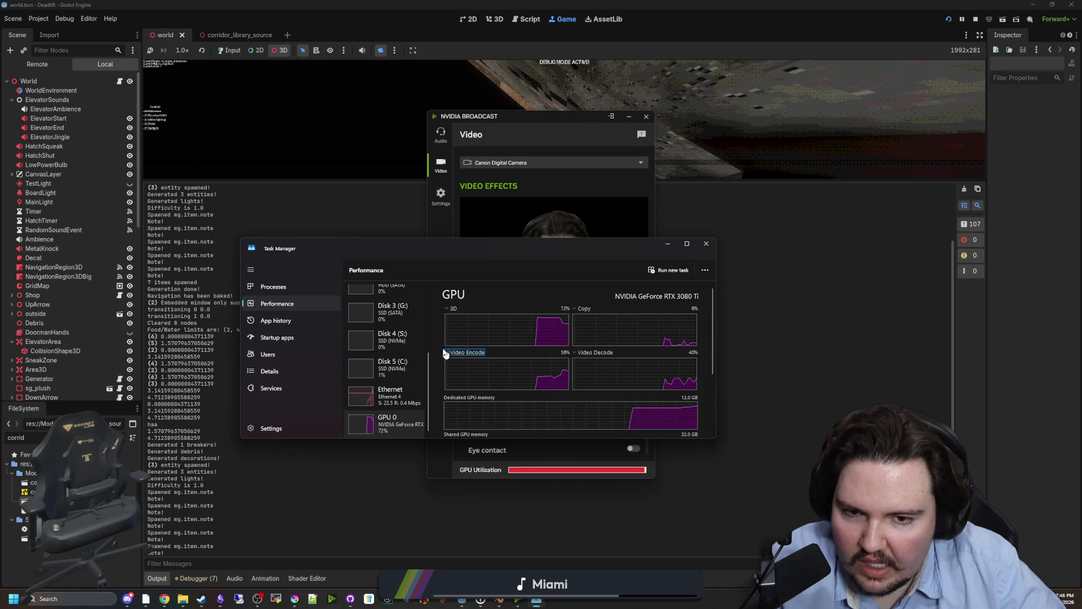
scroll(385, 349, up, 3)
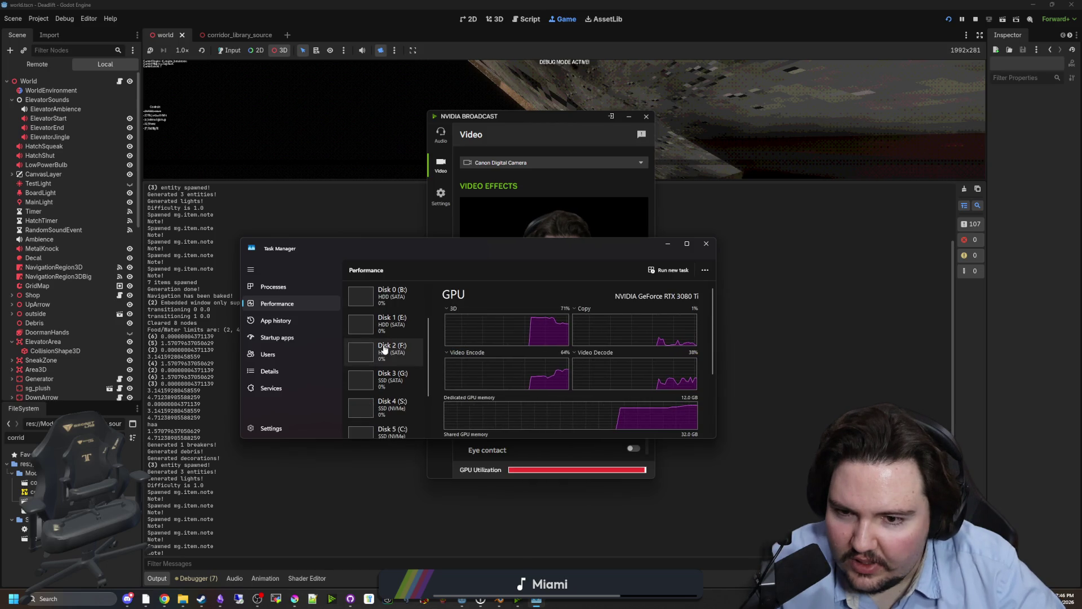
scroll(385, 349, up, 2)
click(385, 294)
click(389, 320)
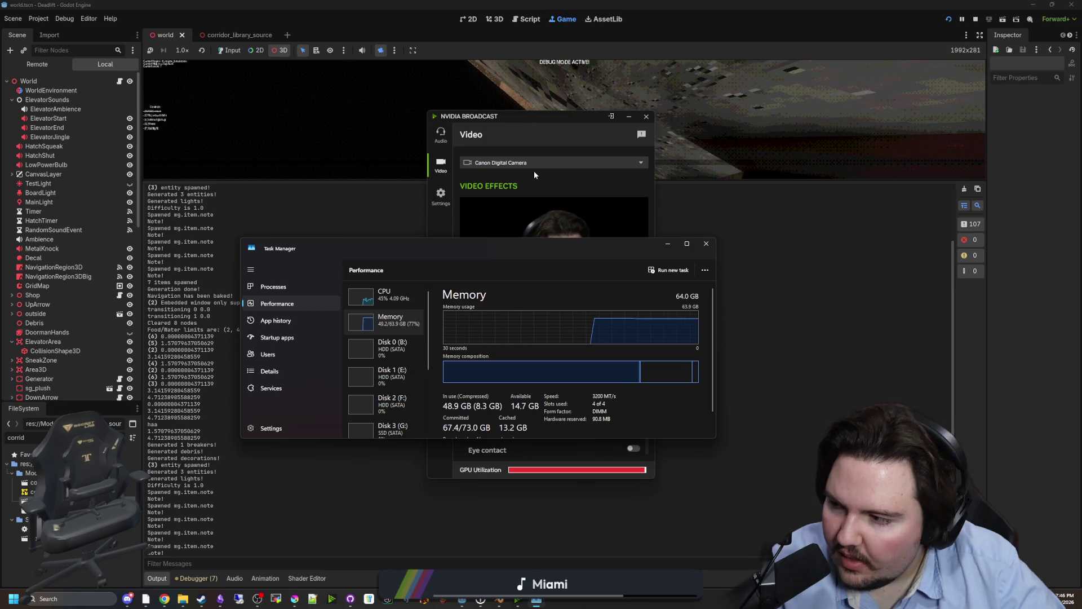
click(628, 117)
click(668, 244)
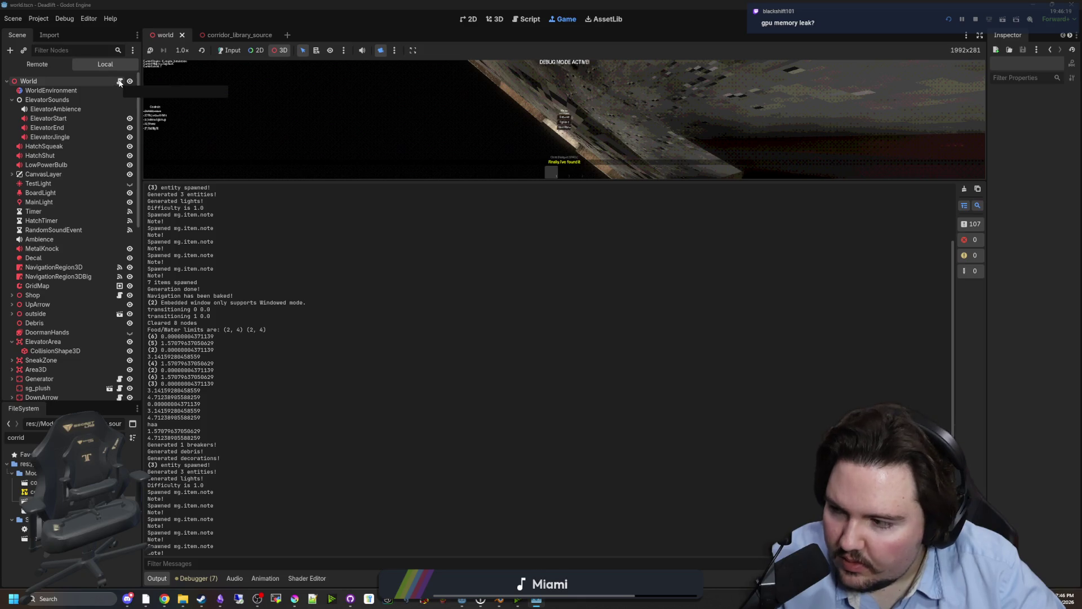
click(119, 81)
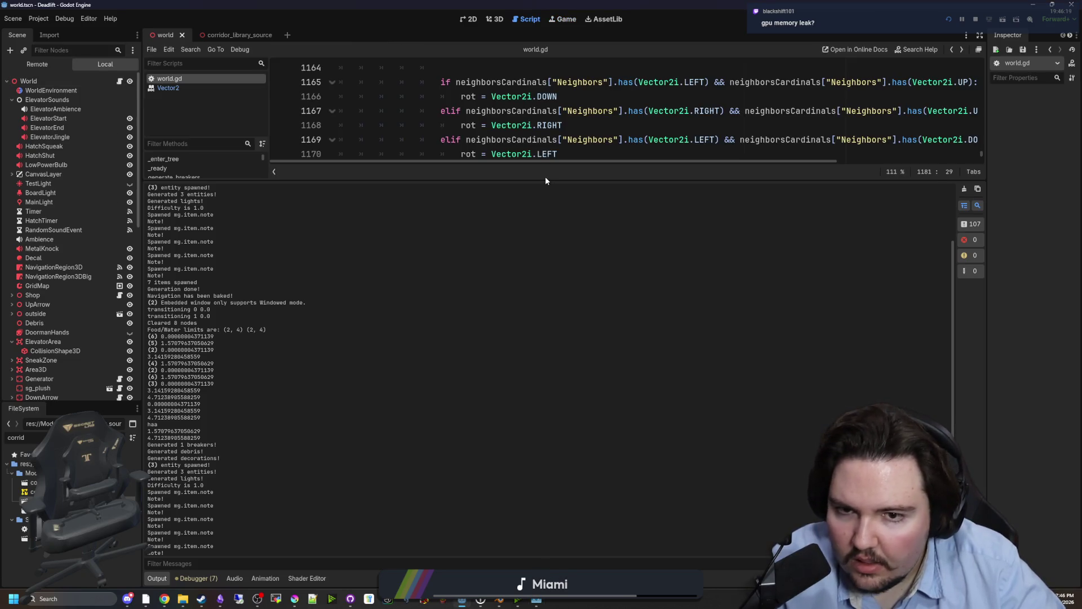
- Enlarge the code view, review the negative-angle check, and open GridMap's set_cell_item documentation
drag(539, 181, 552, 470)
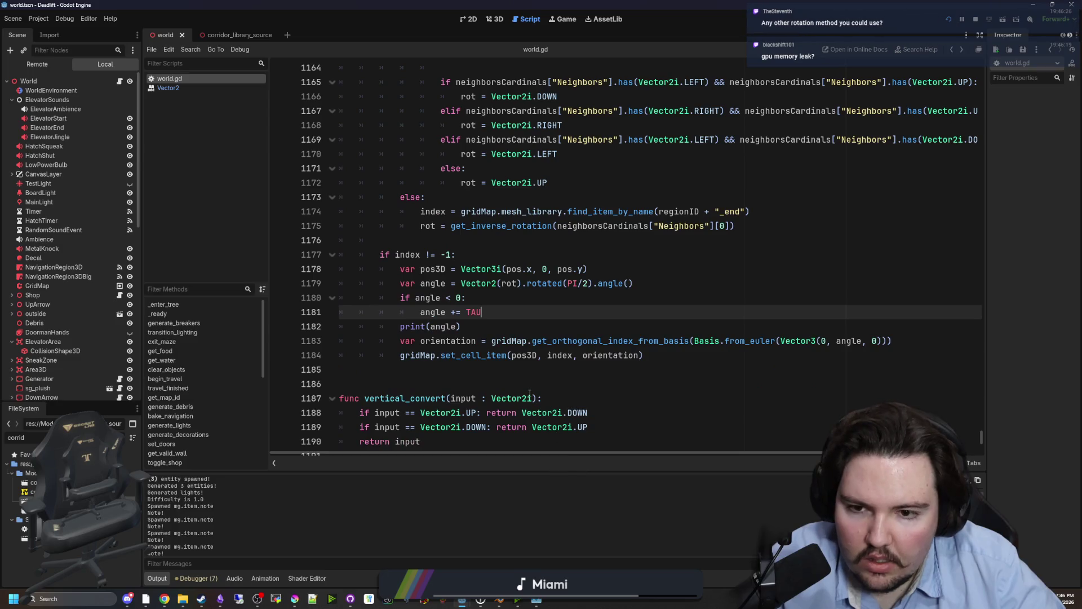
click(517, 303)
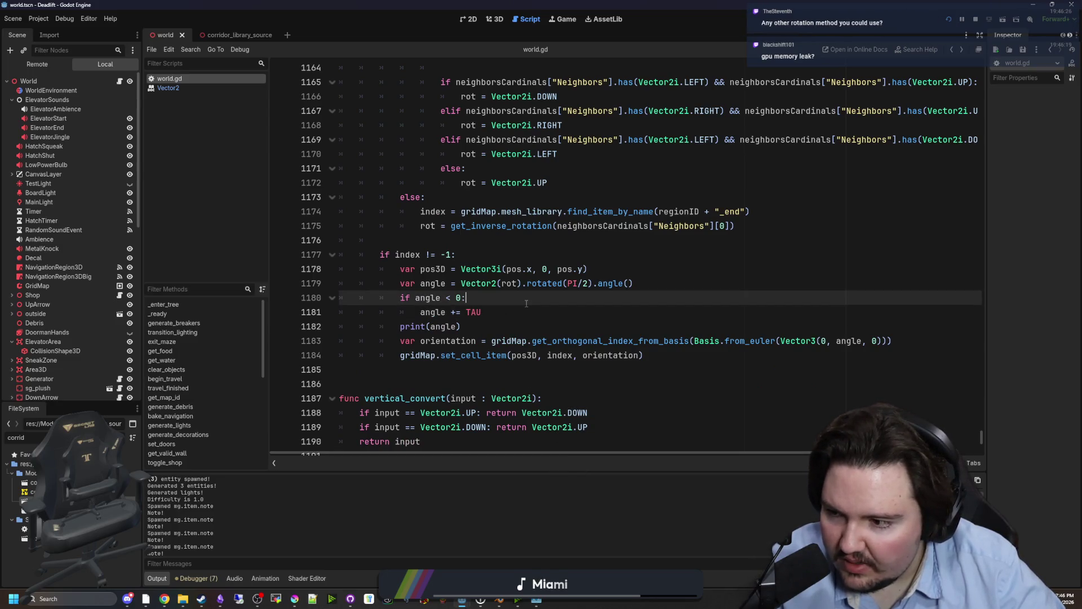
click(495, 241)
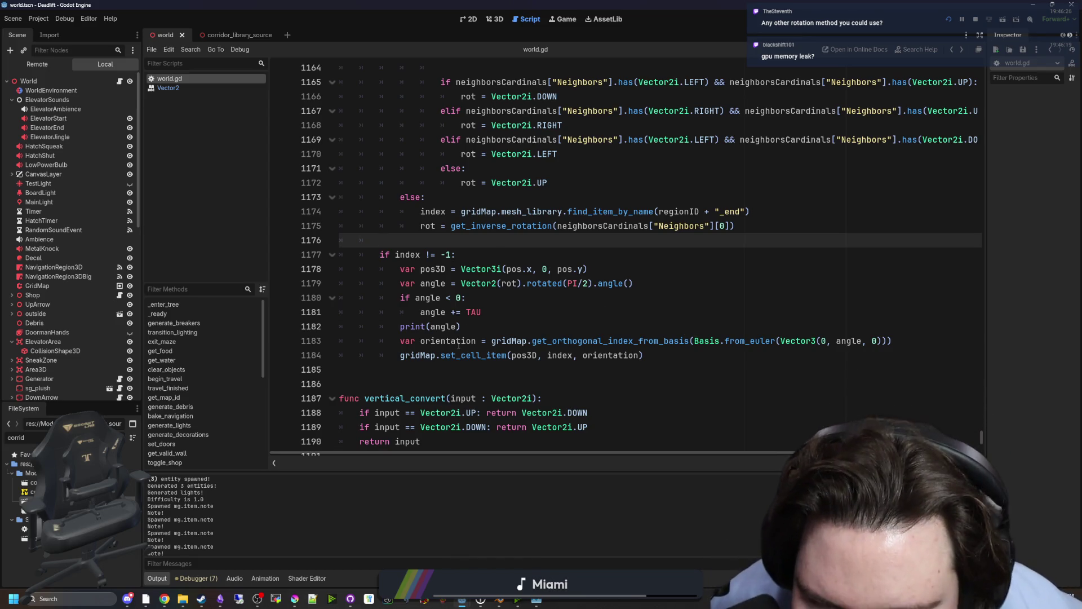
ctrl+click(476, 358)
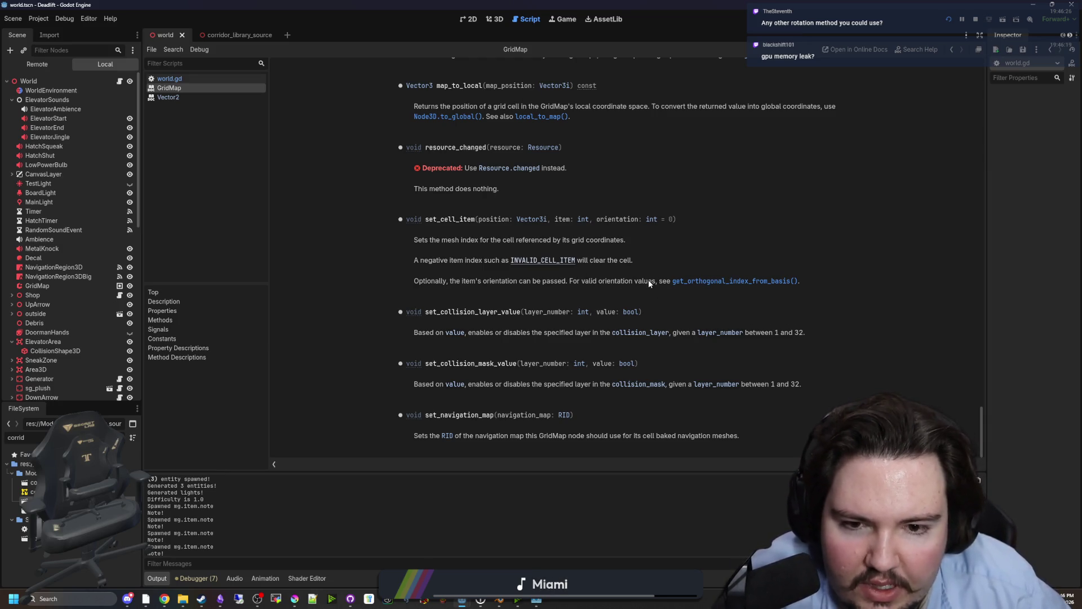
drag(649, 283, 697, 290)
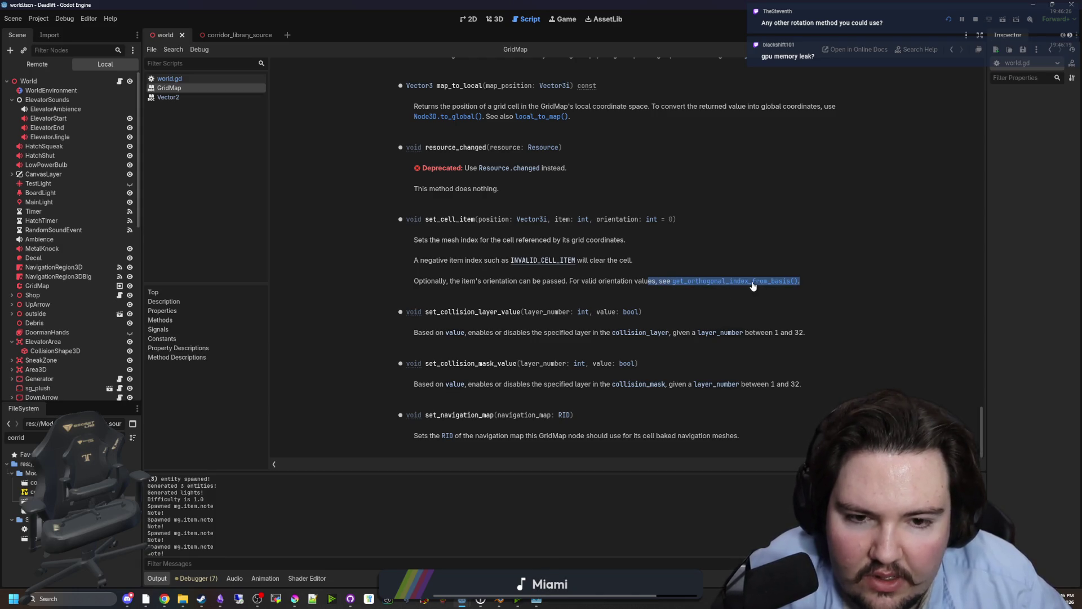
click(753, 282)
click(727, 282)
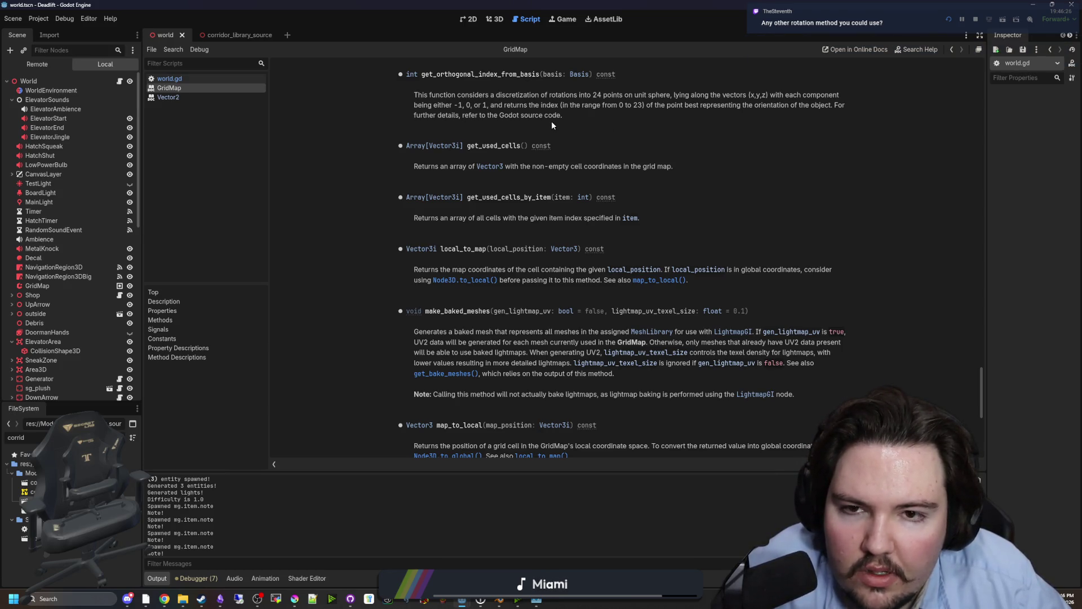
key(alt+Left)
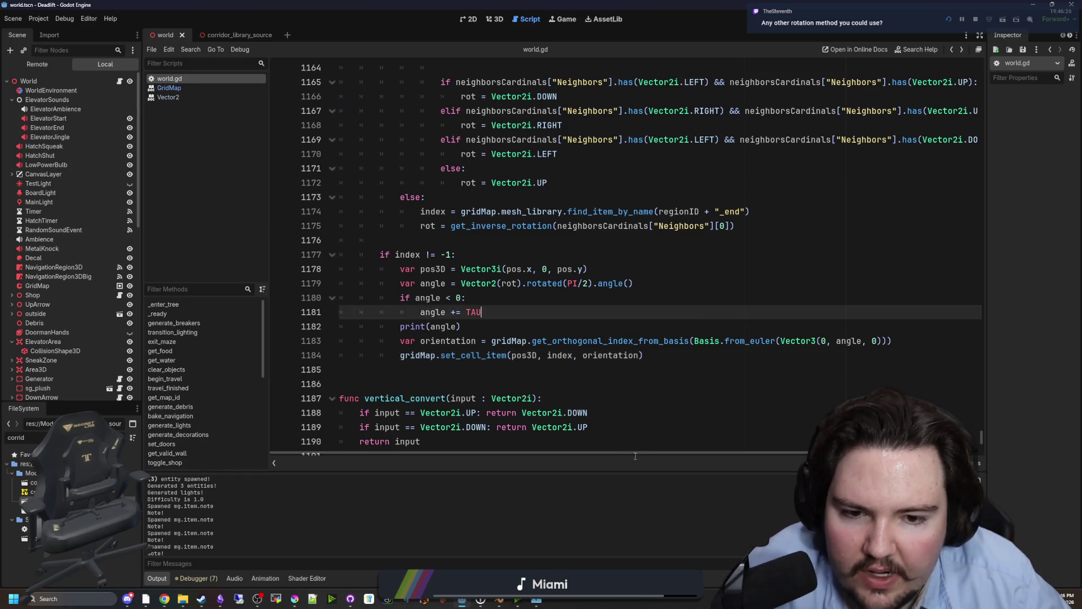
scroll(635, 455, right, 4)
click(632, 328)
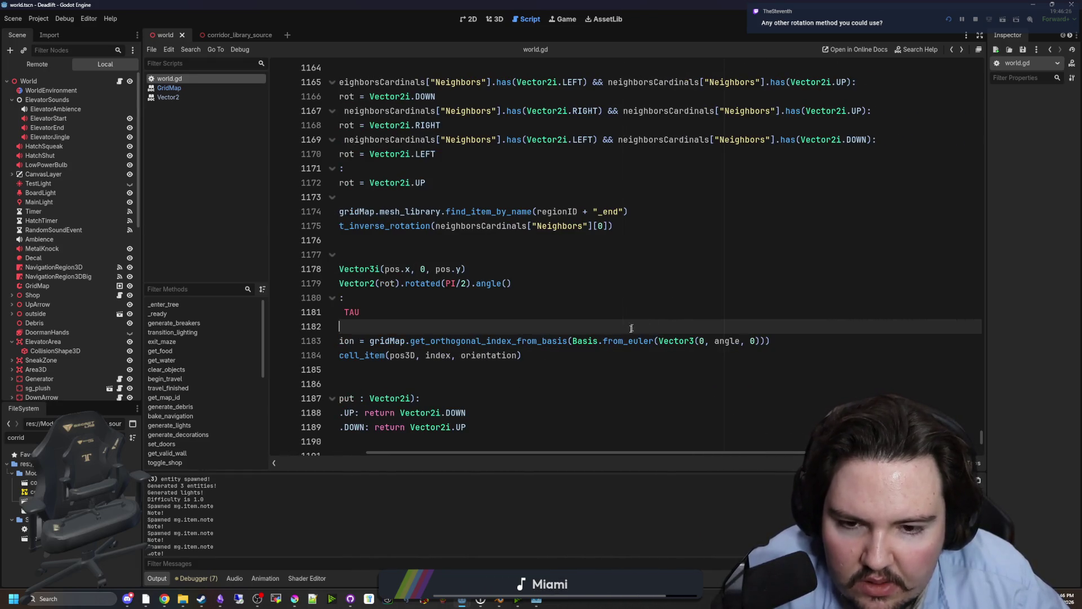
ctrl+click(619, 344)
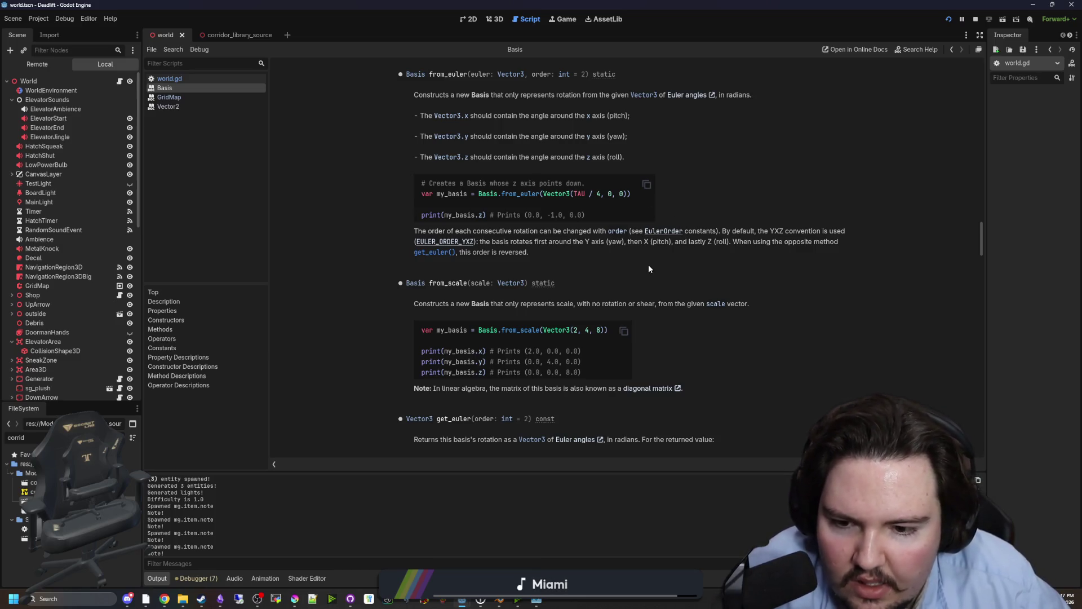
scroll(648, 264, up, 20)
scroll(611, 290, down, 10)
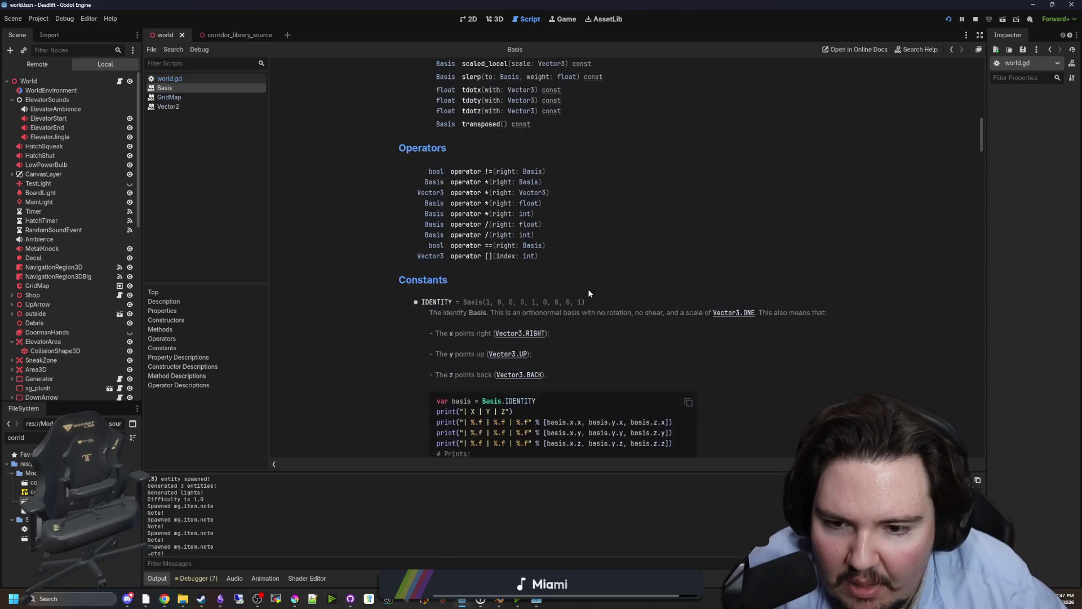
scroll(589, 292, up, 5)
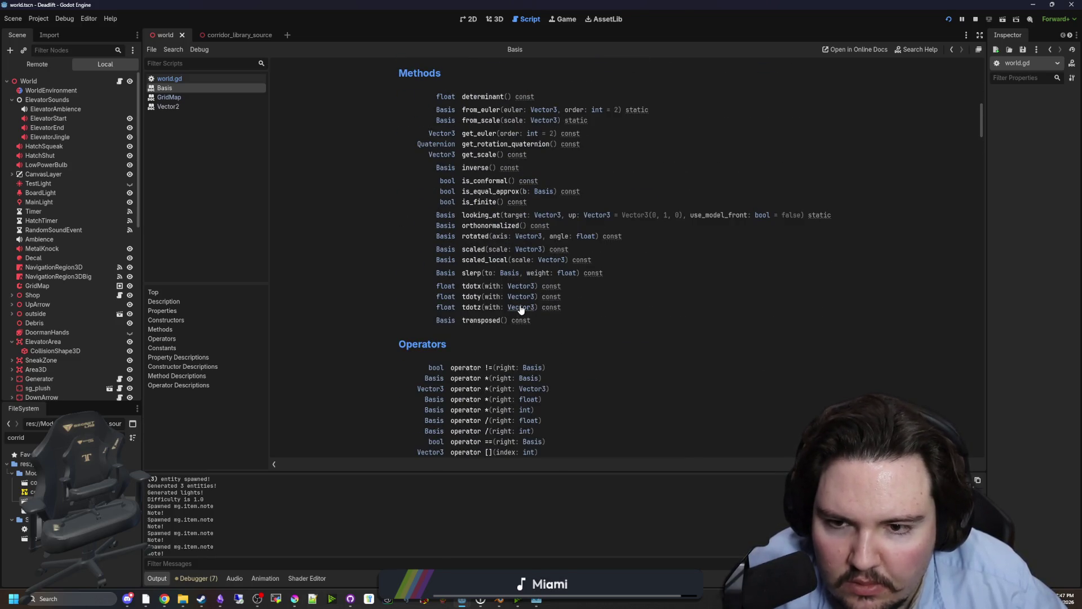
scroll(520, 310, up, 1)
click(501, 275)
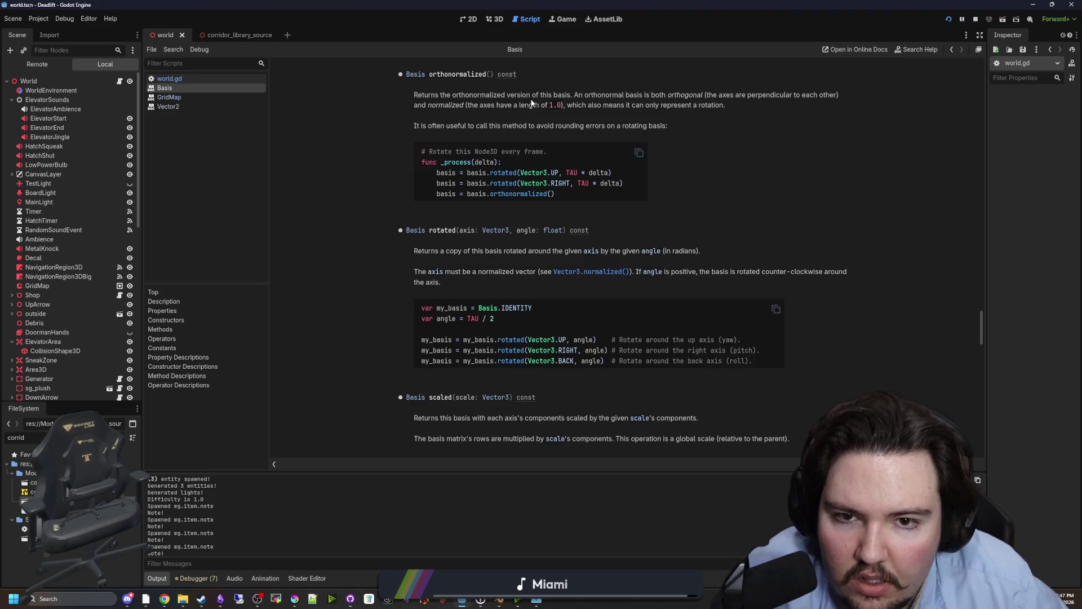
key(alt+Left)
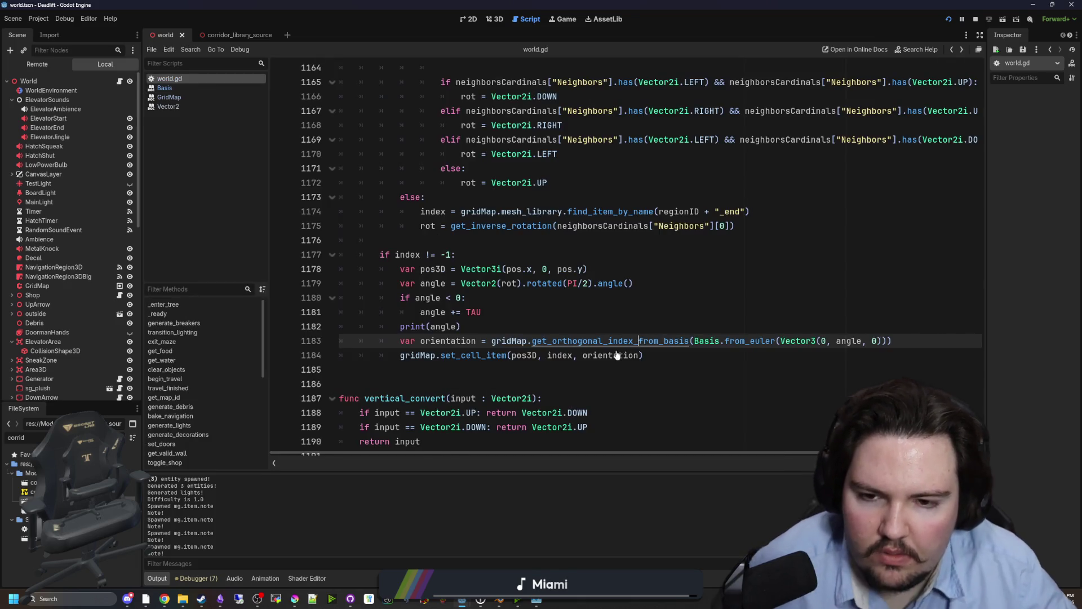
ctrl+click(652, 342)
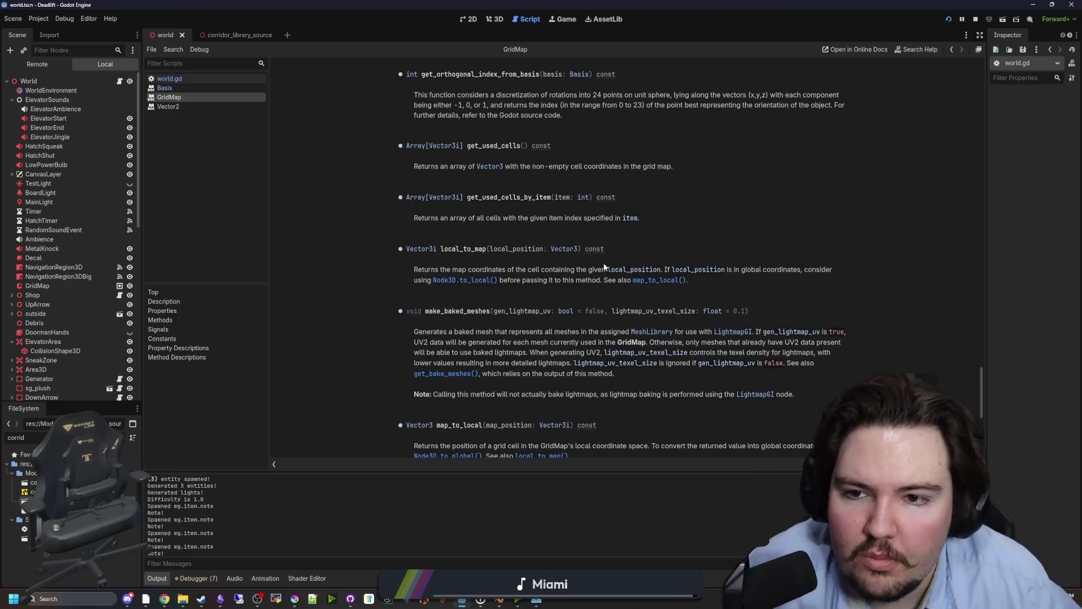
key(alt+Left)
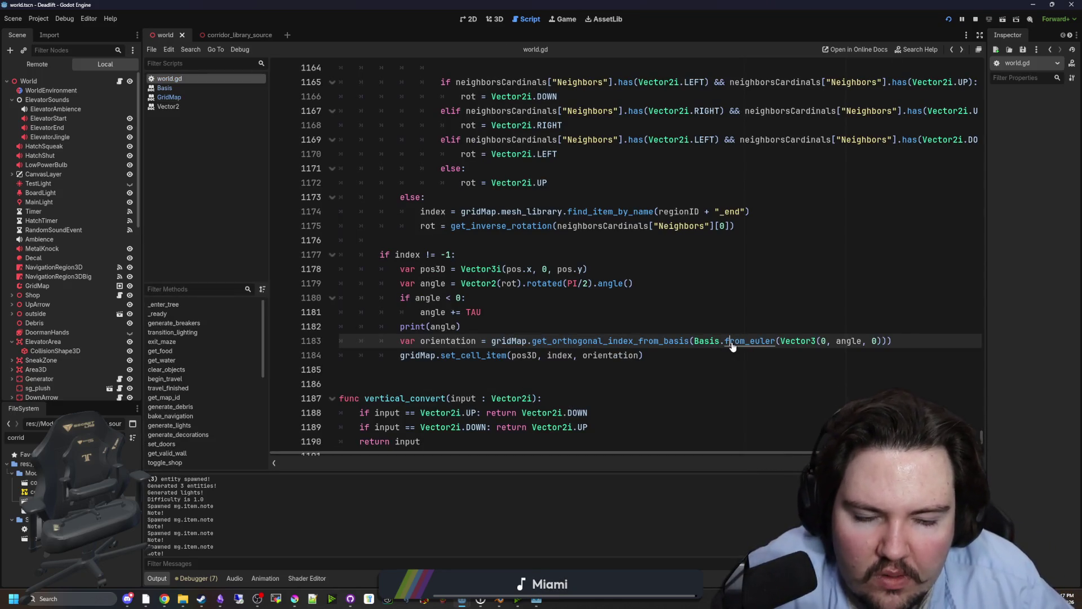
ctrl+click(731, 342)
key(alt+Left)
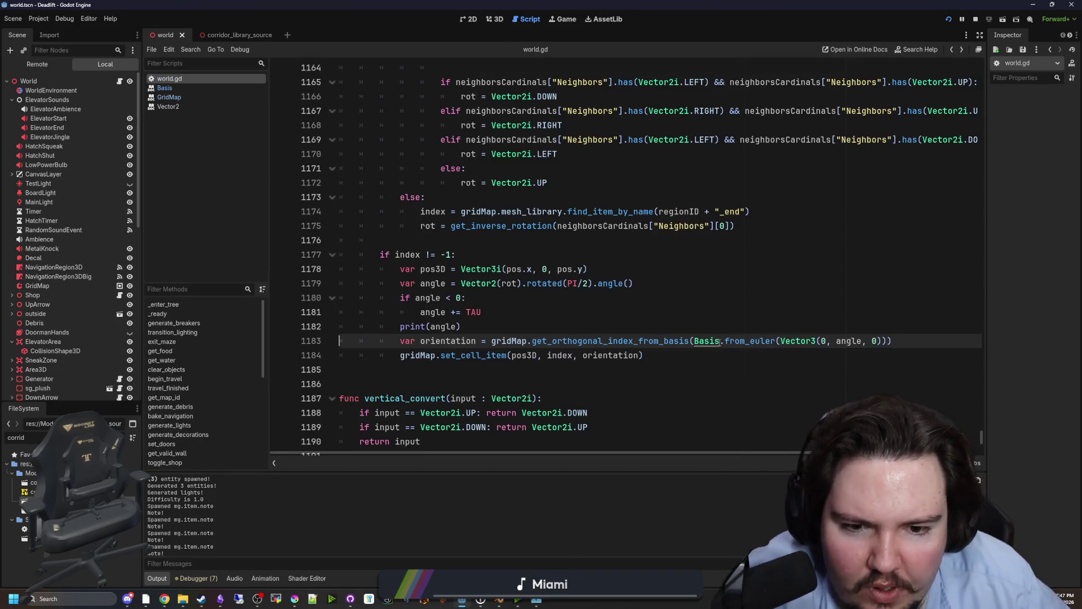
ctrl+click(711, 342)
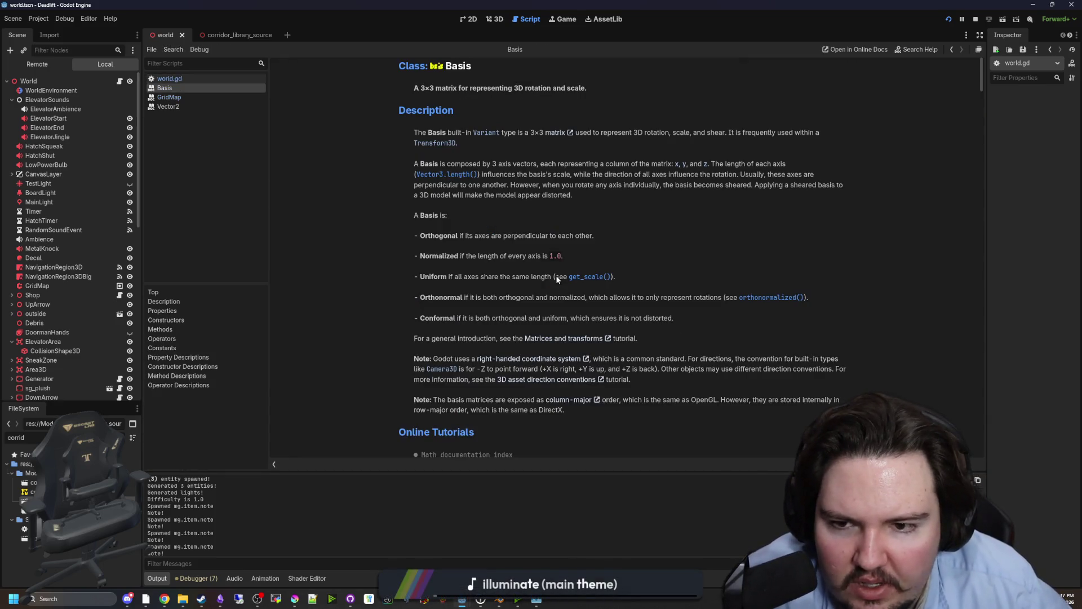
scroll(551, 274, down, 3)
scroll(552, 268, up, 4)
scroll(547, 262, down, 6)
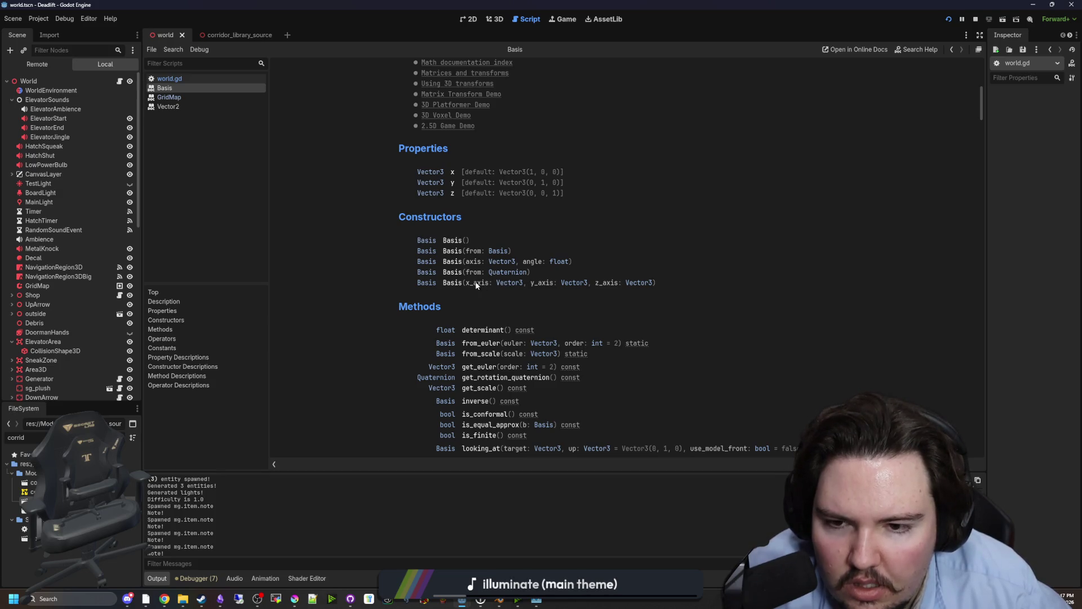
drag(465, 283, 478, 285)
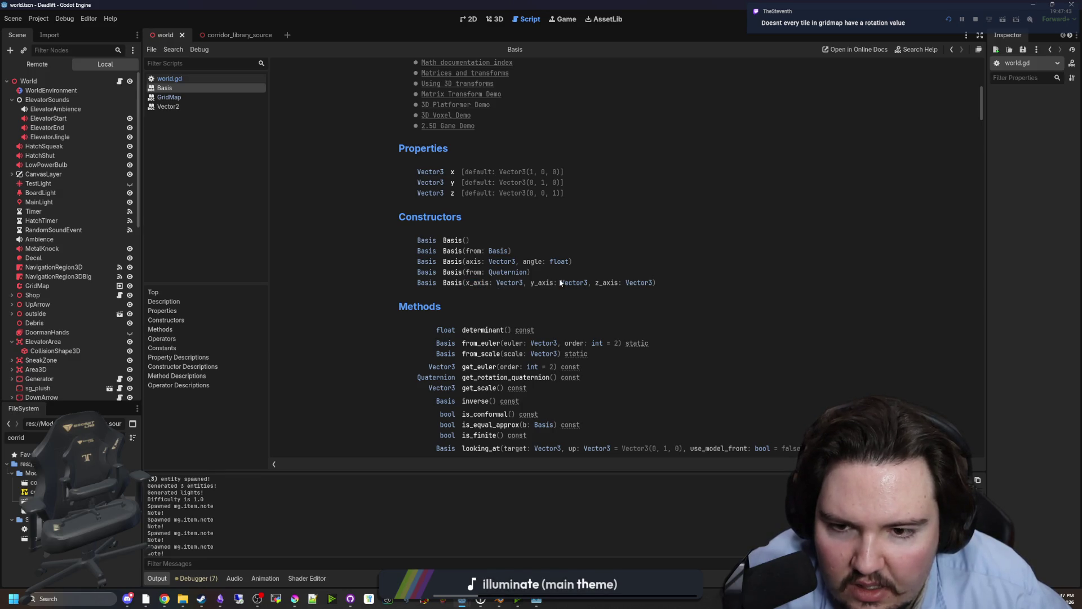
key(alt+Left)
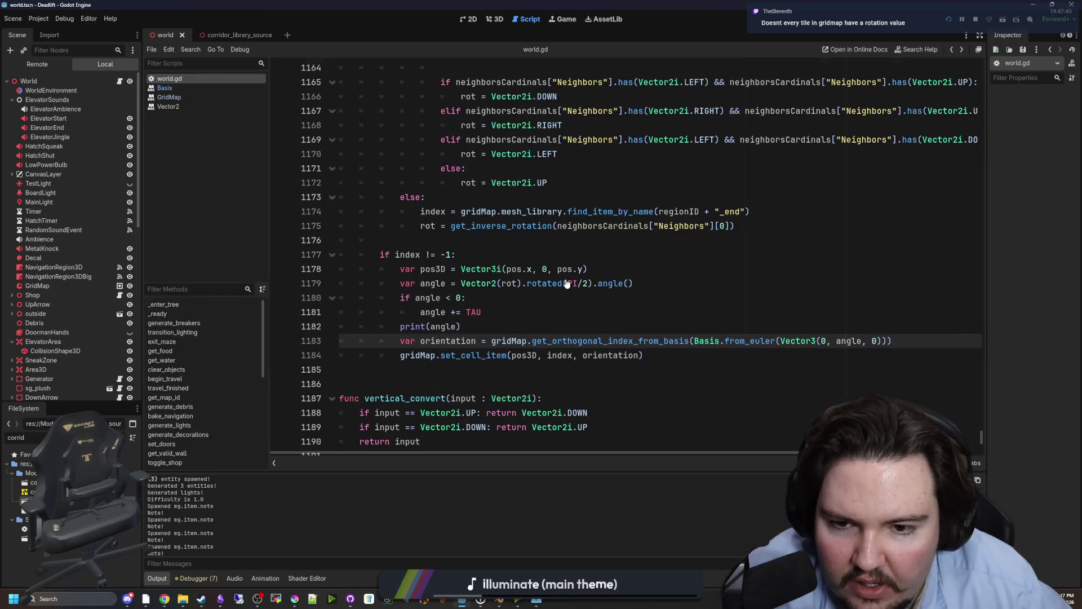
mouse_move(888, 343)
mouse_down()
mouse_move(367, 327)
mouse_move(694, 342)
mouse_up()
click(798, 354)
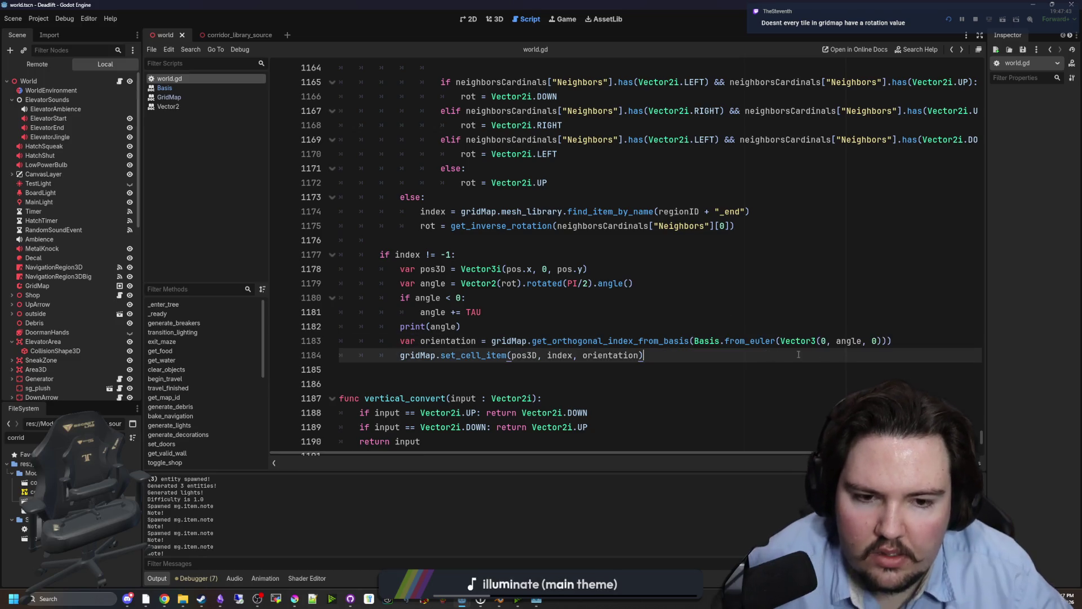
- Replace the from_euler call on line 1183 with Basis(Vector3.ZERO, rot, Vector3.ZERO)
drag(888, 341, 731, 342)
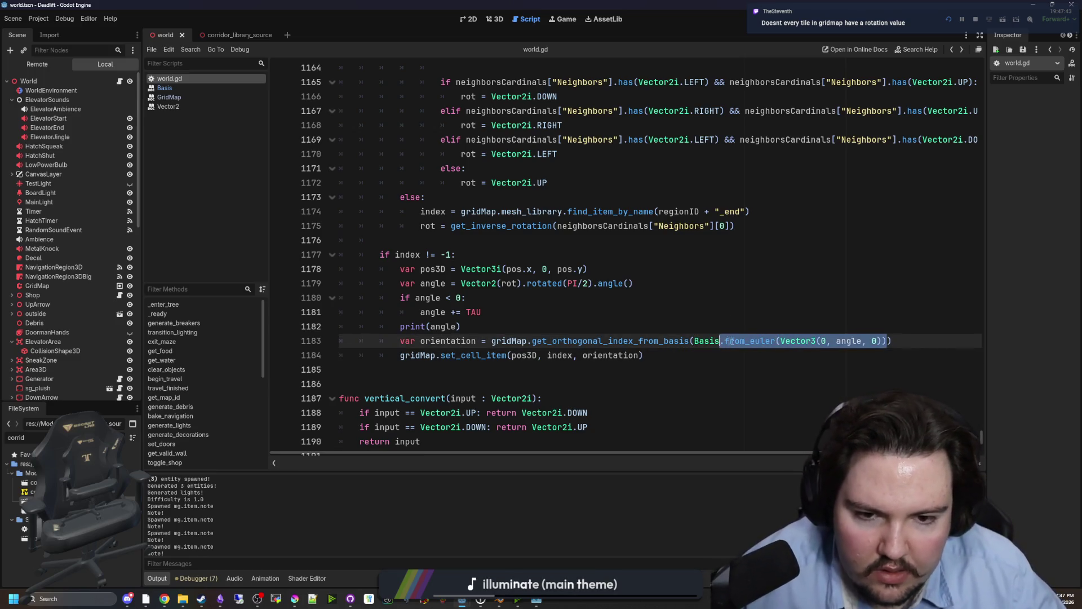
text(()
key(BackSpace)
key(BackSpace)
key(BackSpace)
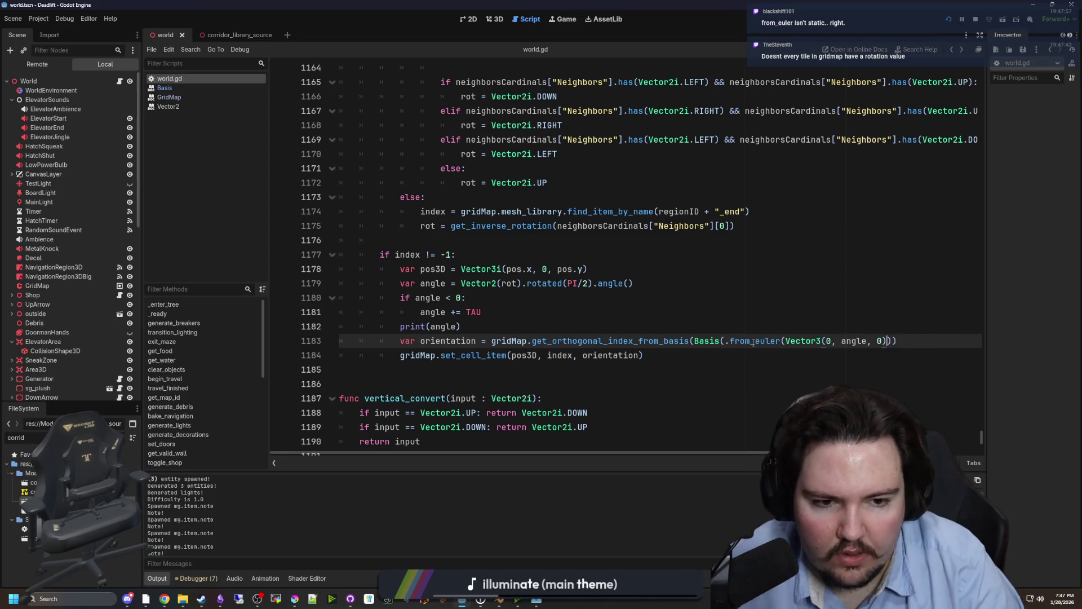
key(BackSpace)
key(BackSpace)
key(BackSpace)
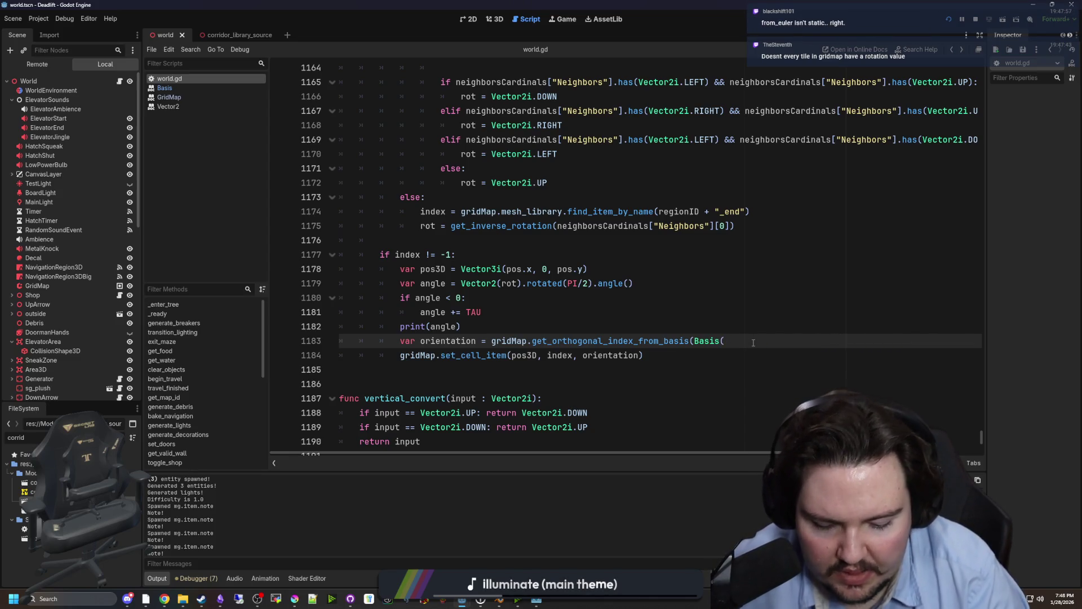
text(Vector3.Z)
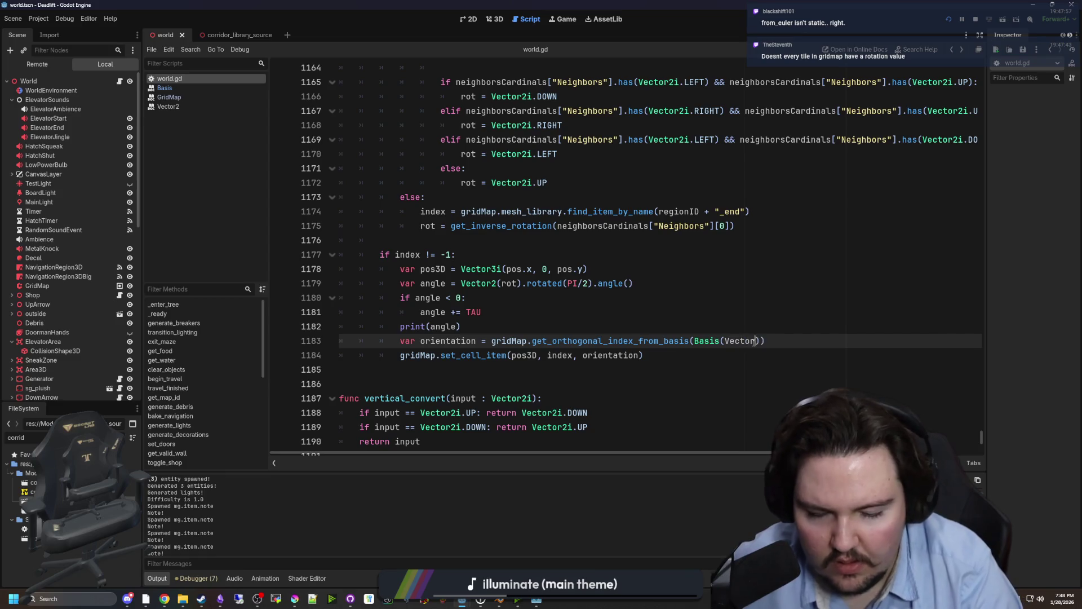
text(ERO, )
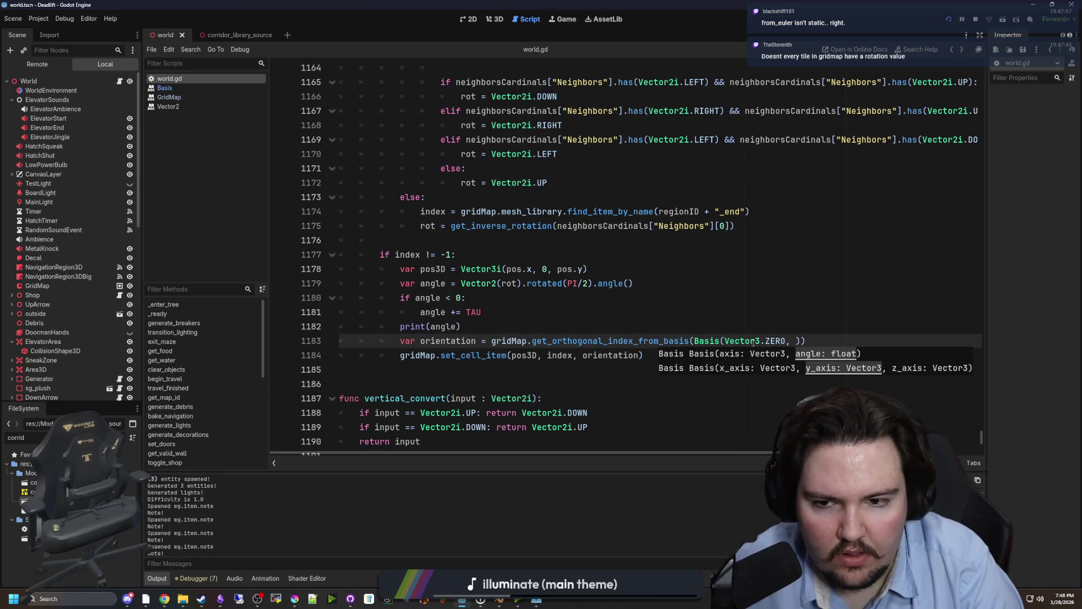
text(rot, Vector3.)
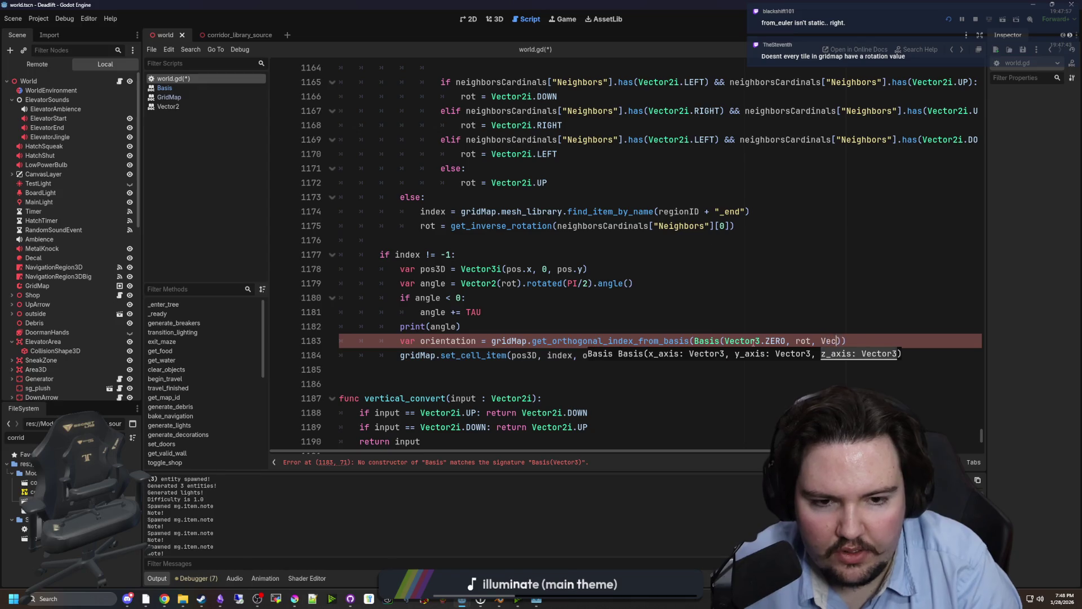
text(ZERO)
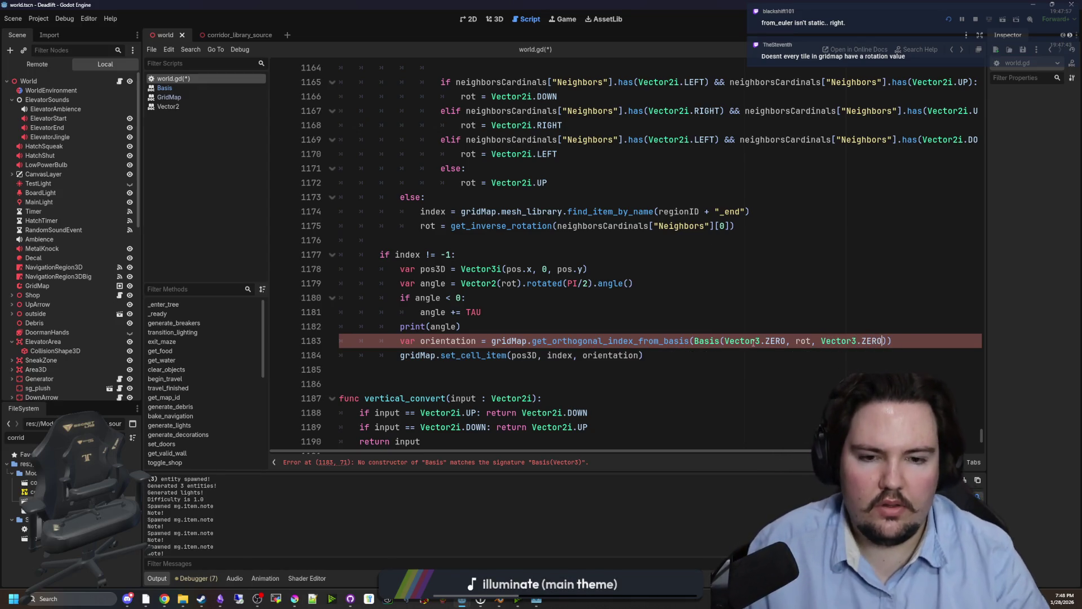
- Save the script and run the game to test the new orientation
click(721, 319)
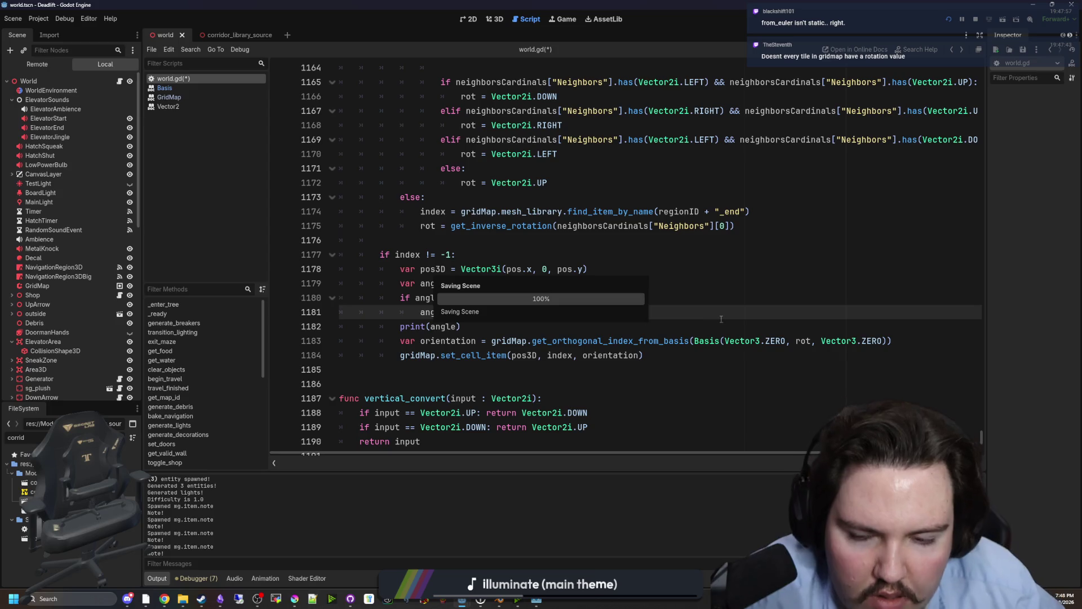
key(ctrl+s)
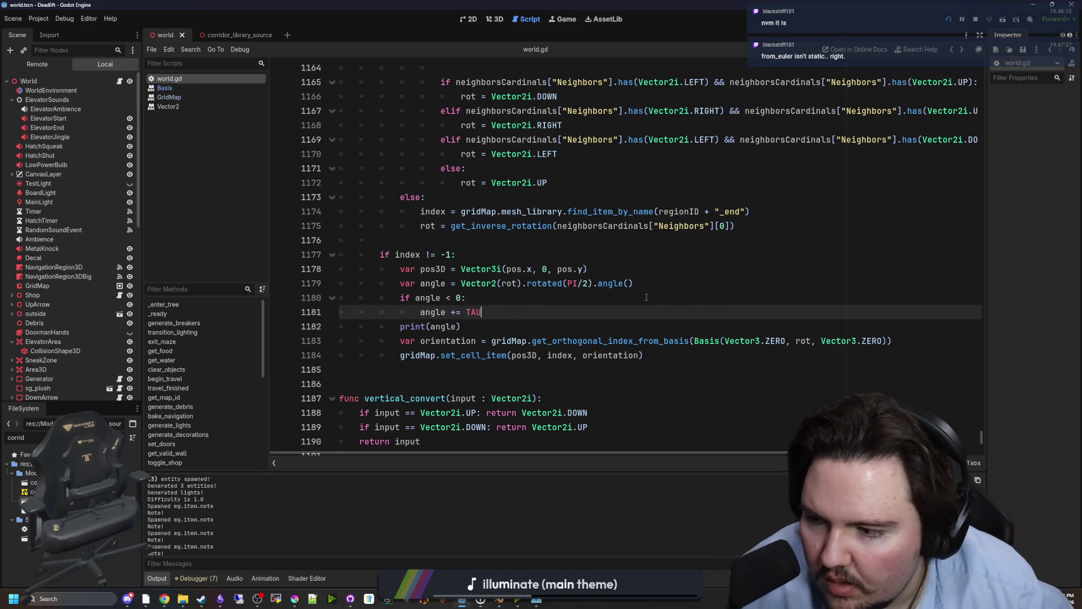
click(947, 19)
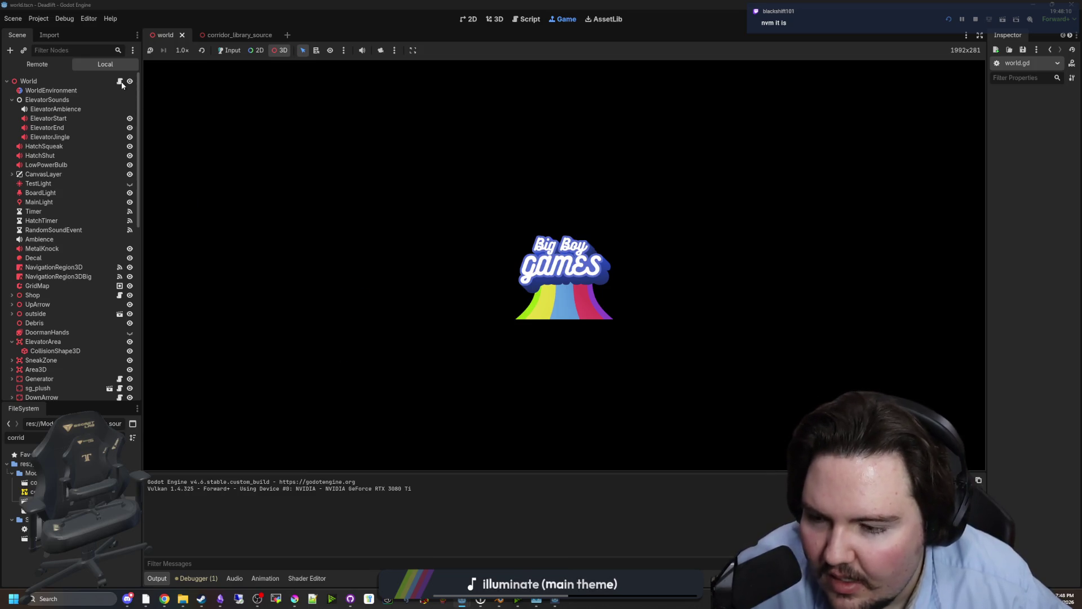
- Enable Game-tab input, start Dead Lift and walk into the elevator until line 1183 errors
click(564, 383)
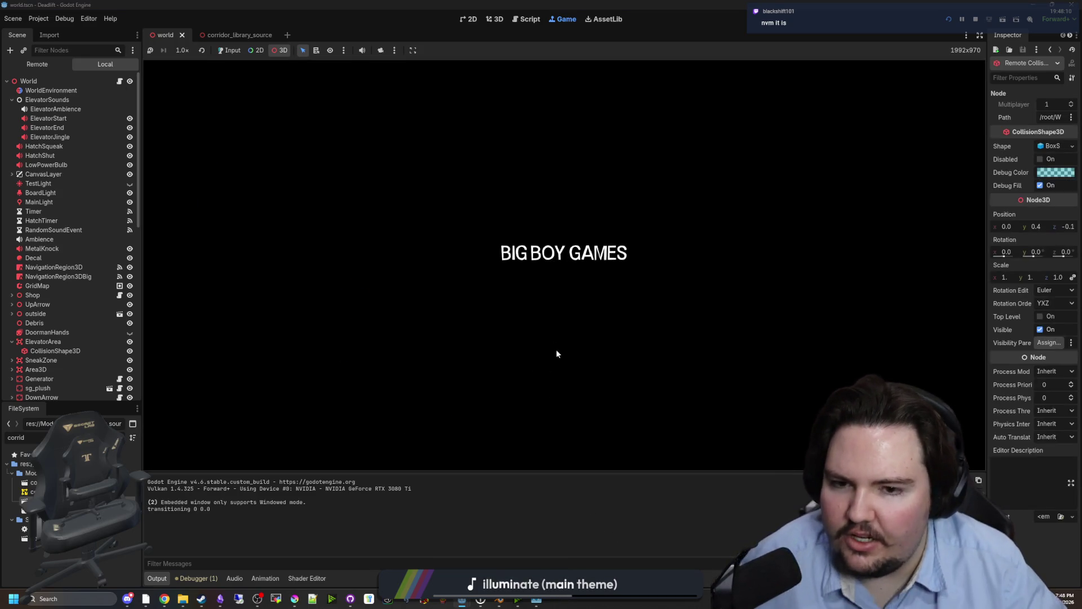
click(495, 310)
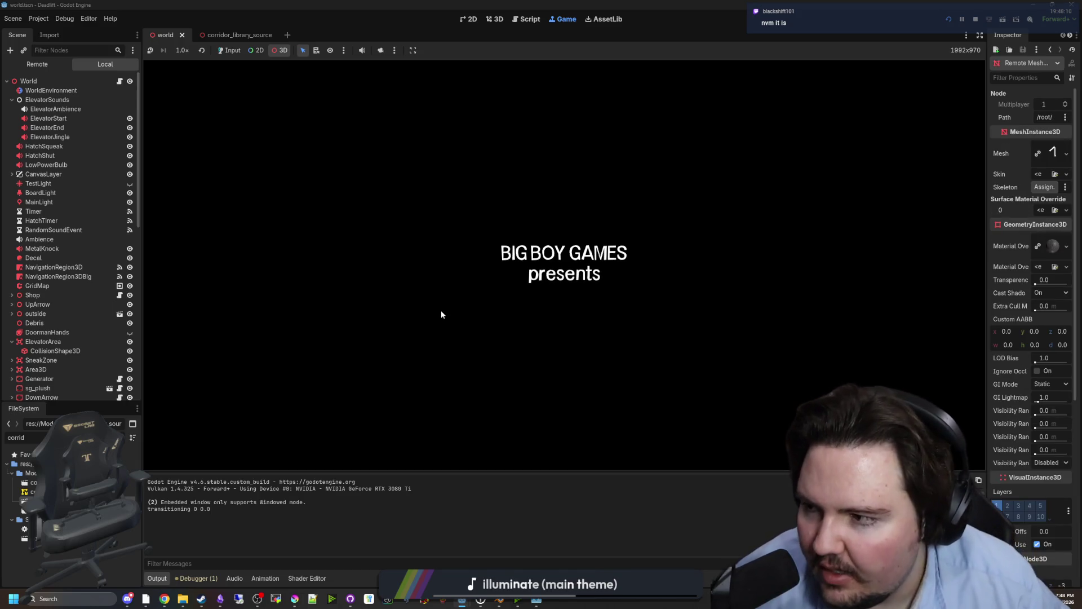
click(485, 252)
click(239, 53)
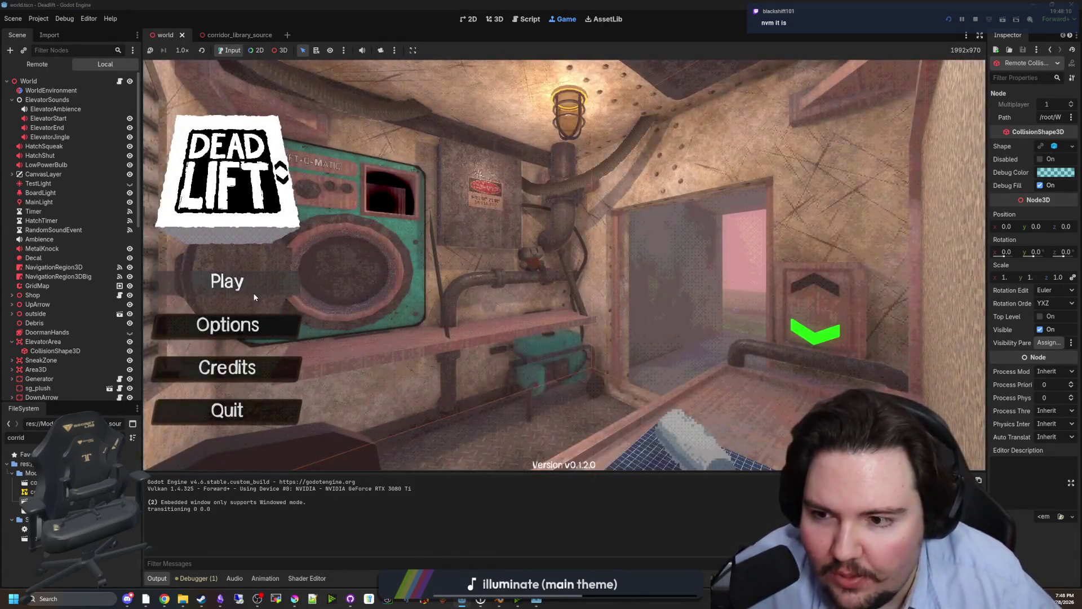
click(254, 297)
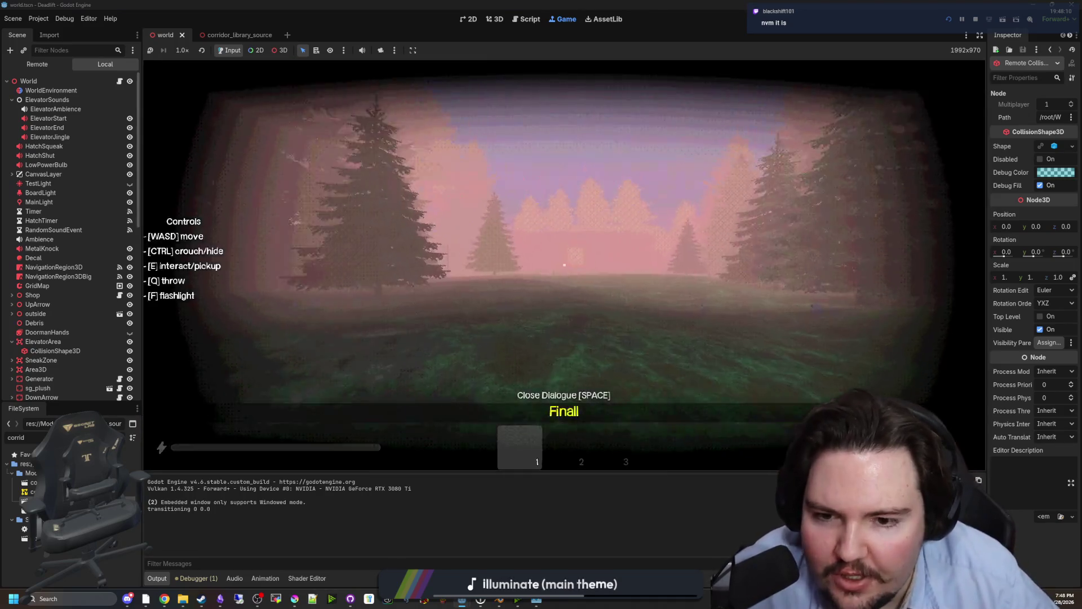
key(w)
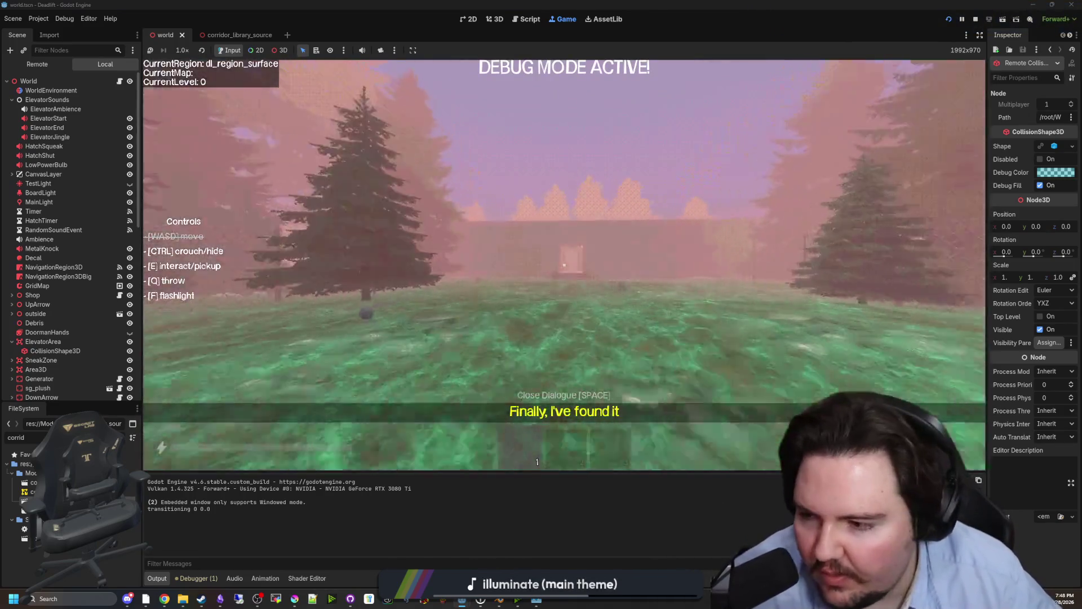
key(w)
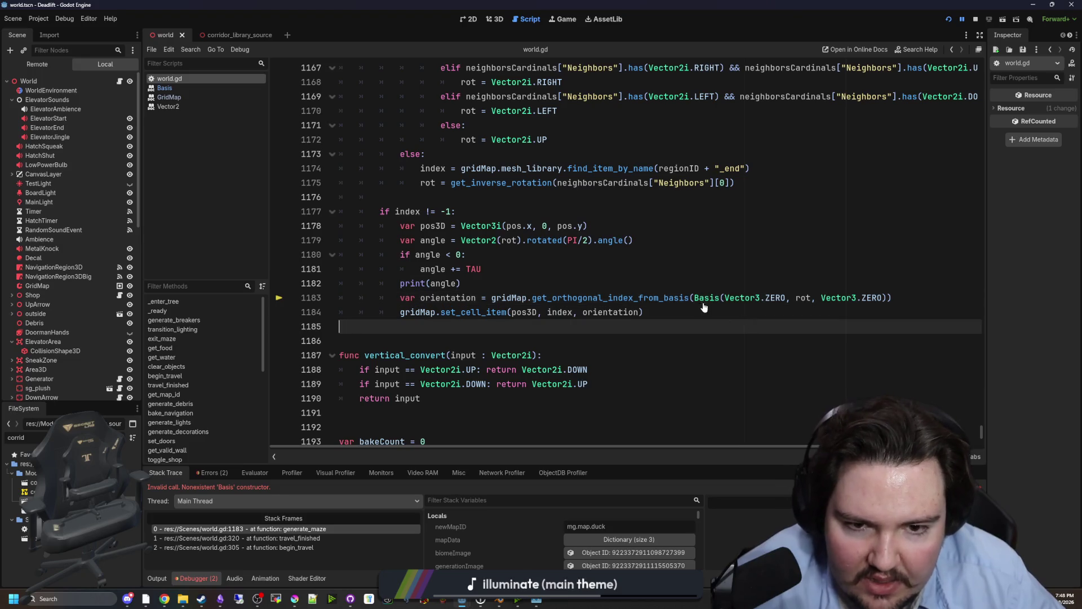
- Look up the Basis class documentation, then return to world.gd at line 1183
ctrl+click(702, 299)
scroll(610, 285, down, 4)
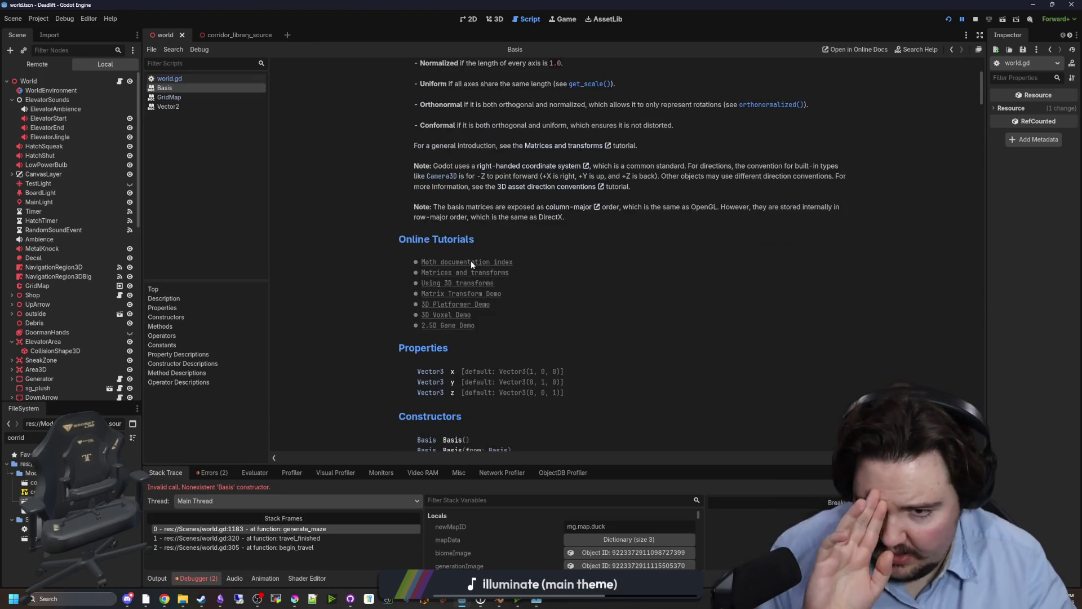
scroll(471, 260, down, 2)
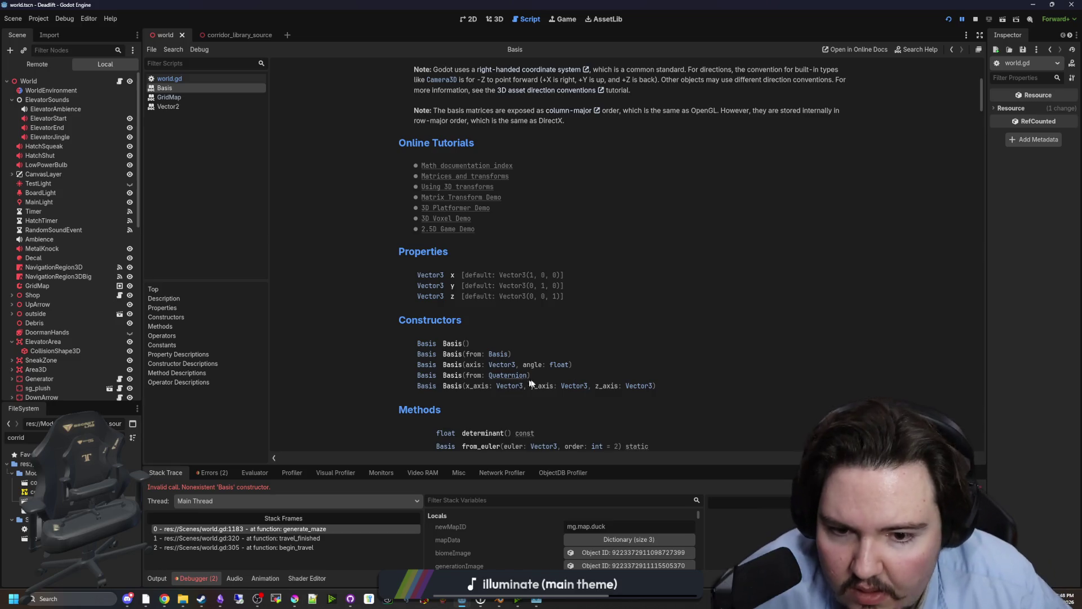
key(alt+Left)
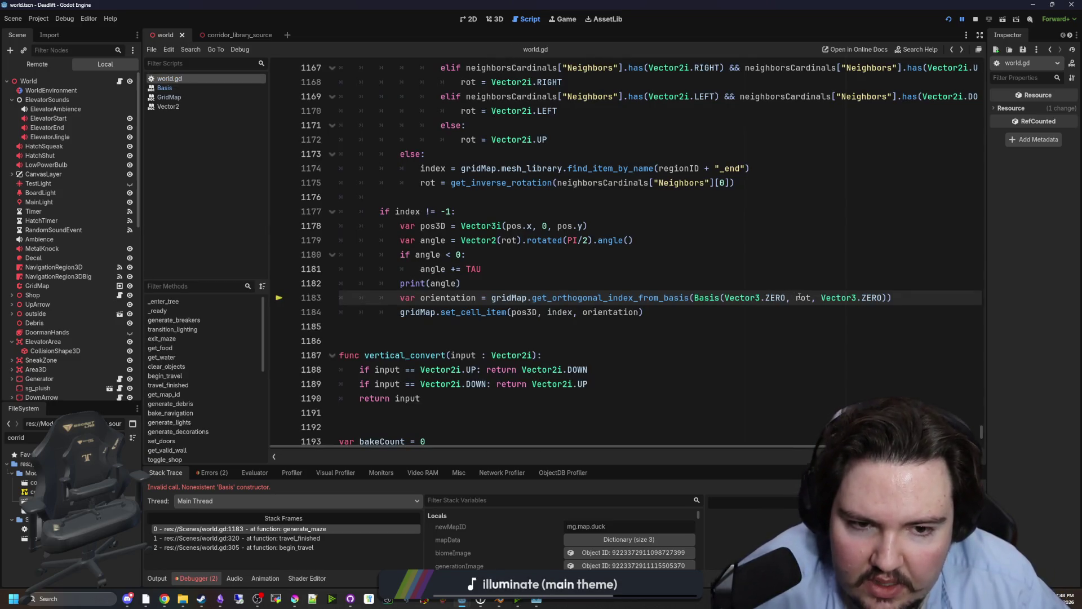
- Undo a stray Vector3( insertion and add an empty line after print(angle)
text(Vector3()
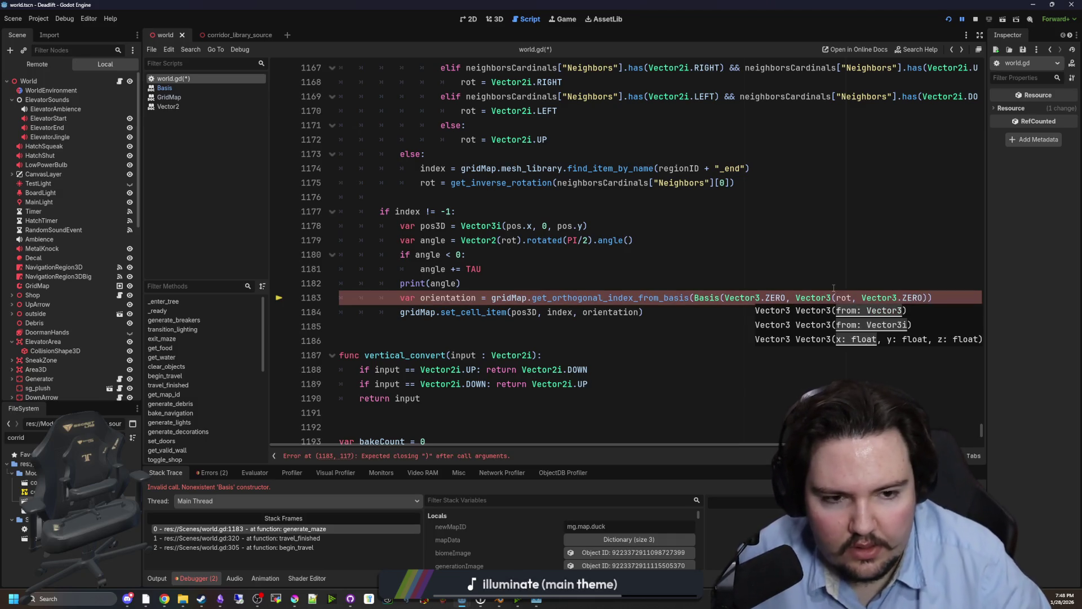
key(BackSpace)
key(BackSpace)
key(BackSpace)
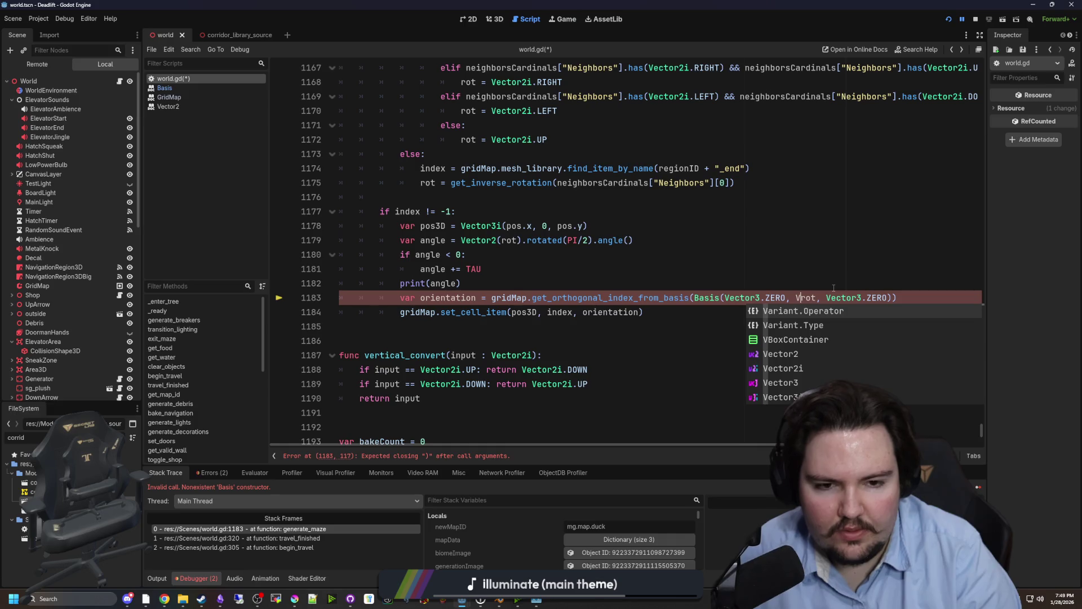
key(BackSpace)
drag(463, 283, 399, 283)
click(475, 279)
key(Return)
key(Return)
key(Return)
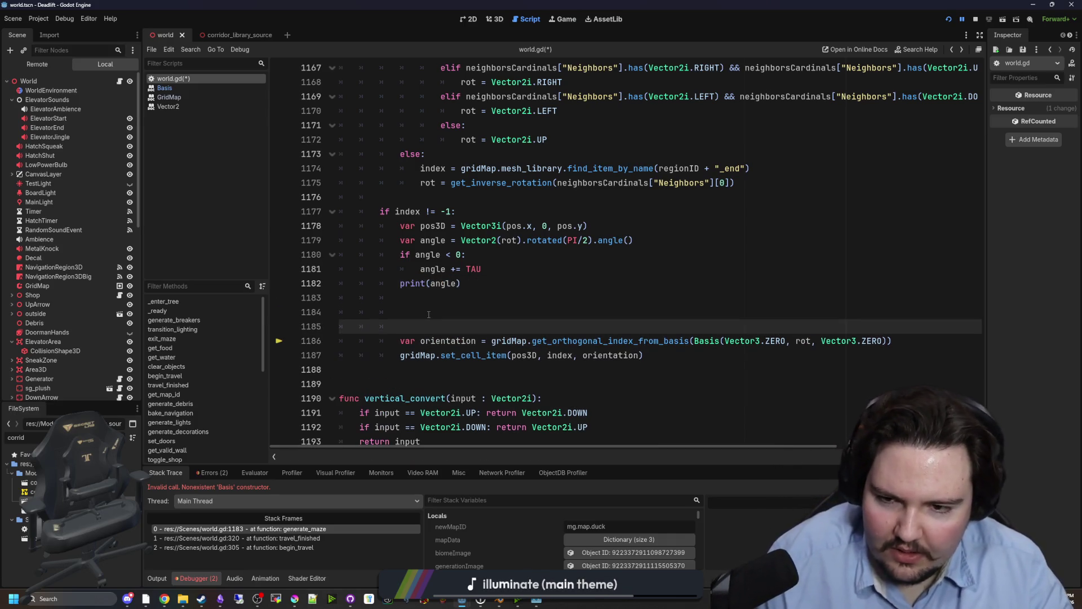
click(442, 315)
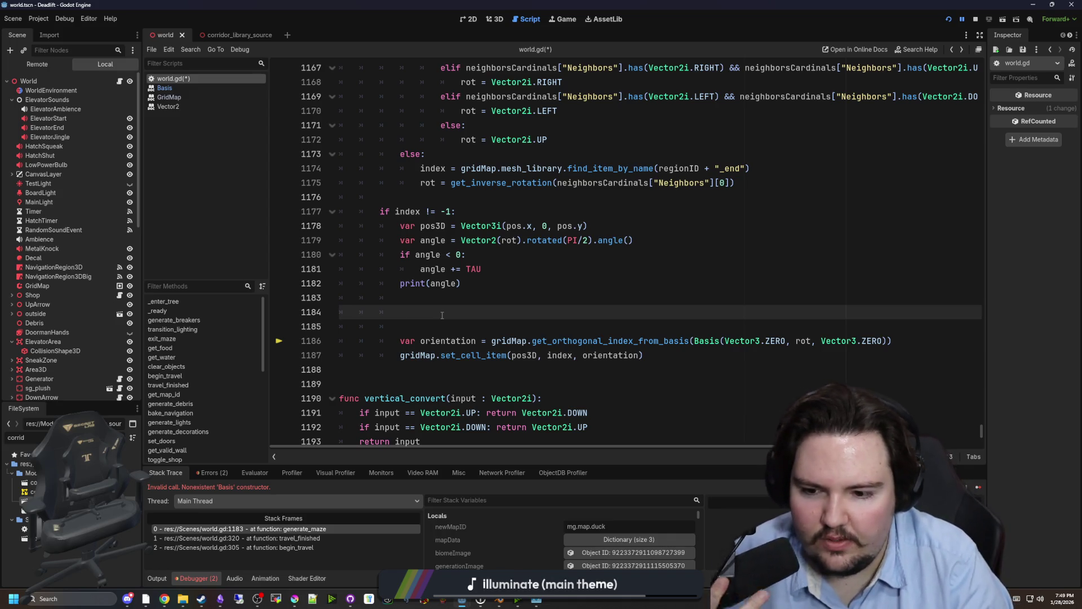
- Replace rot in line 1186's Basis call with Vector3(rot.x, 0, rot.y), save, and relaunch
double_click(805, 341)
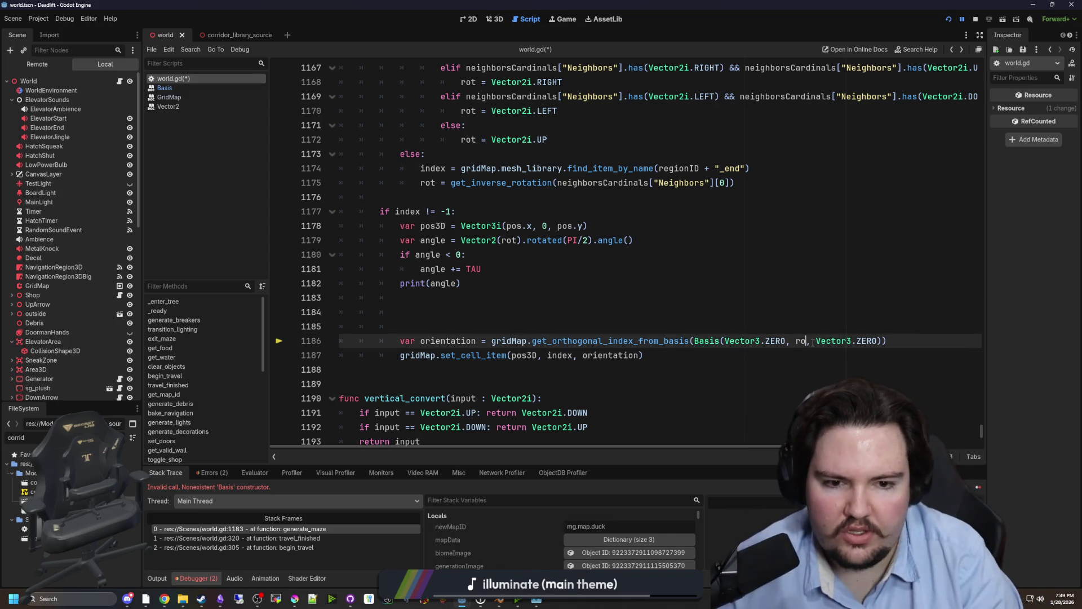
text(Vector3()
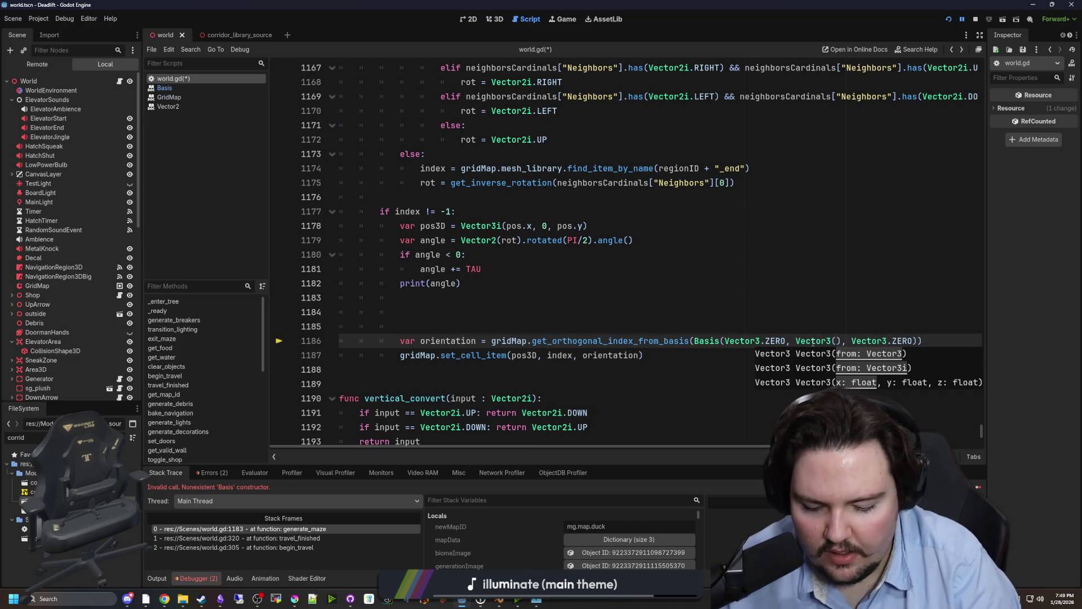
text(rot.x, 0, )
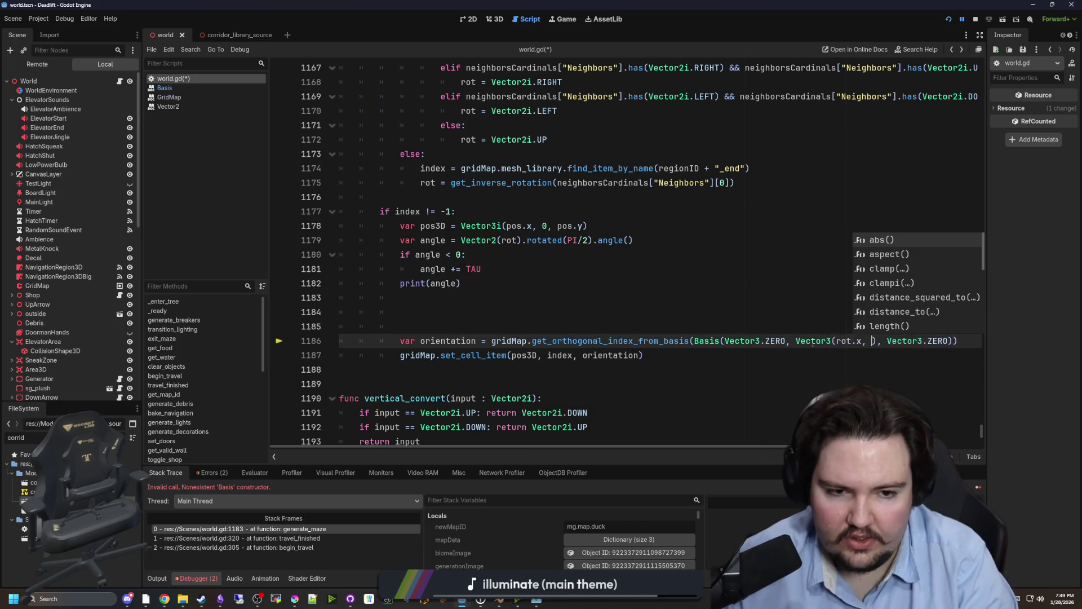
text(rot.)
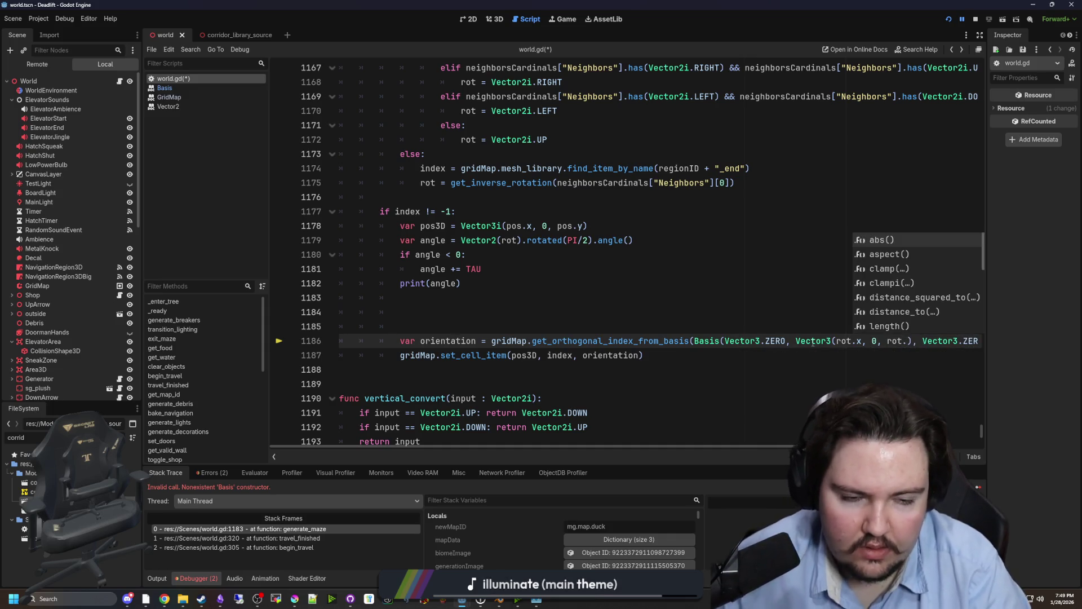
text(y)
click(887, 309)
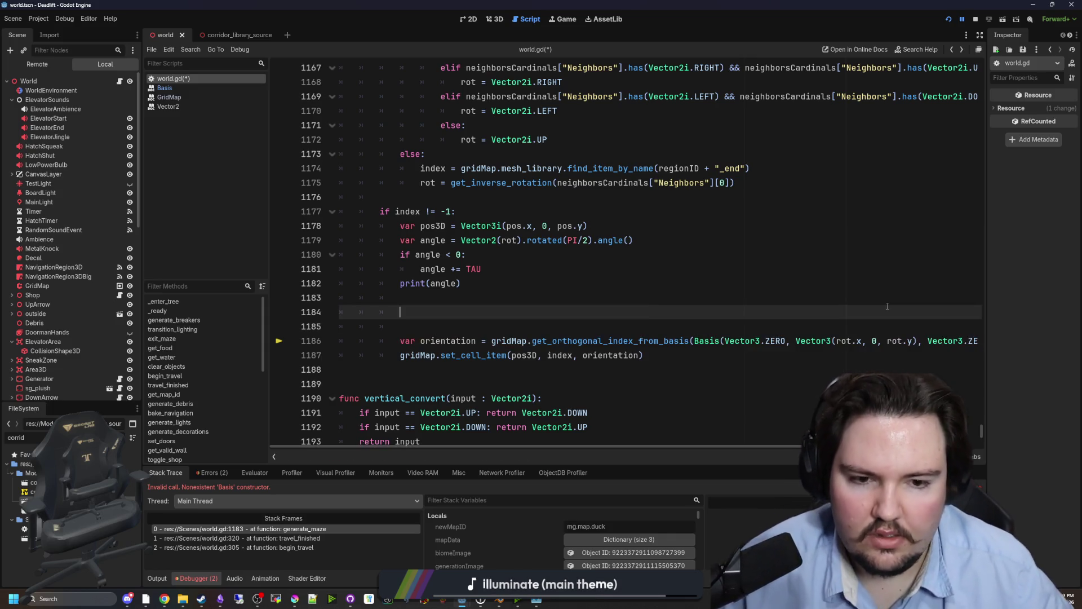
key(ctrl+s)
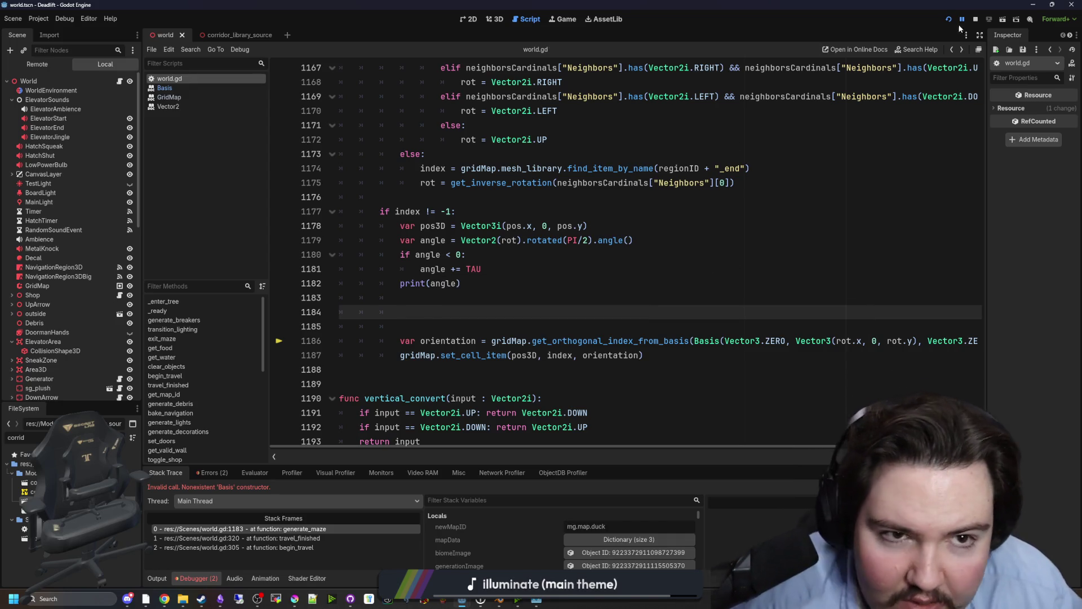
click(949, 19)
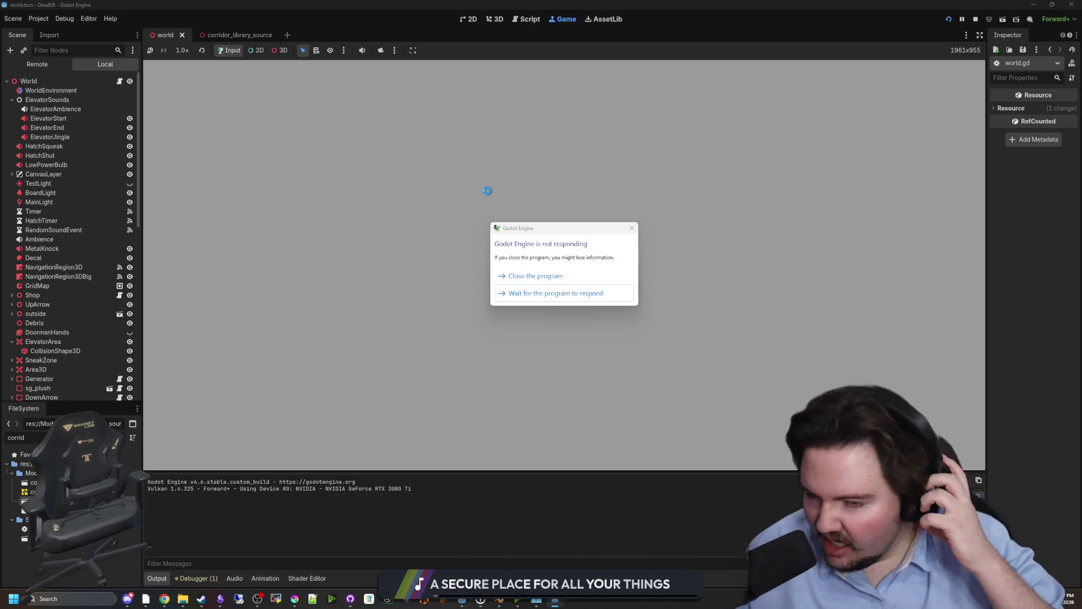
- Wait out the engine freeze, start a new game, enable debug mode and reach level 1
click(538, 299)
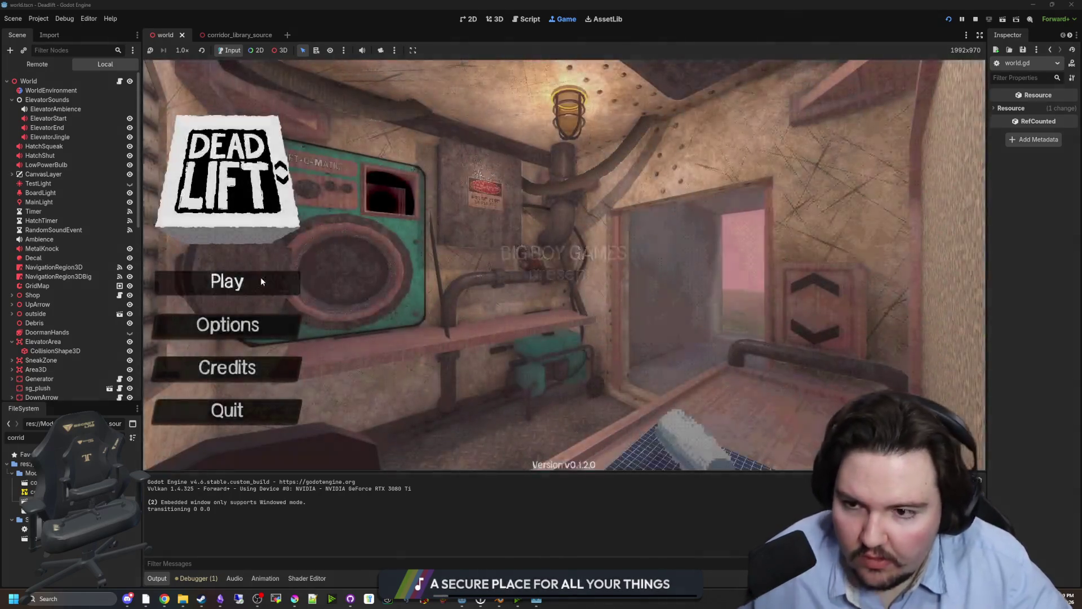
click(261, 277)
key(super)
key(Escape)
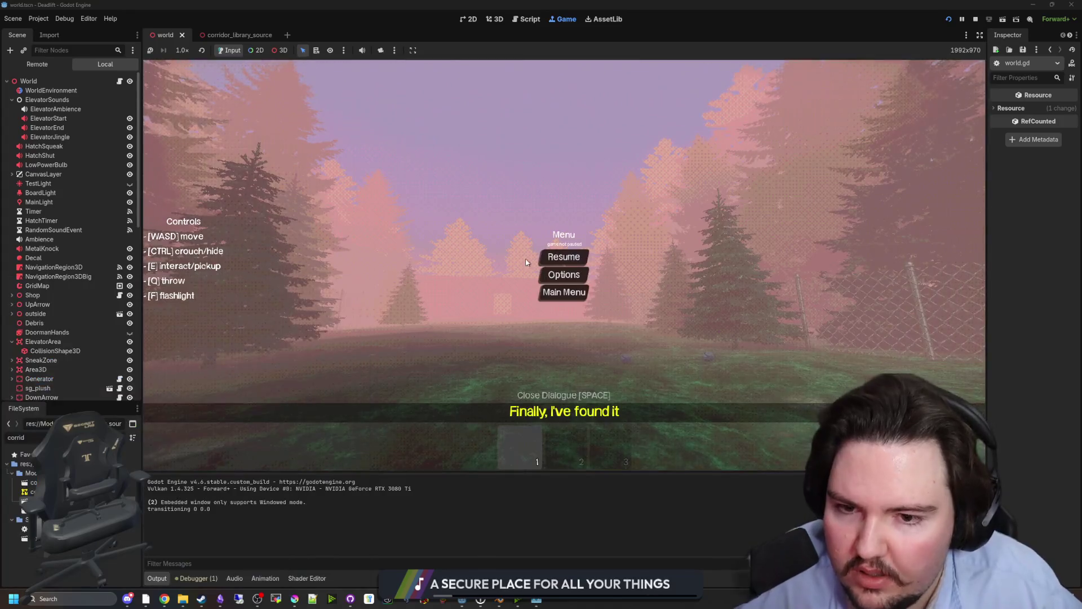
key(Escape)
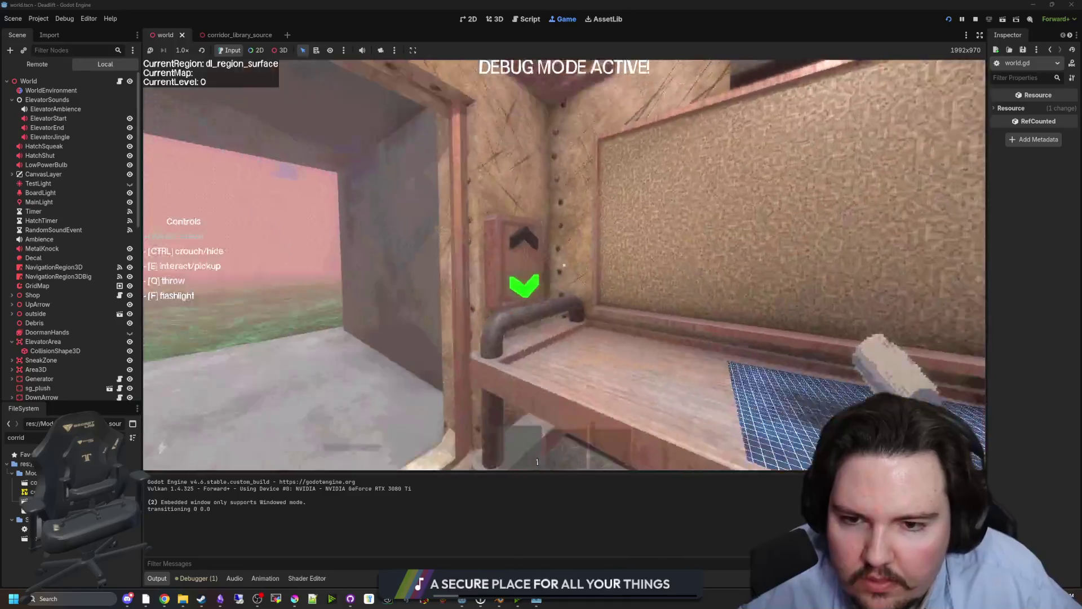
key(super)
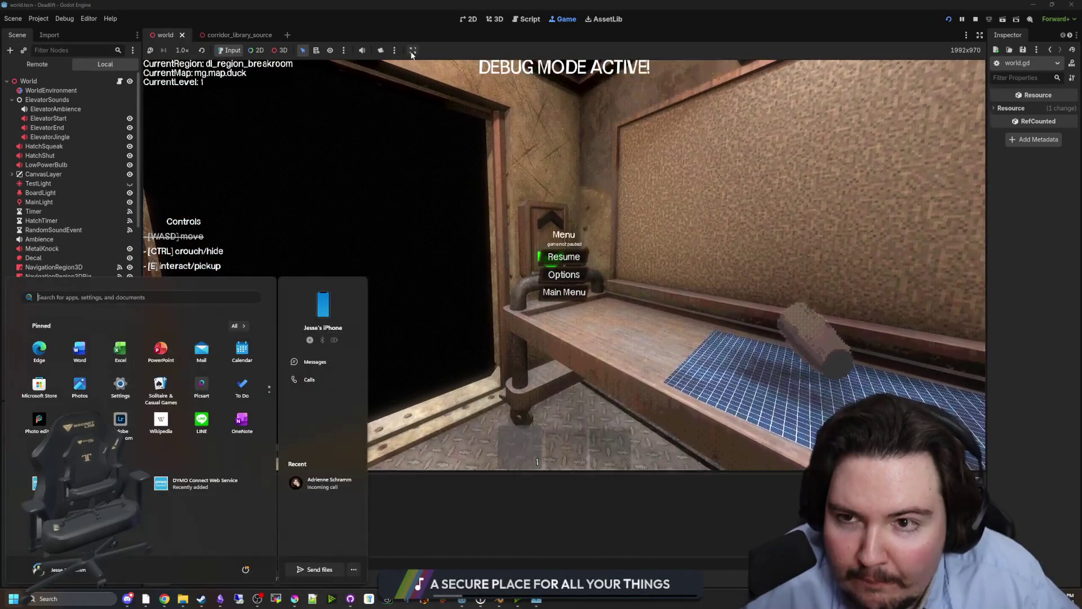
key(Escape)
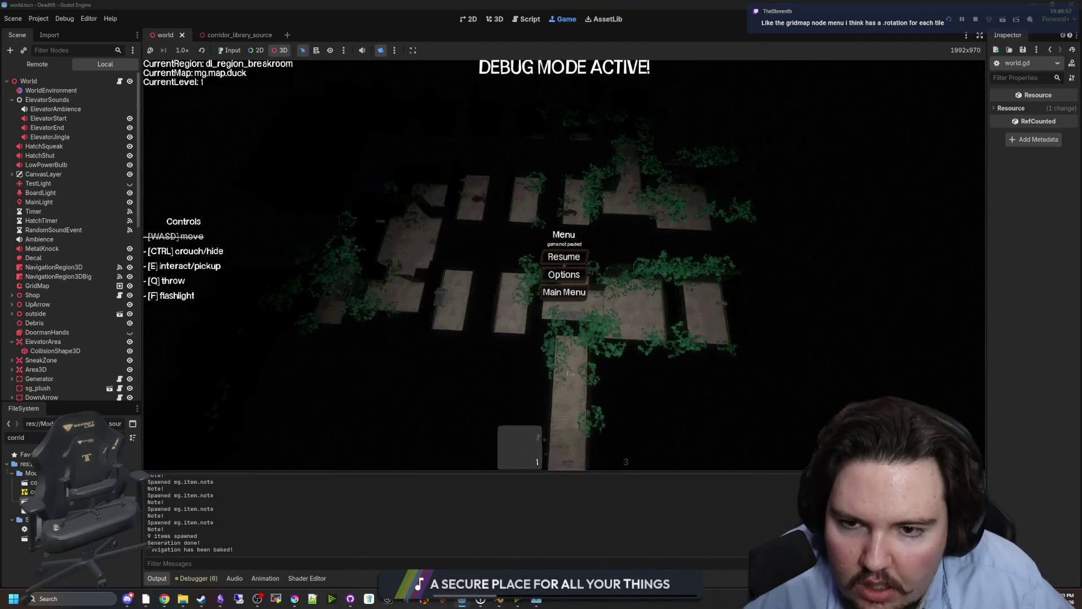
right_click(110, 100)
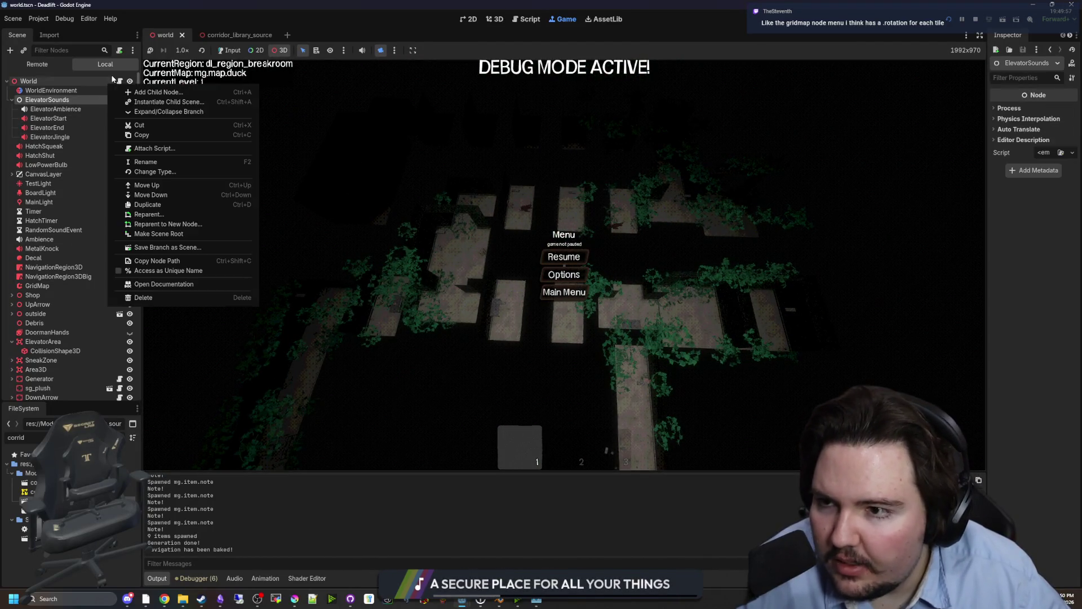
- Reopen world.gd from the World node and jump to the Basis class reference from line 1186
click(120, 81)
click(120, 81)
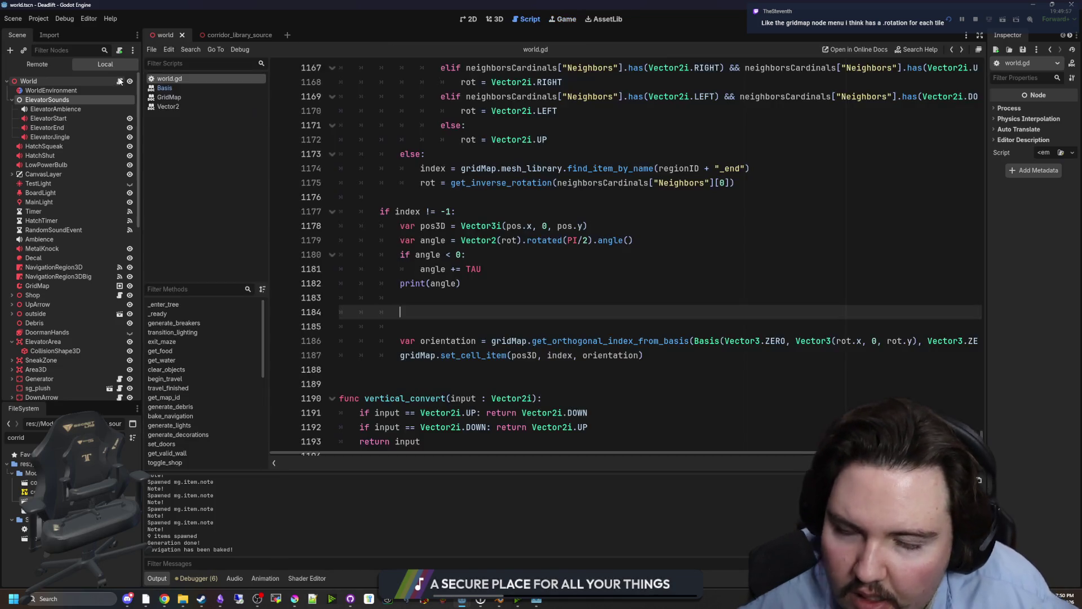
click(625, 296)
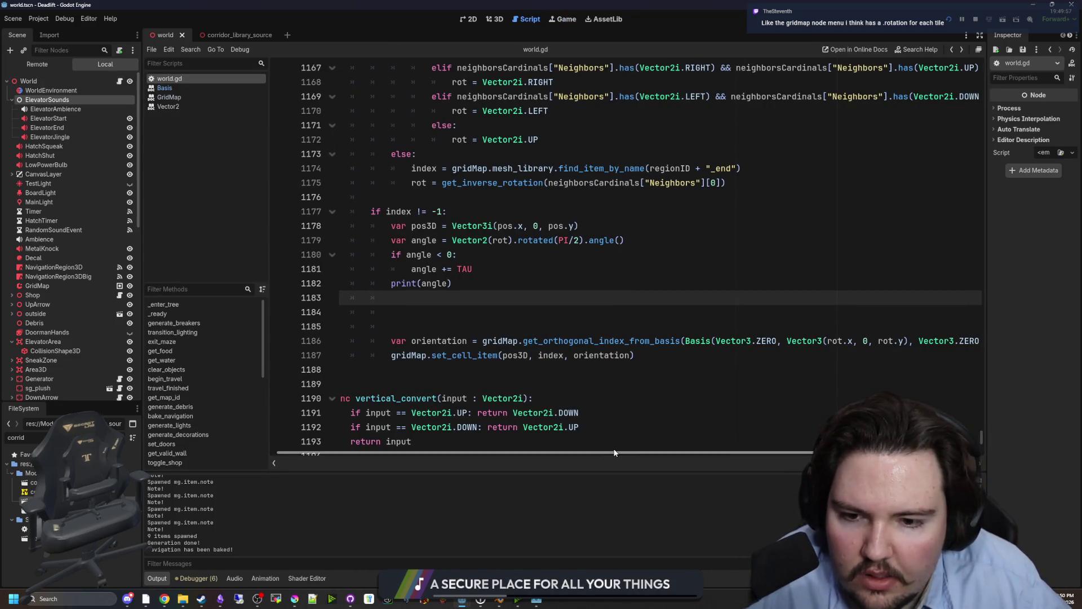
mouse_move(606, 451)
mouse_down()
mouse_move(668, 451)
mouse_move(703, 436)
mouse_up()
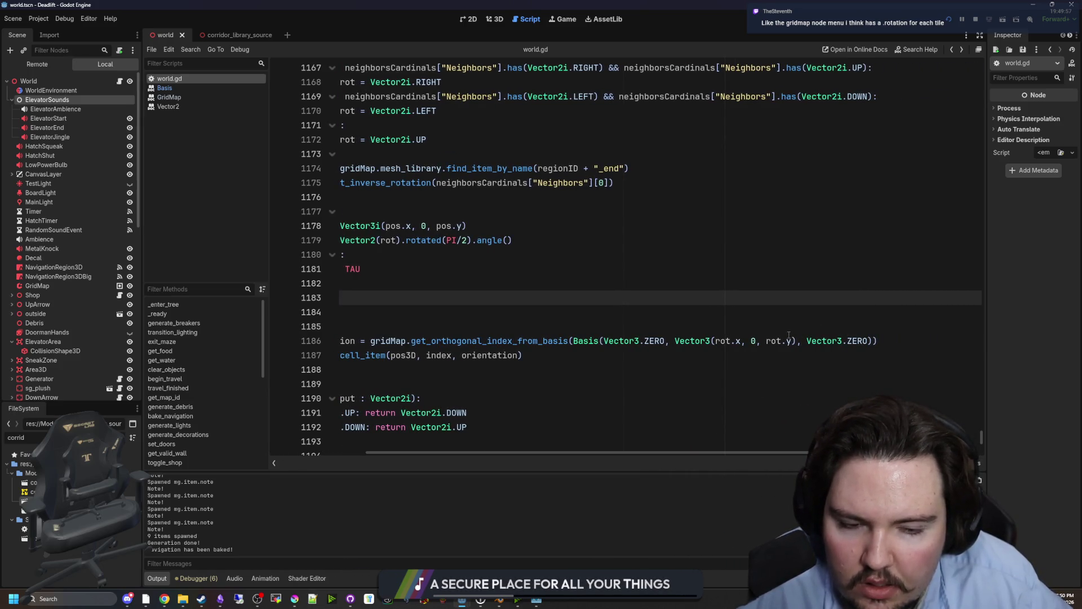
key(Down)
key(Down)
ctrl+click(641, 340)
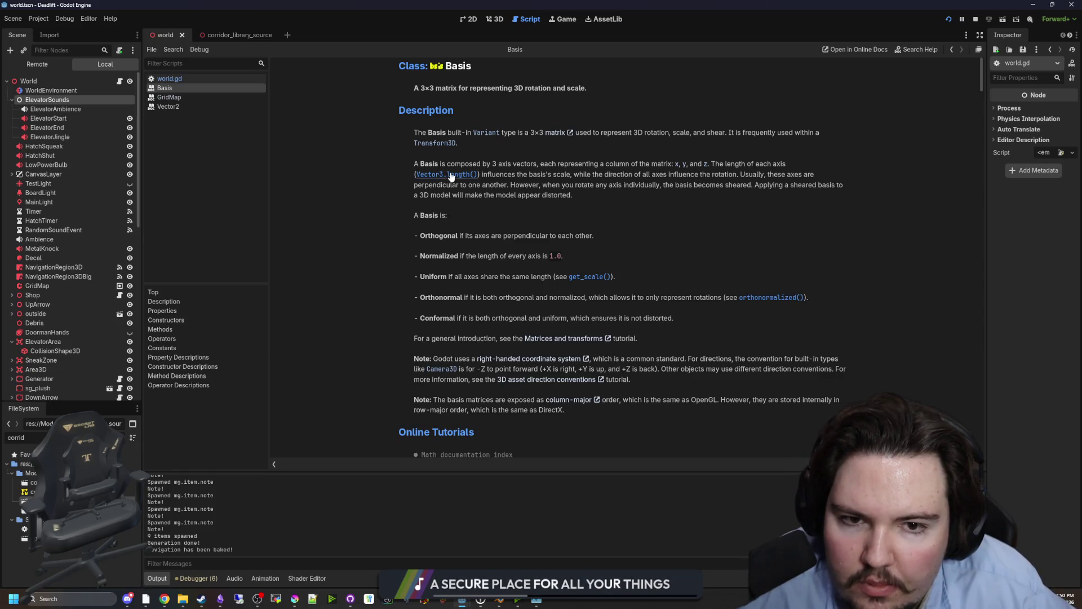
- Scroll through the Basis reference and jump to the looking_at method description
scroll(563, 290, down, 5)
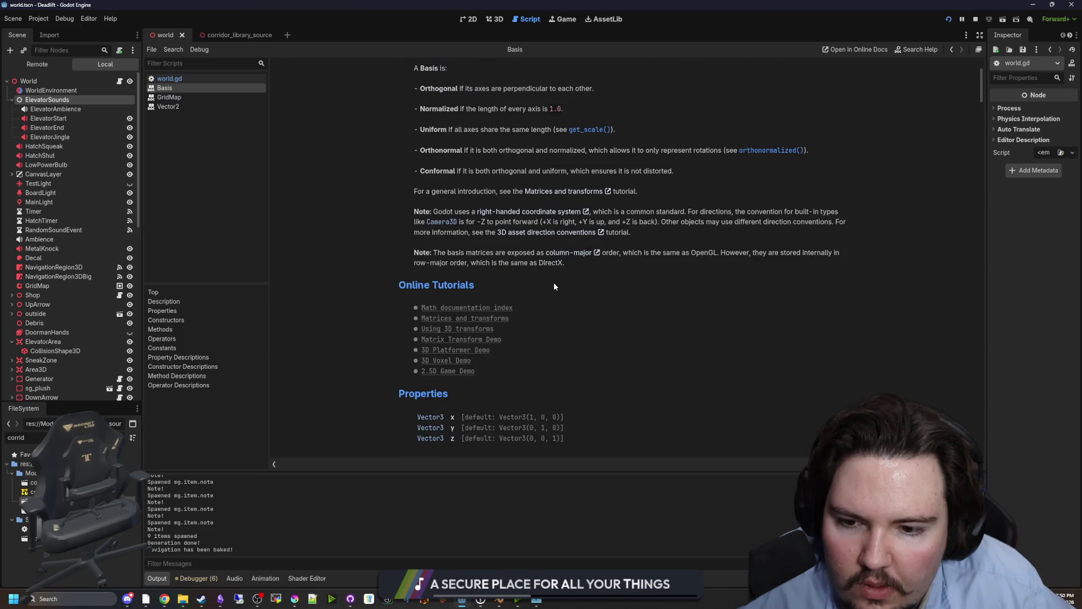
scroll(506, 309, down, 2)
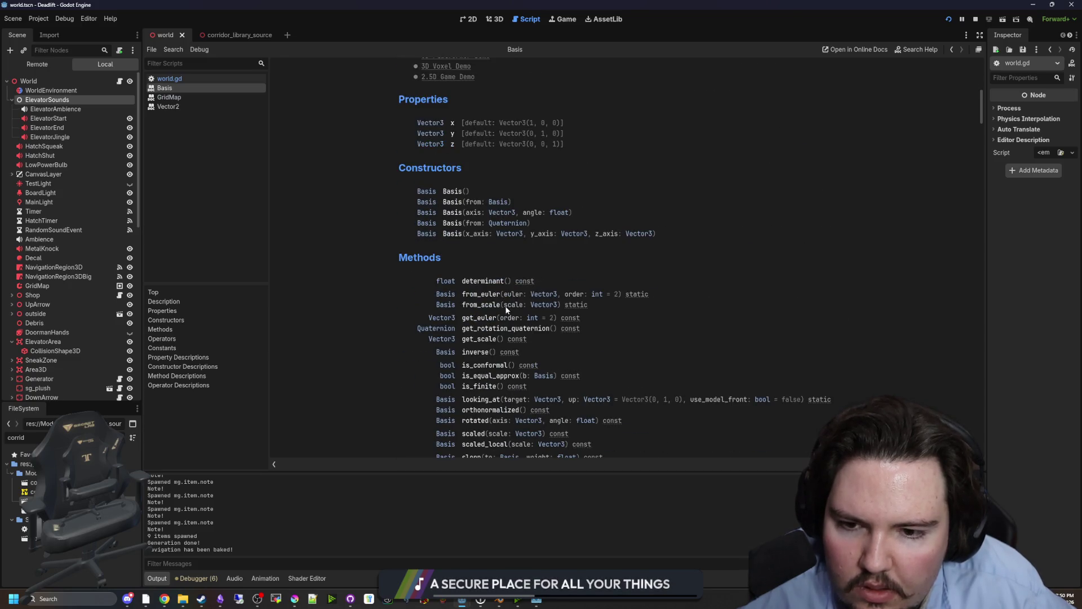
scroll(479, 321, down, 1)
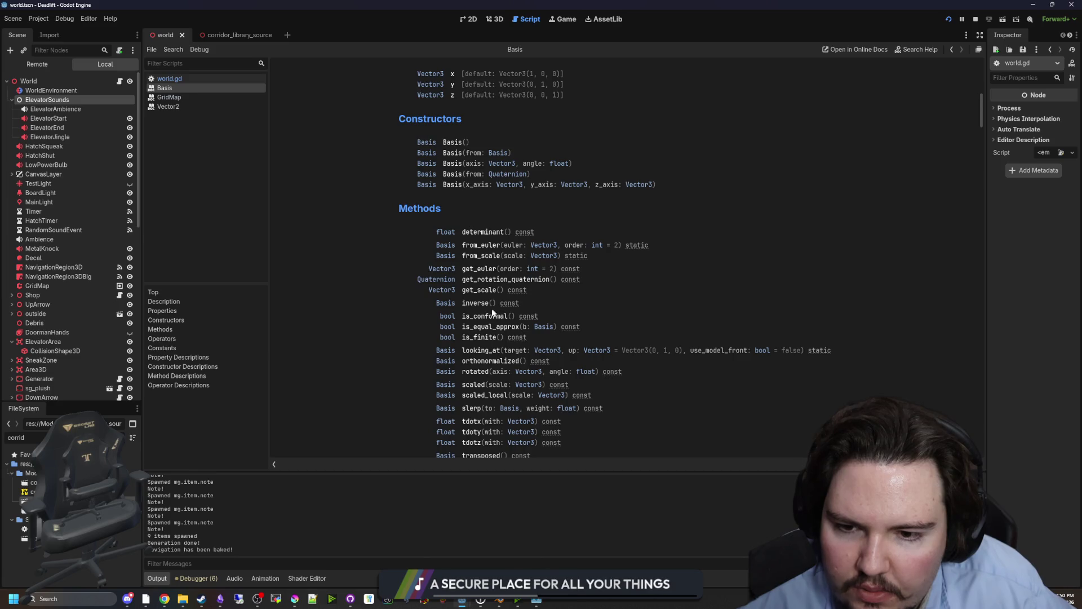
scroll(492, 312, down, 1)
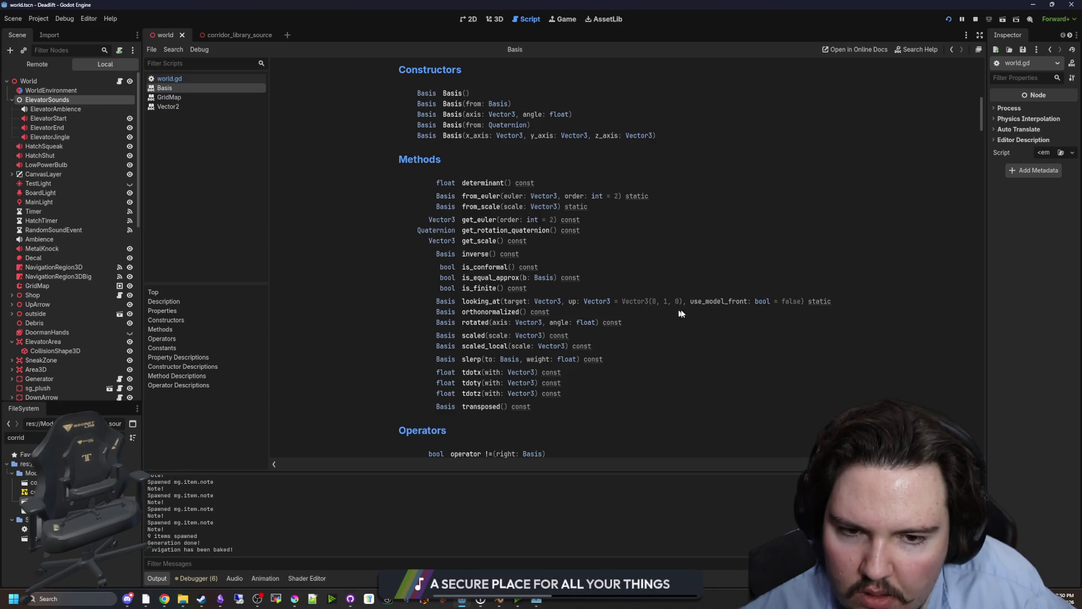
scroll(482, 305, up, 10)
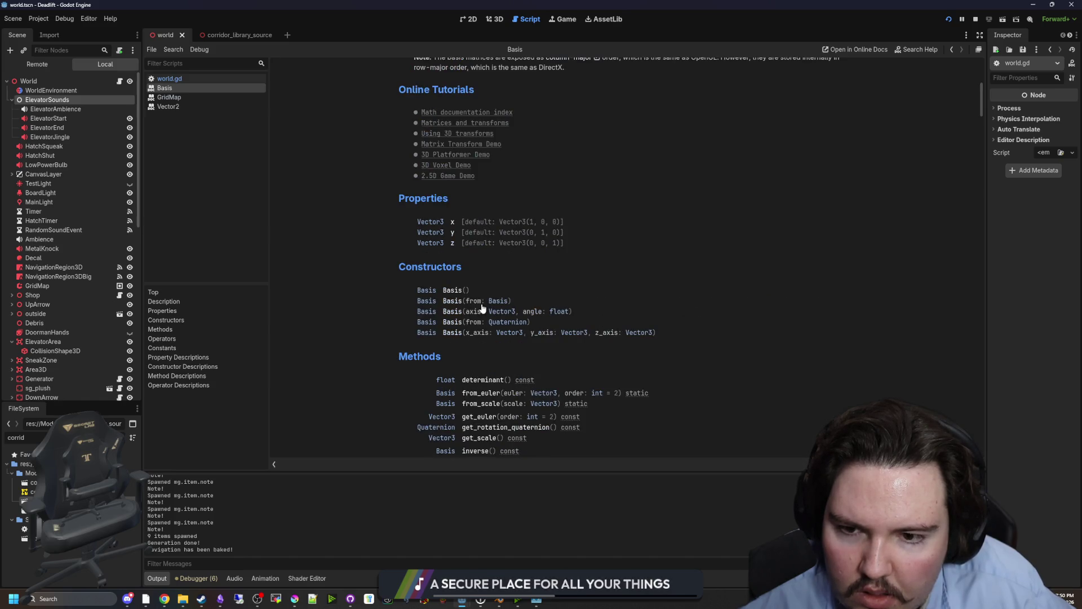
scroll(475, 289, up, 4)
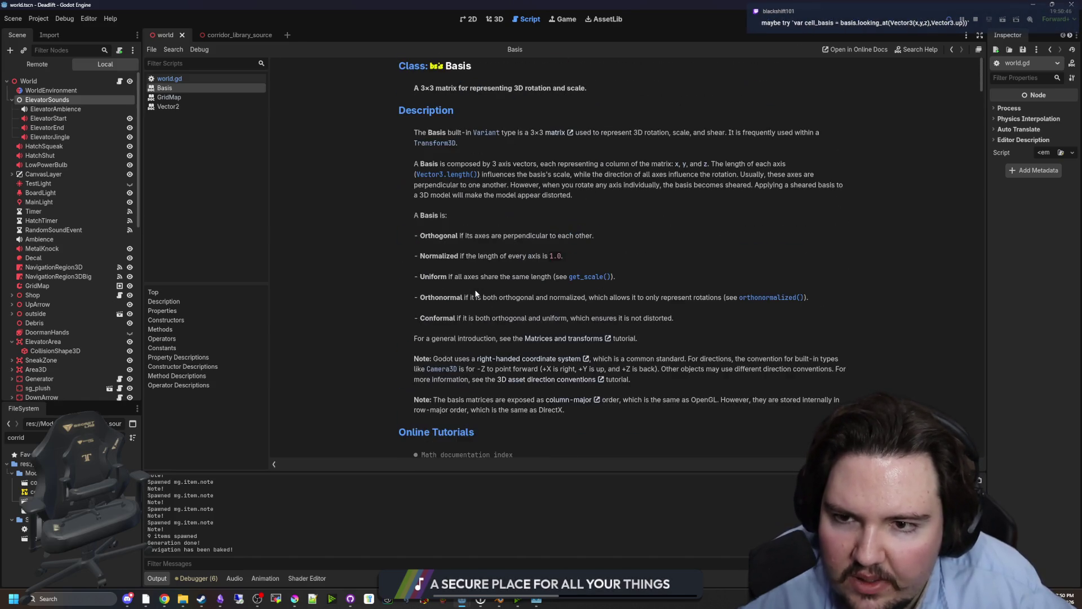
scroll(474, 289, down, 12)
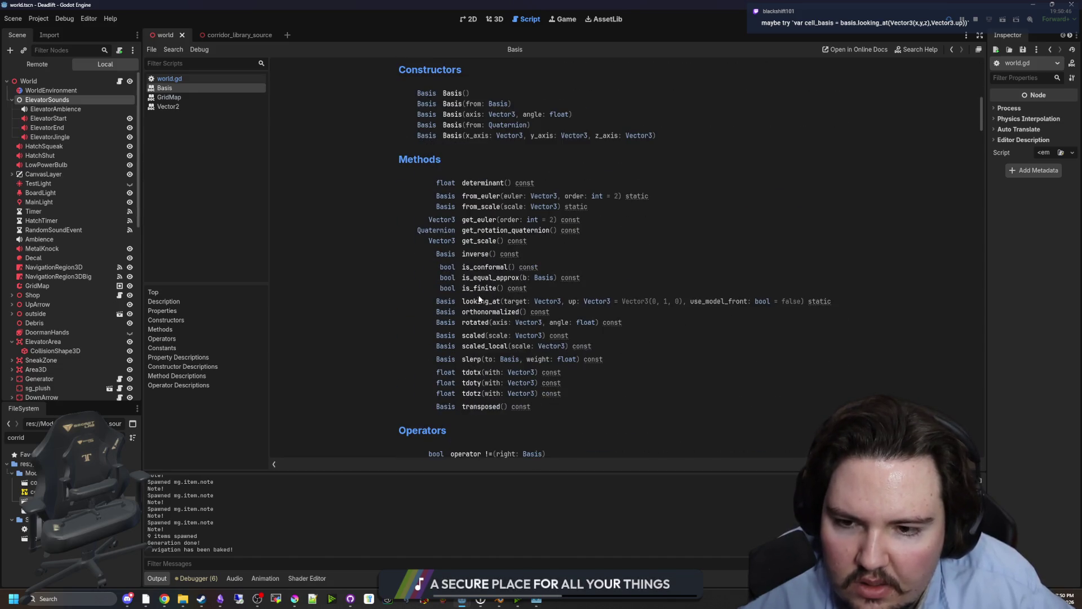
click(474, 303)
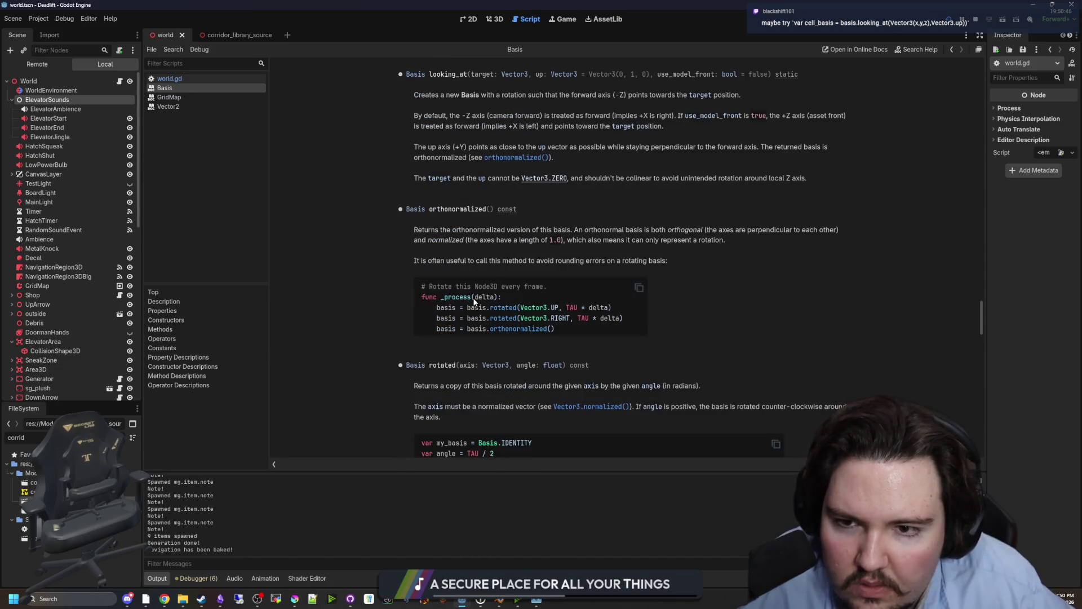
- Read looking_at's notes on the forward axis direction, then return to world.gd
drag(460, 95, 620, 96)
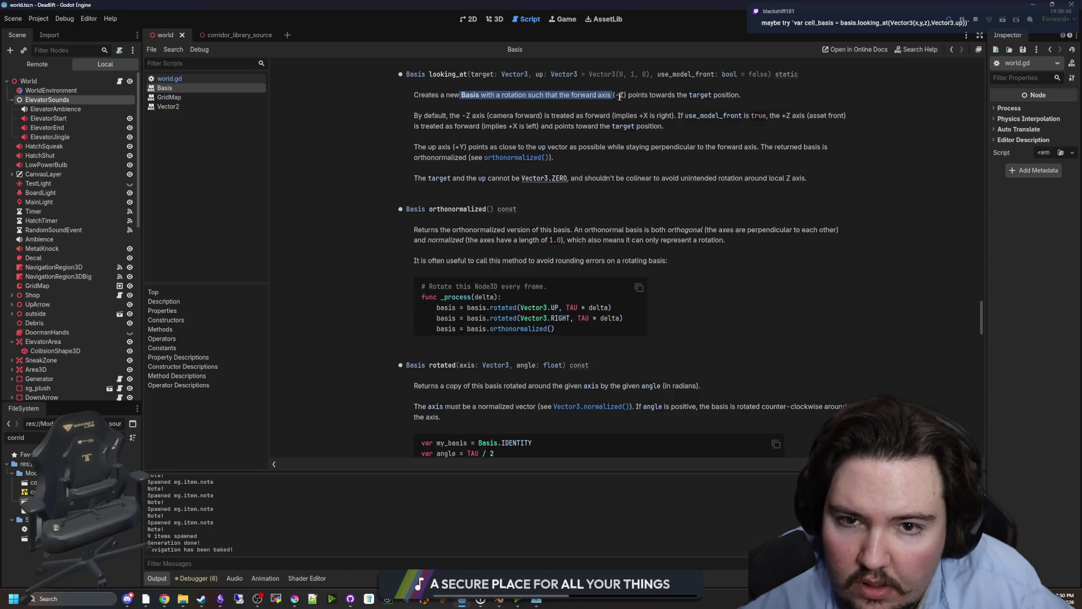
click(648, 97)
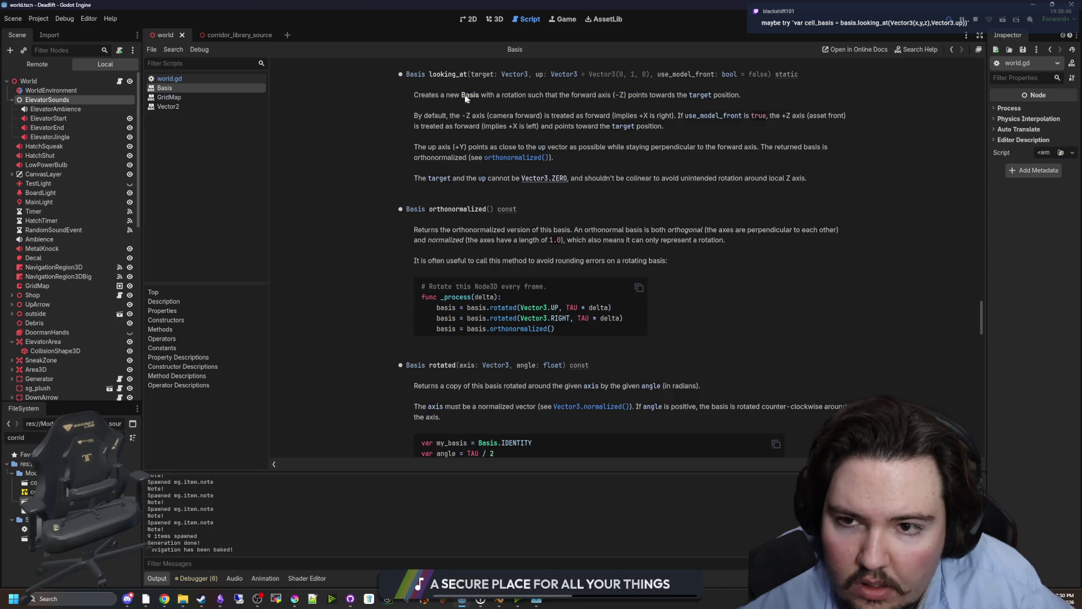
mouse_move(452, 96)
mouse_down()
mouse_move(538, 97)
mouse_move(413, 96)
mouse_up()
click(548, 97)
drag(555, 96, 656, 97)
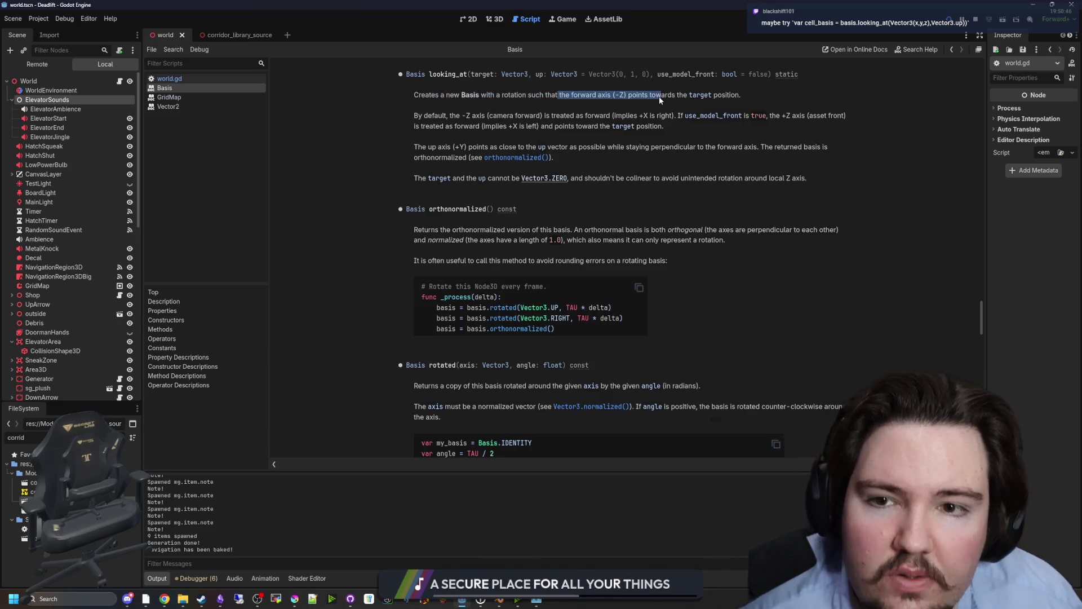
click(621, 88)
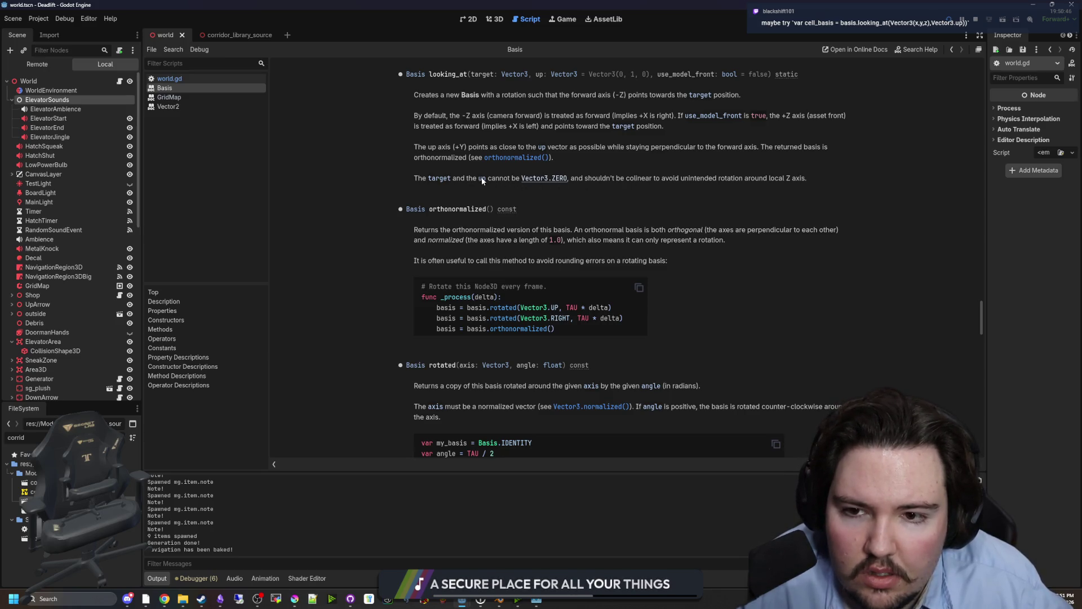
key(alt+Left)
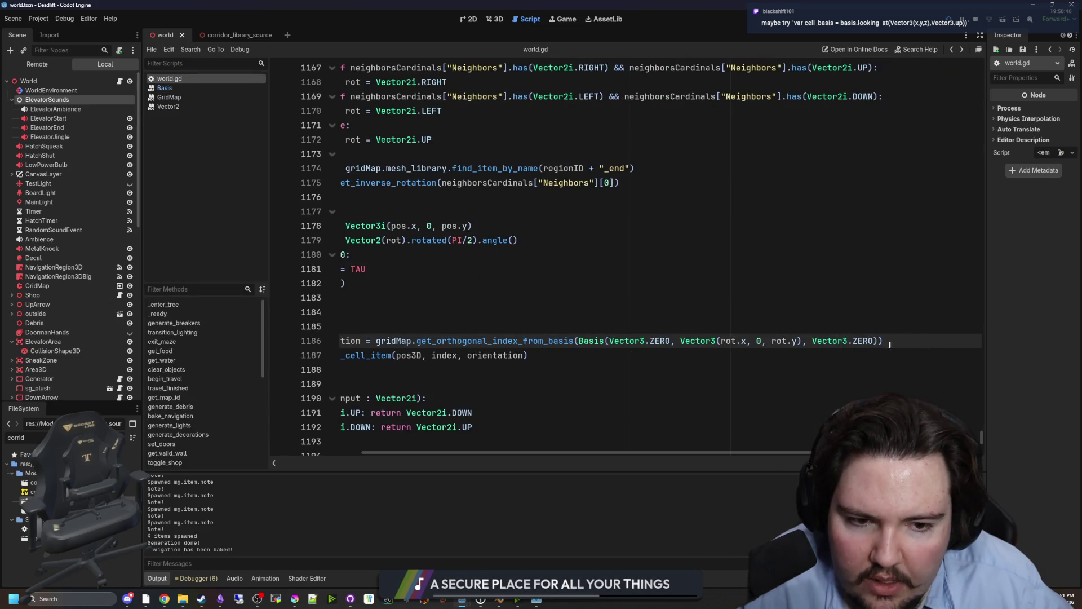
- Rewrite line 1186 as Basis.looking_at(Vector3(rot.x, 0, rot.y)), save, and relaunch the game
drag(877, 340, 607, 341)
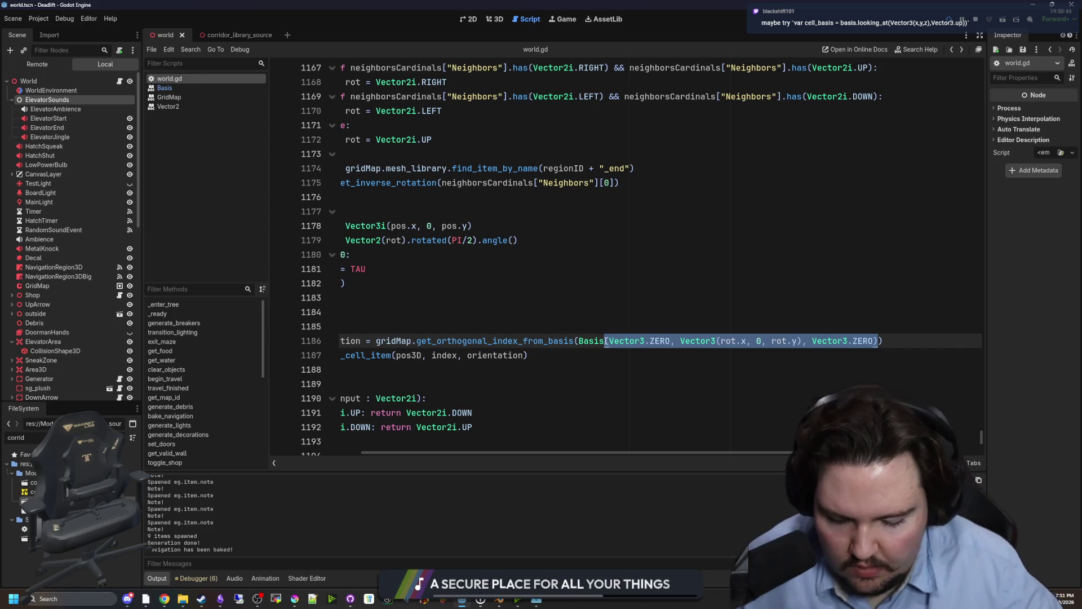
text(look)
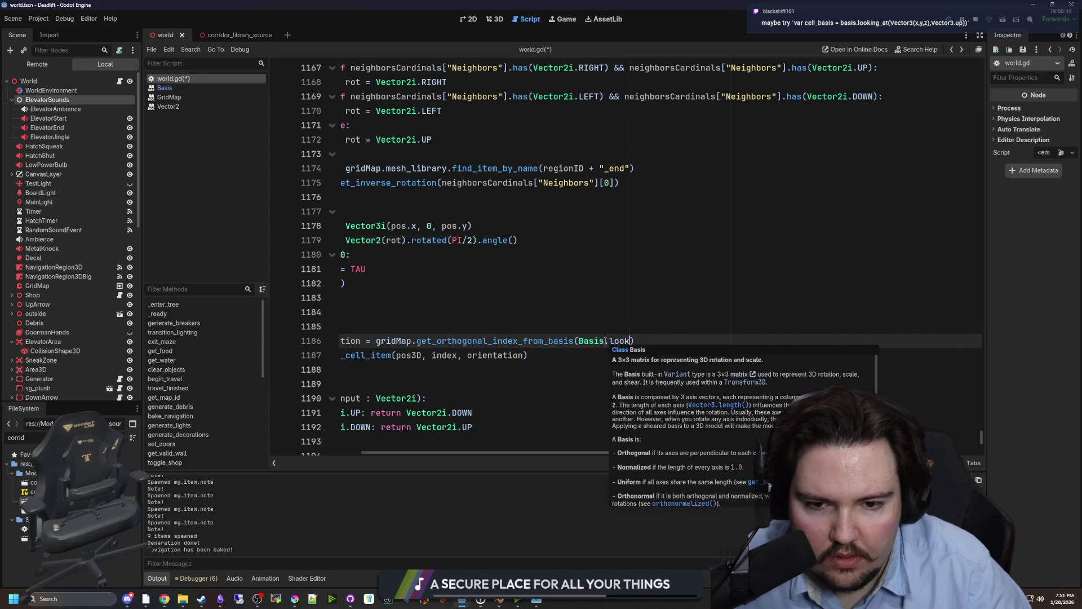
key(Return)
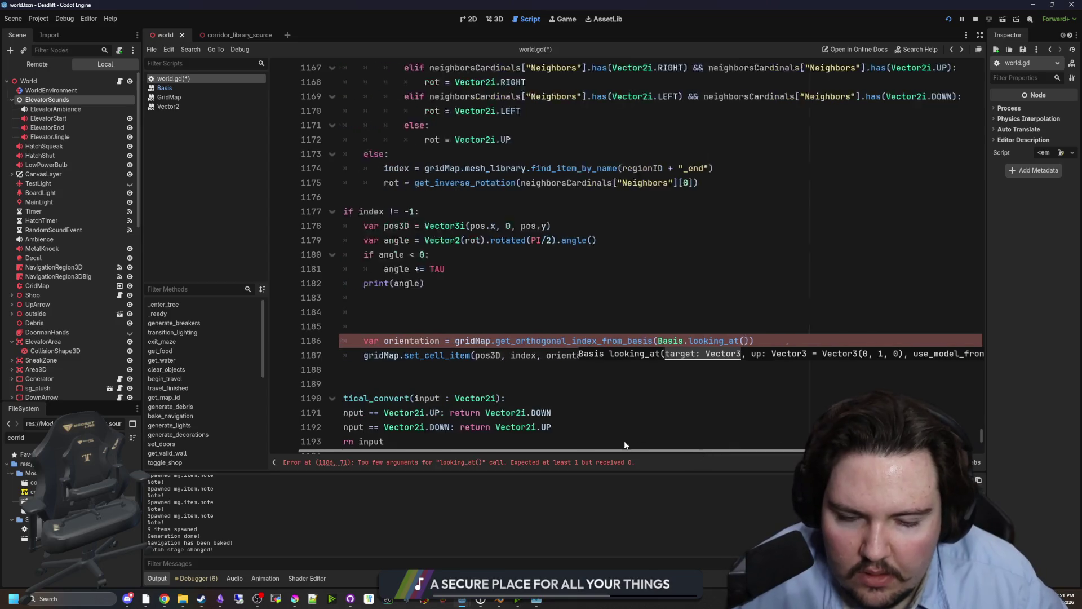
text(Vector3()
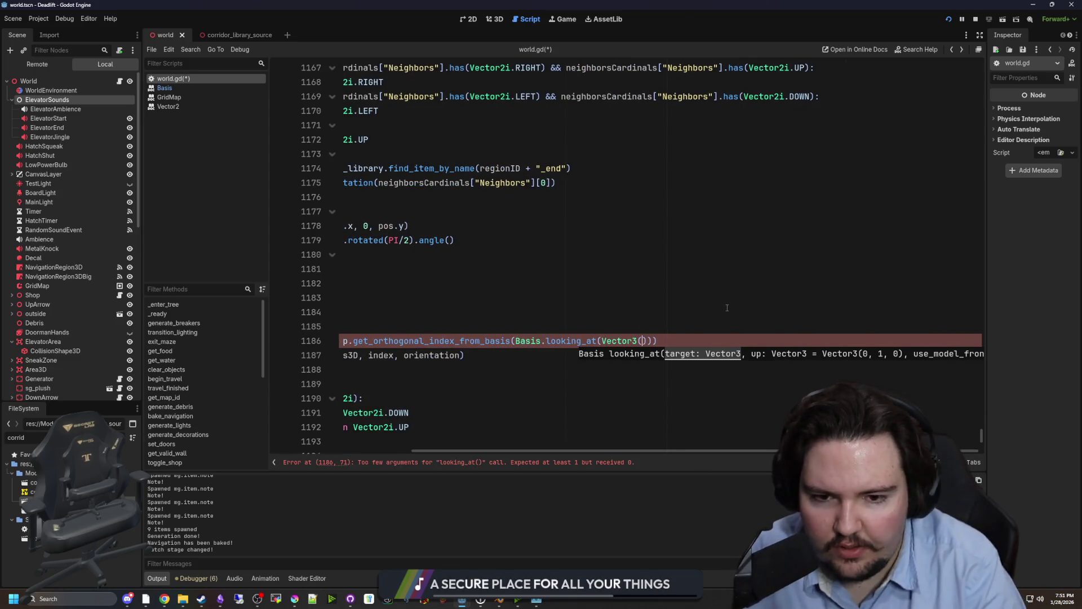
text(rot.x, 0,)
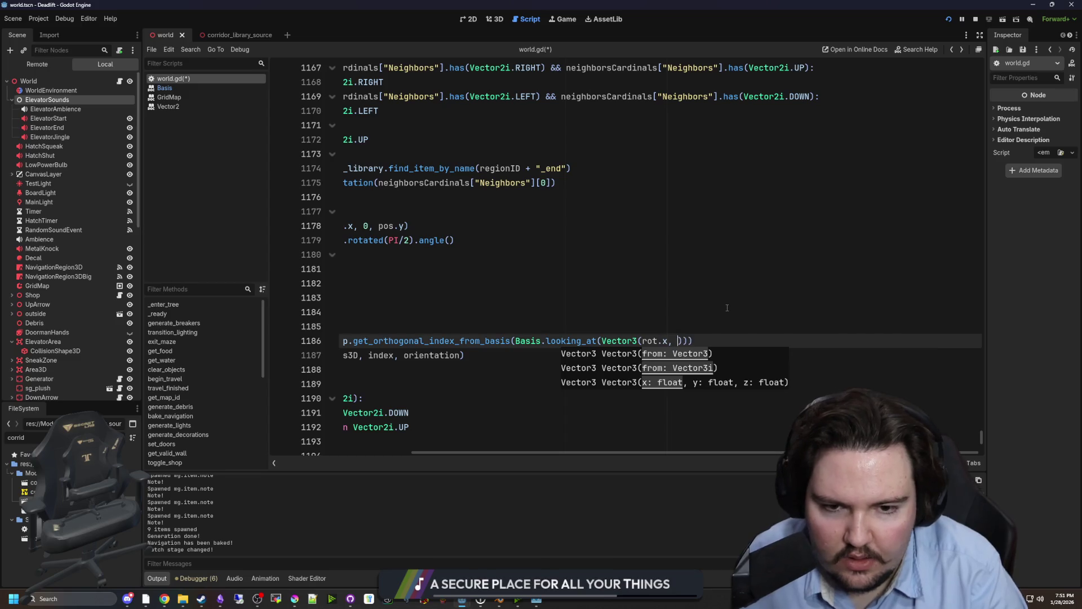
text( rot.y))
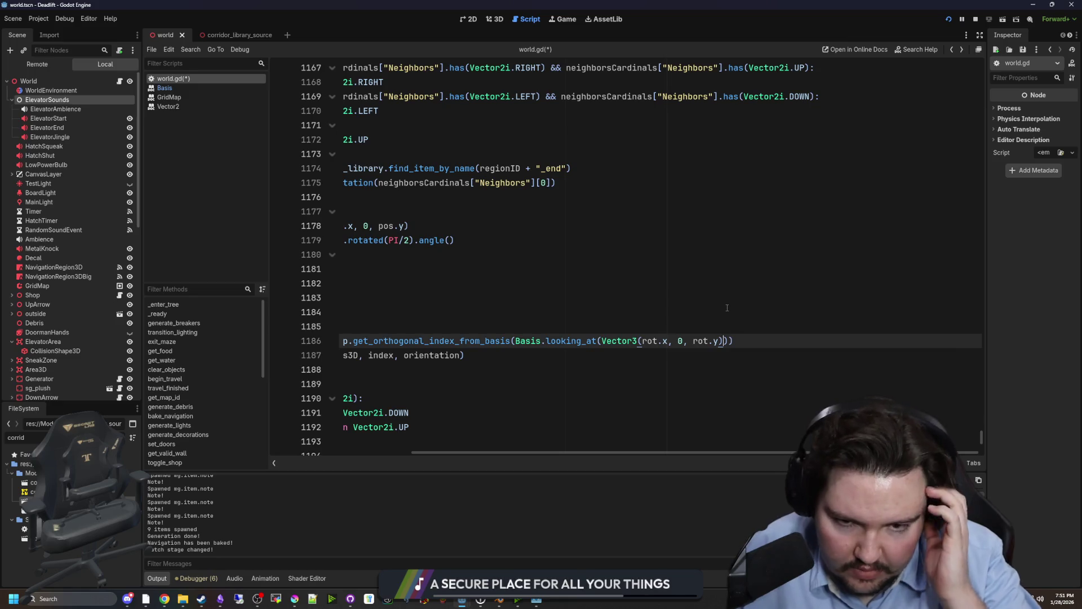
click(727, 307)
key(ctrl+s)
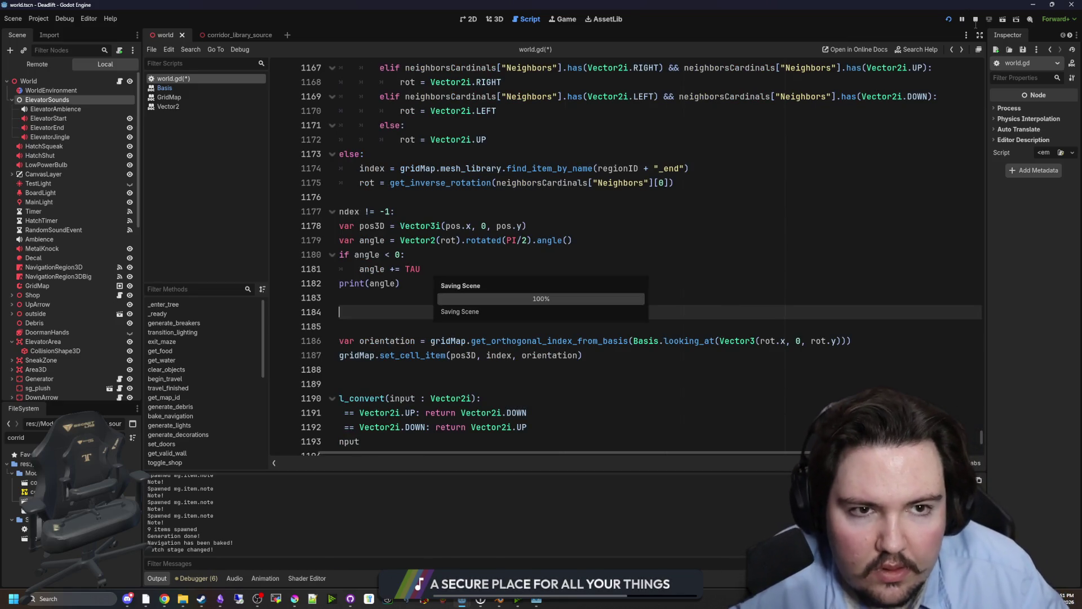
click(949, 19)
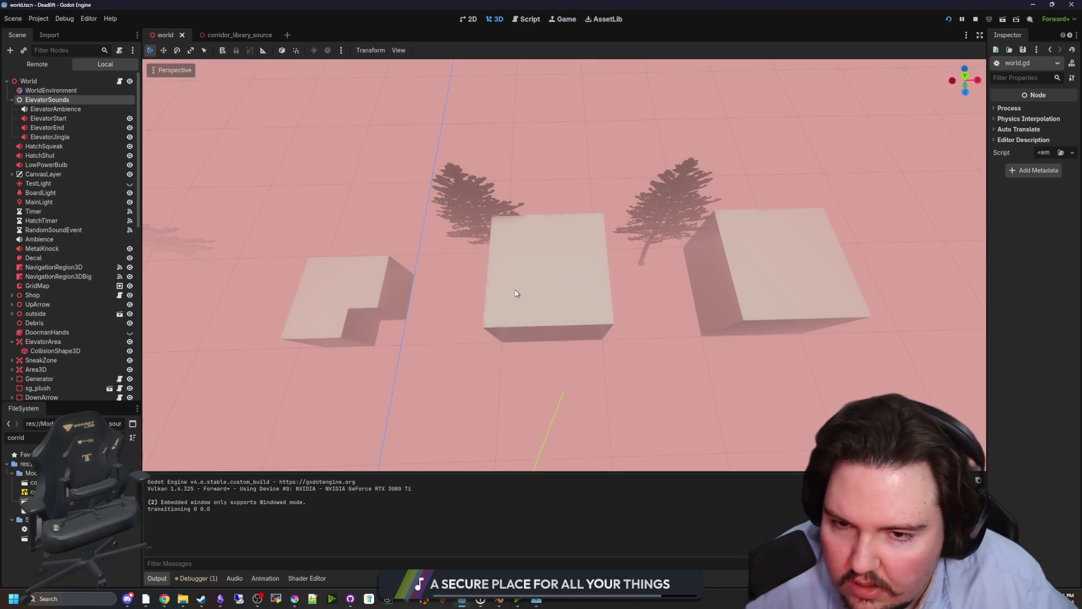
- Select GridMap, keep its 5000 pick distance, and switch to the corridor_library_source scene
drag(369, 307, 162, 282)
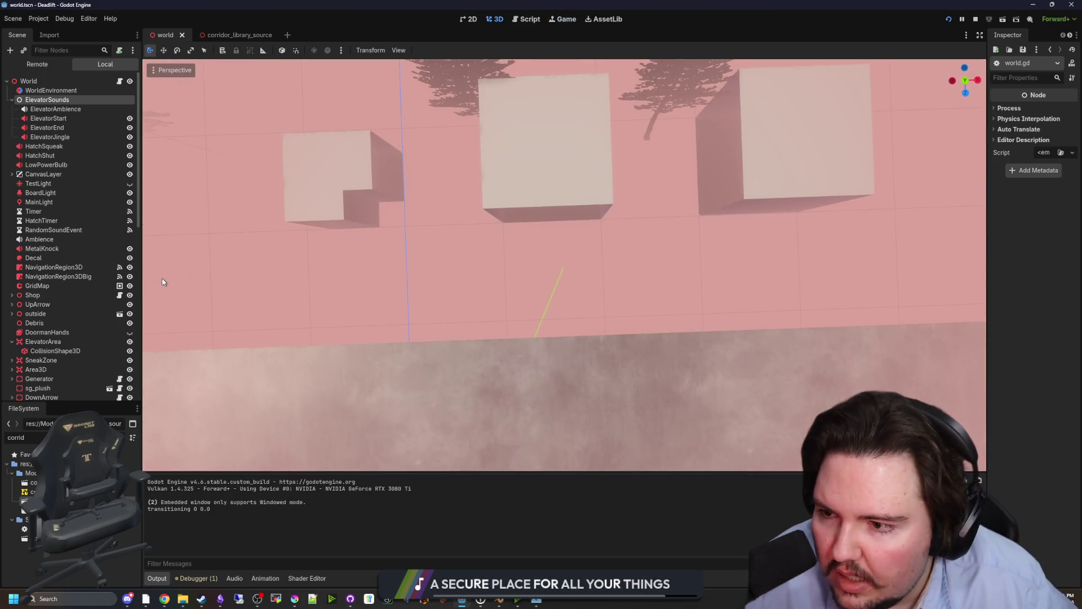
click(54, 287)
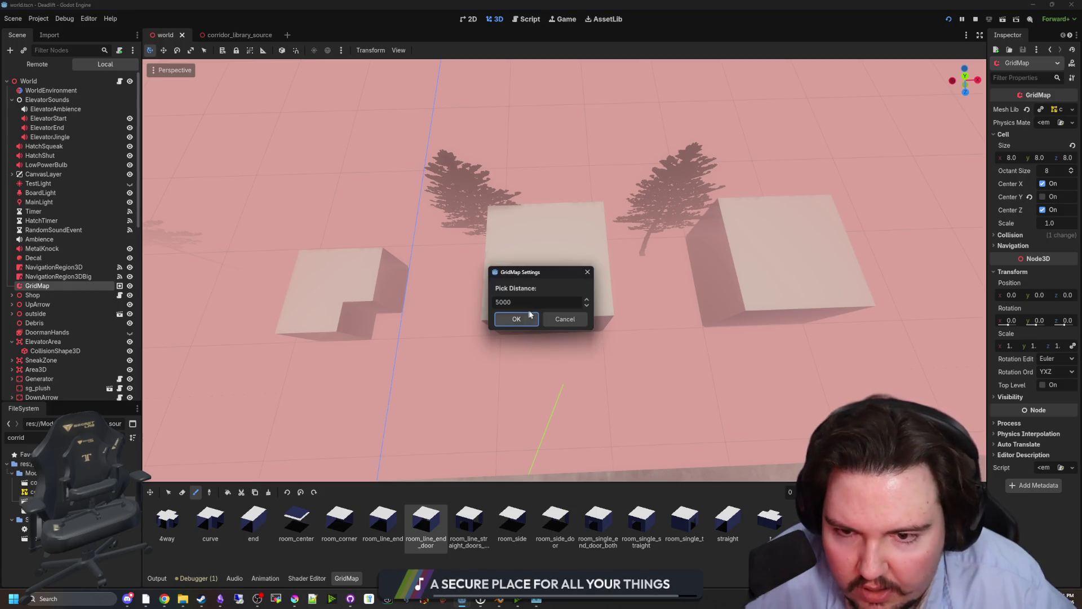
click(564, 320)
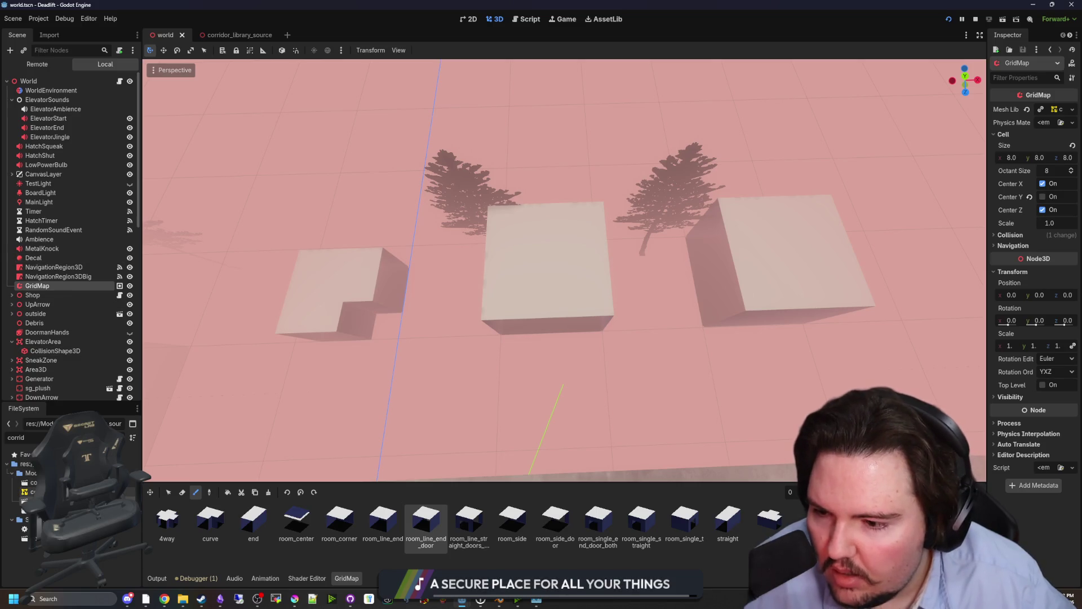
key(ctrl+Tab)
click(670, 364)
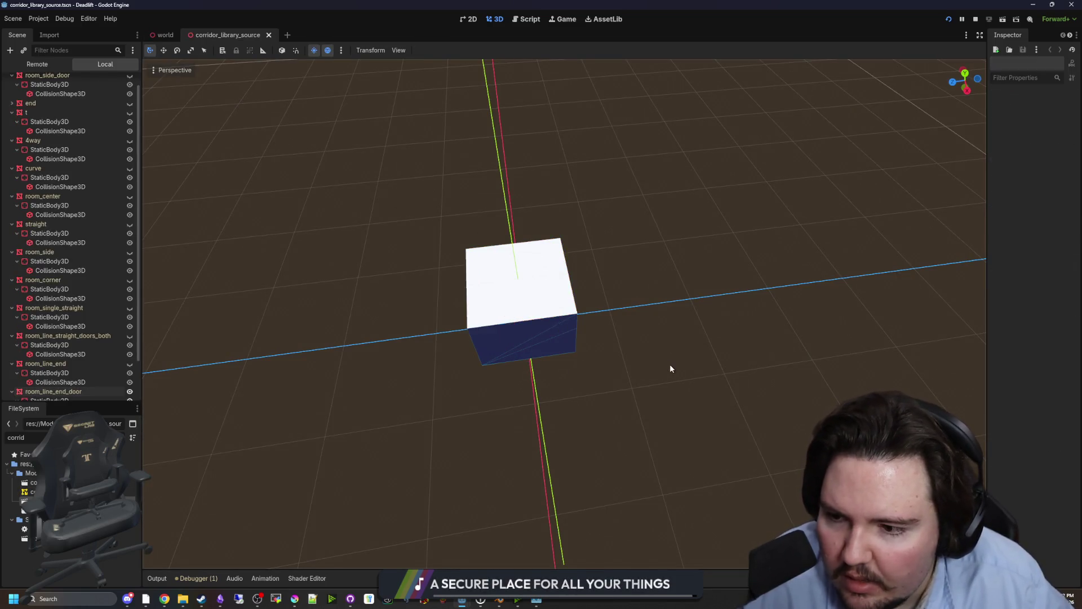
- Save the corridor library scene and start playing from the Dead Lift main menu
key(ctrl+s)
click(564, 20)
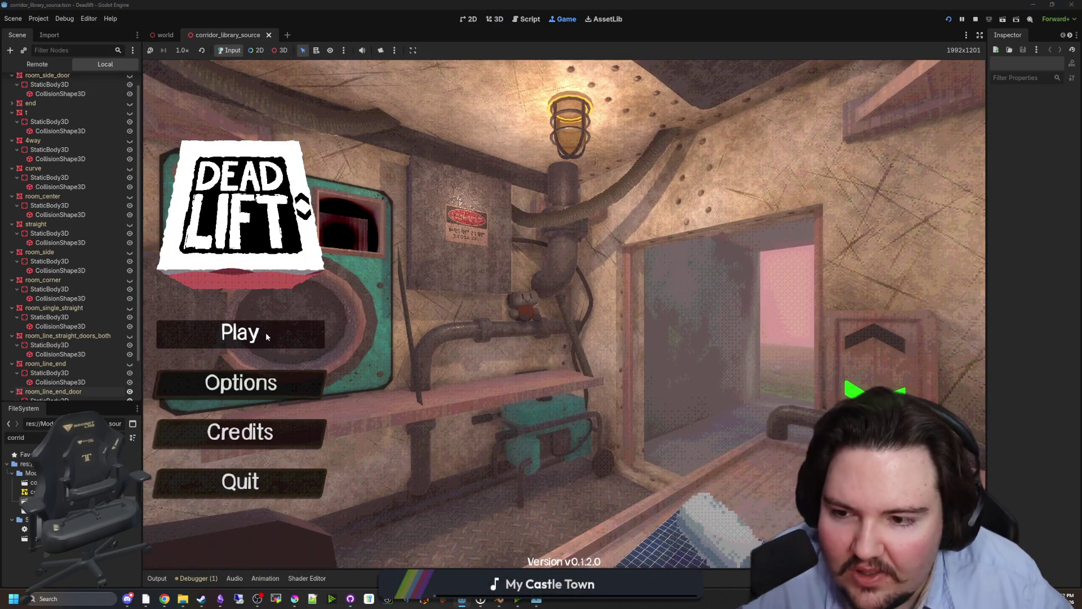
click(240, 333)
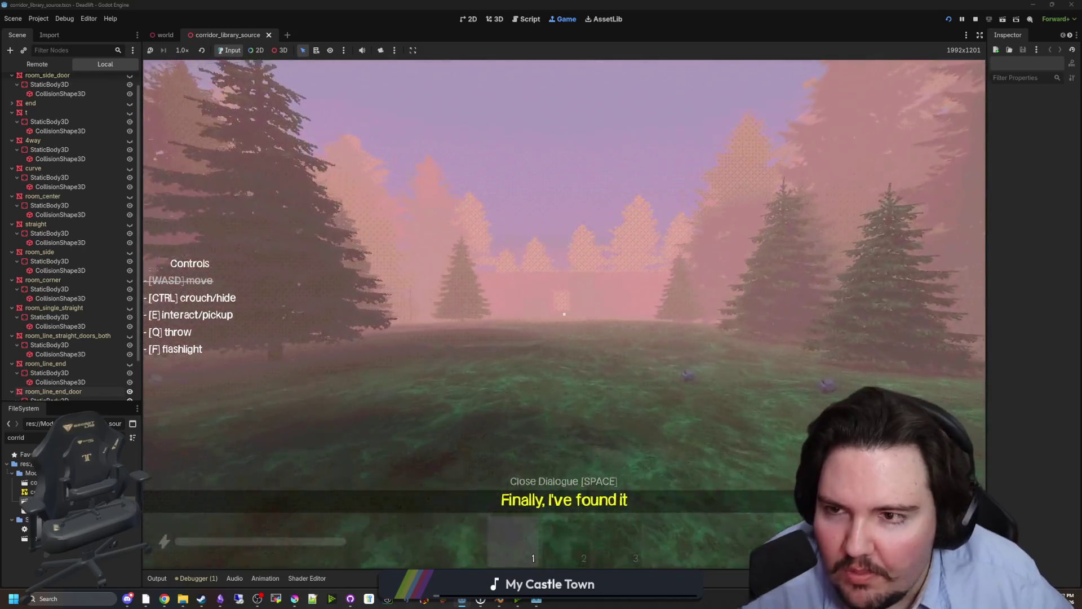
- Enable debug mode, walk through the surface rooms and ride the elevator down to level 1
key(w)
key(F3)
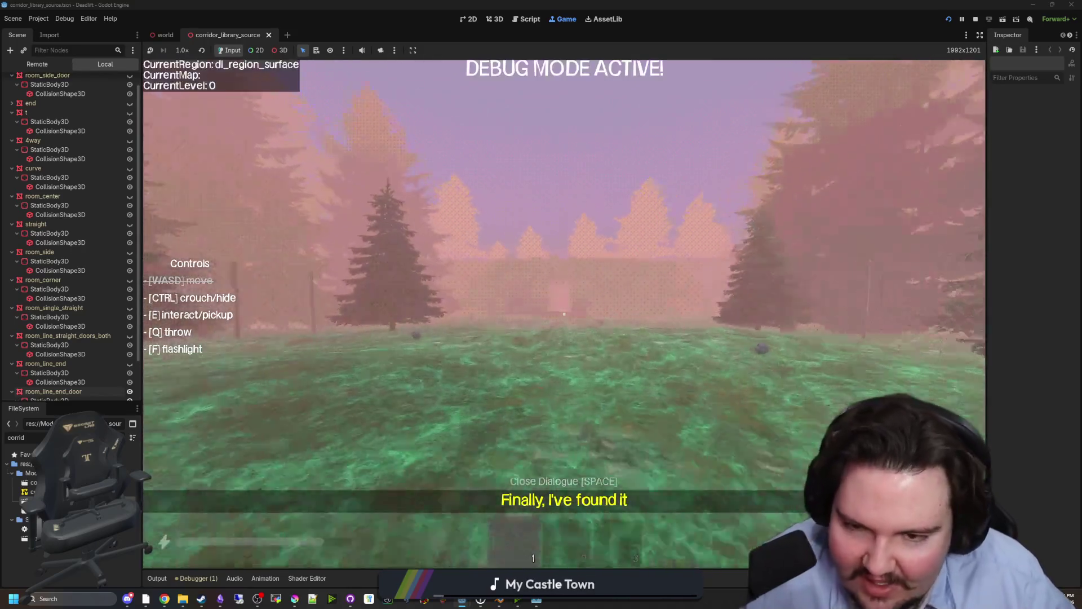
key(w)
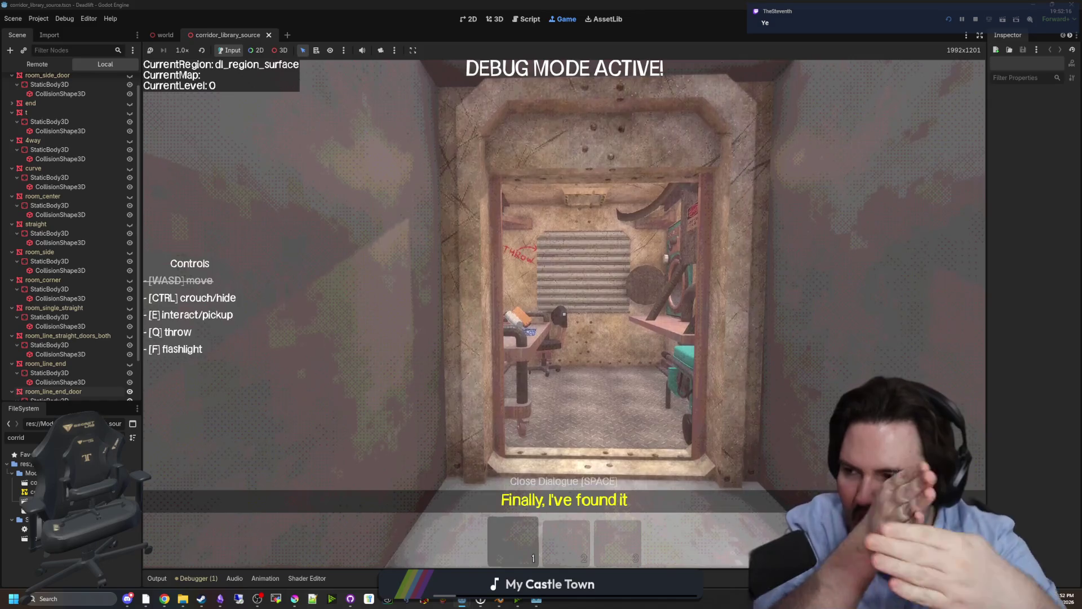
key(w)
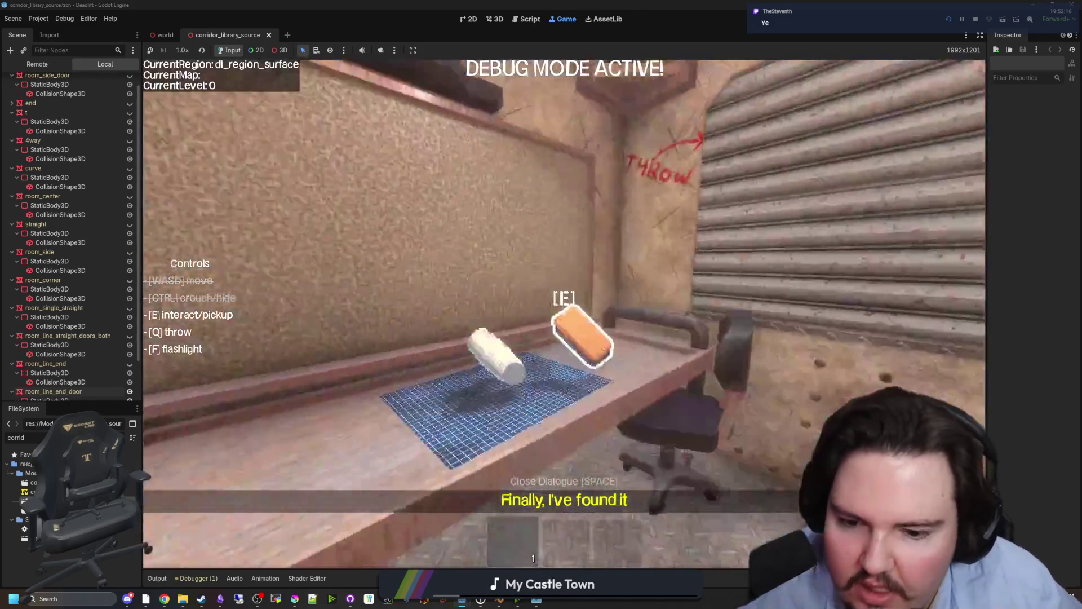
key(e)
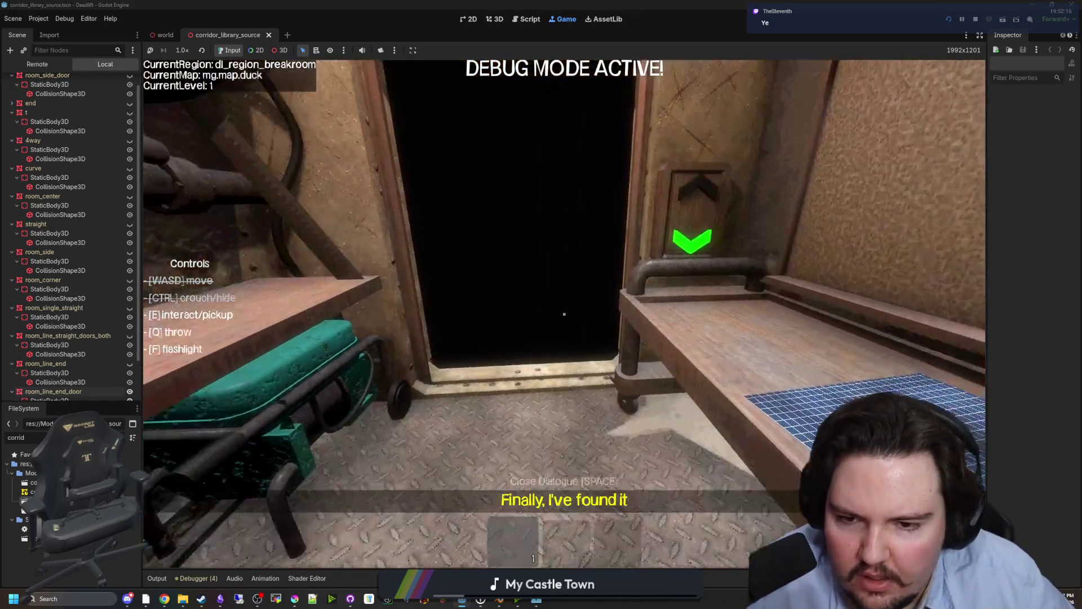
key(super)
click(418, 102)
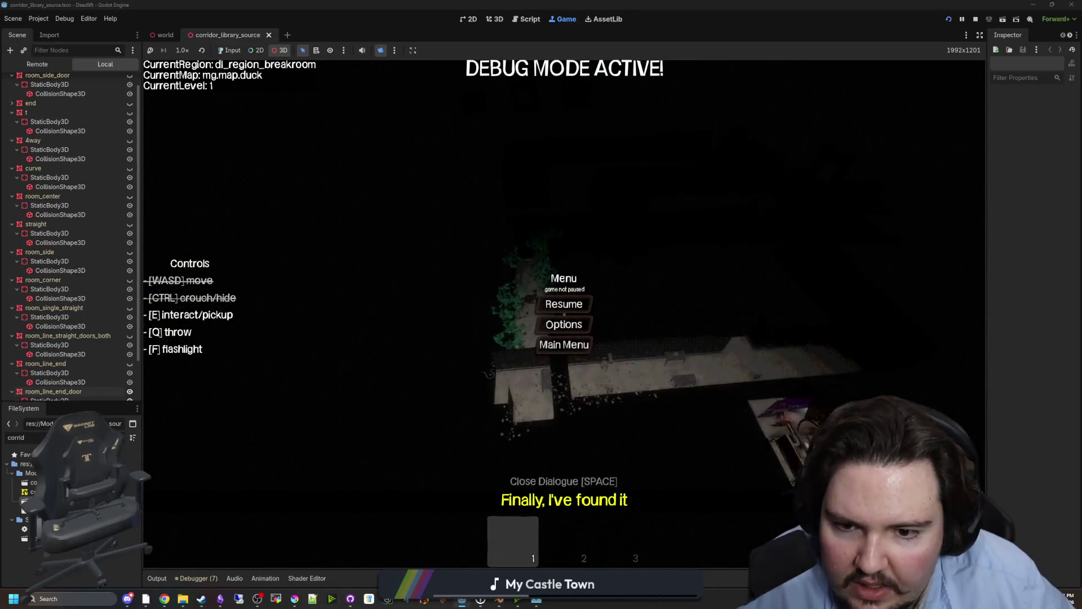
scroll(76, 146, up, 1)
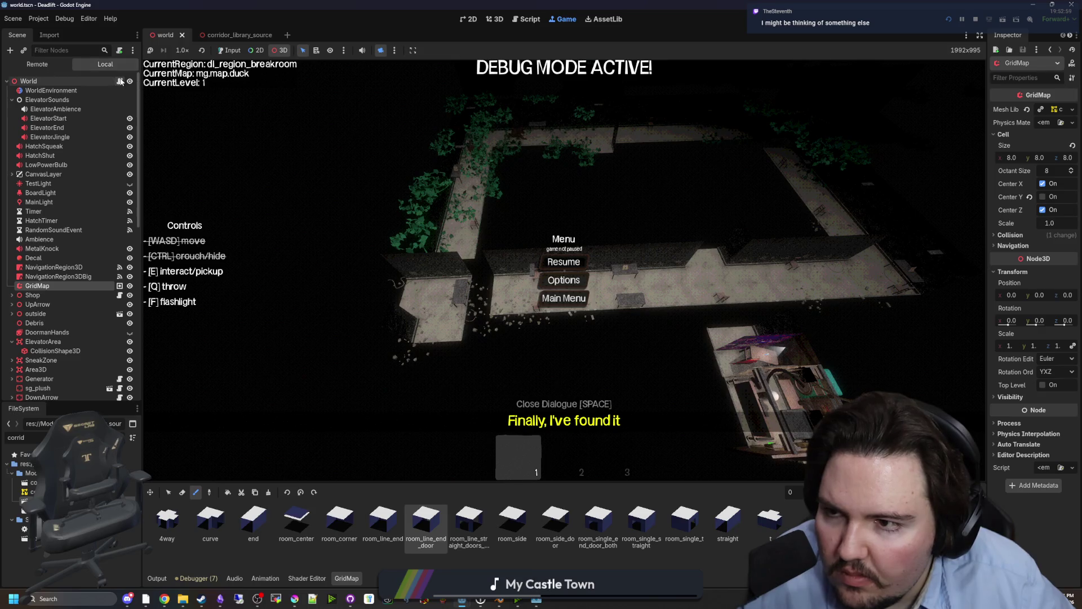
- Open world.gd and delete the unused angle calculation and print(angle) lines
click(119, 81)
drag(540, 462, 490, 462)
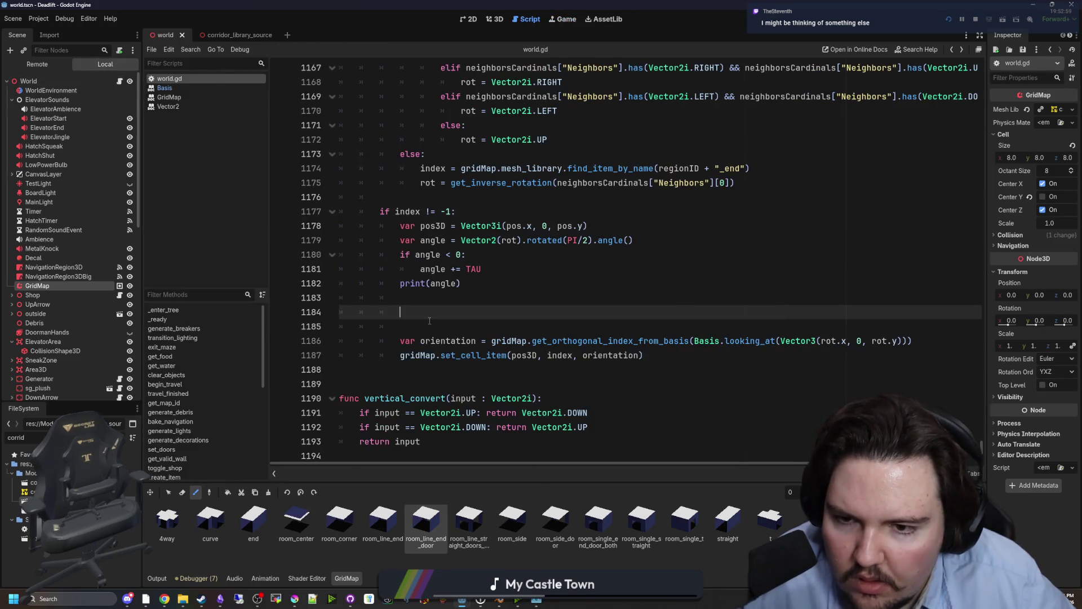
drag(461, 283, 263, 242)
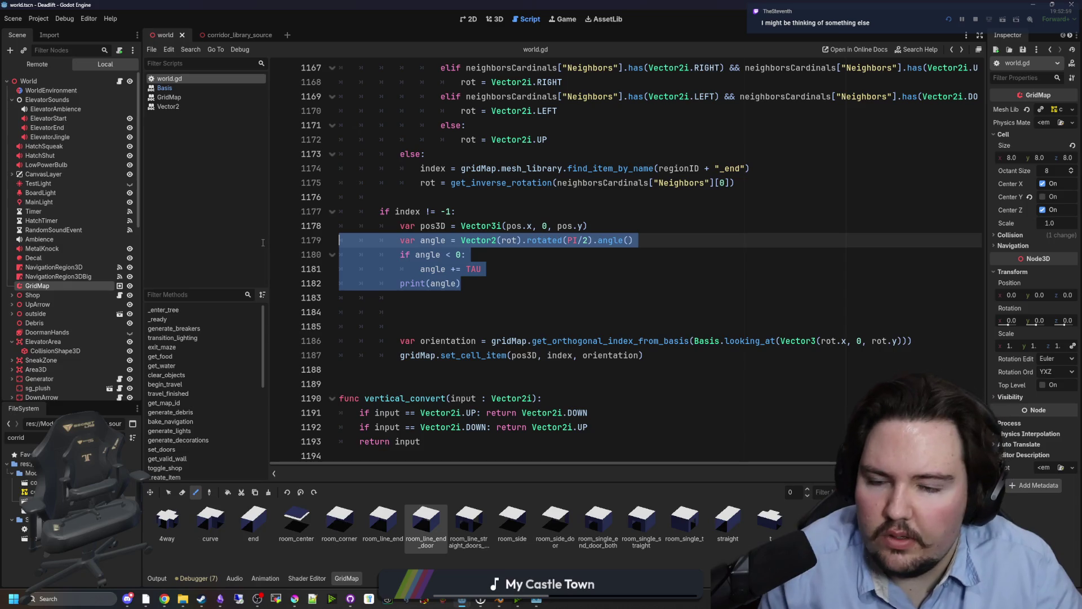
key(BackSpace)
key(Delete)
key(Delete)
key(Delete)
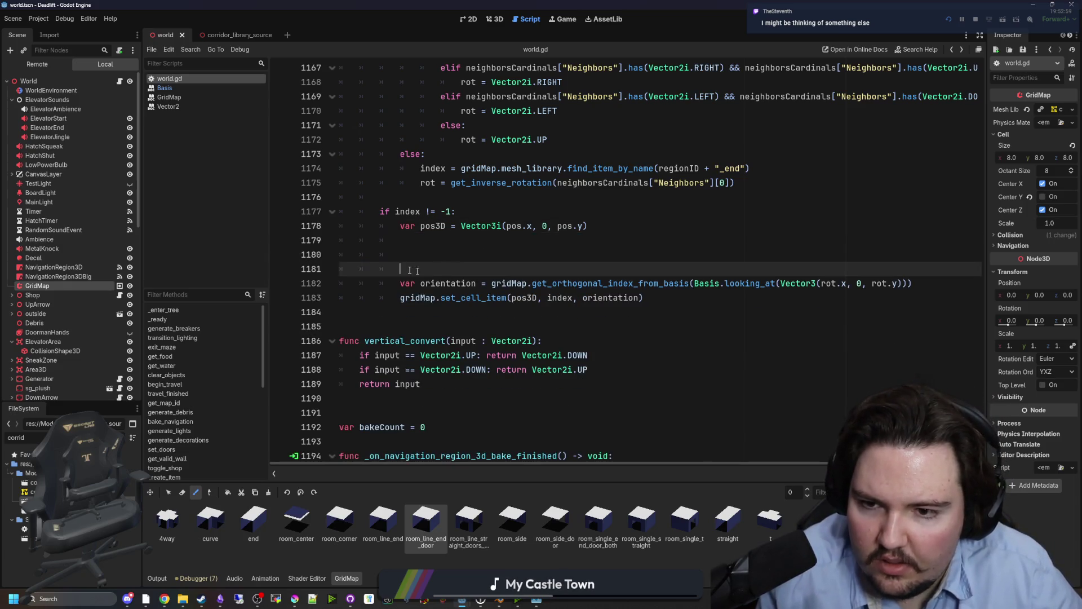
- Change rot on line 1168 from Vector2i.RIGHT to Vector2i.LEFT and save the script
scroll(494, 297, up, 2)
click(495, 299)
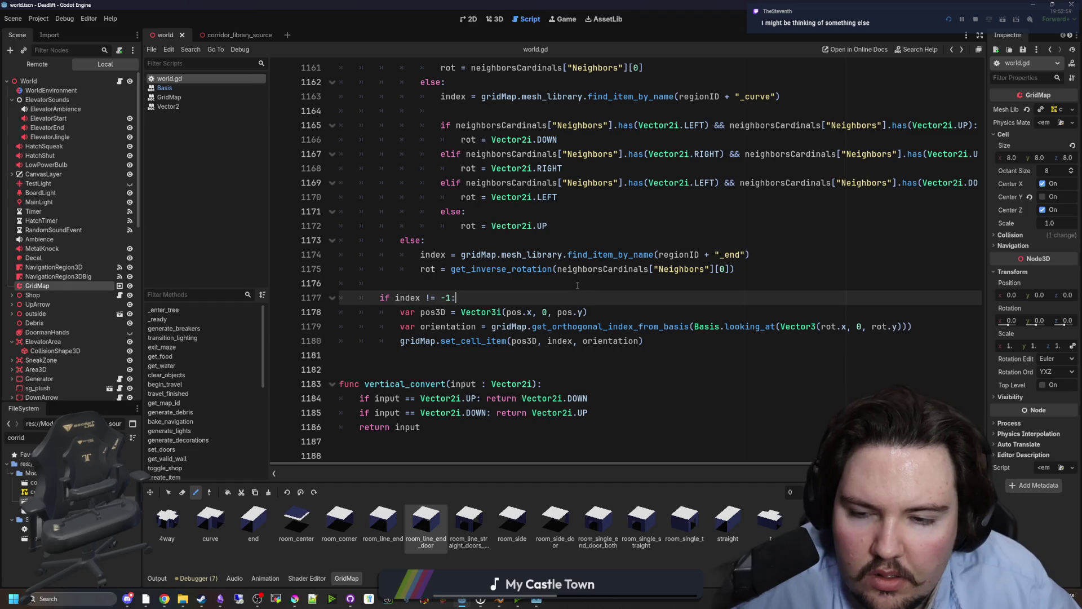
scroll(528, 311, up, 2)
click(478, 320)
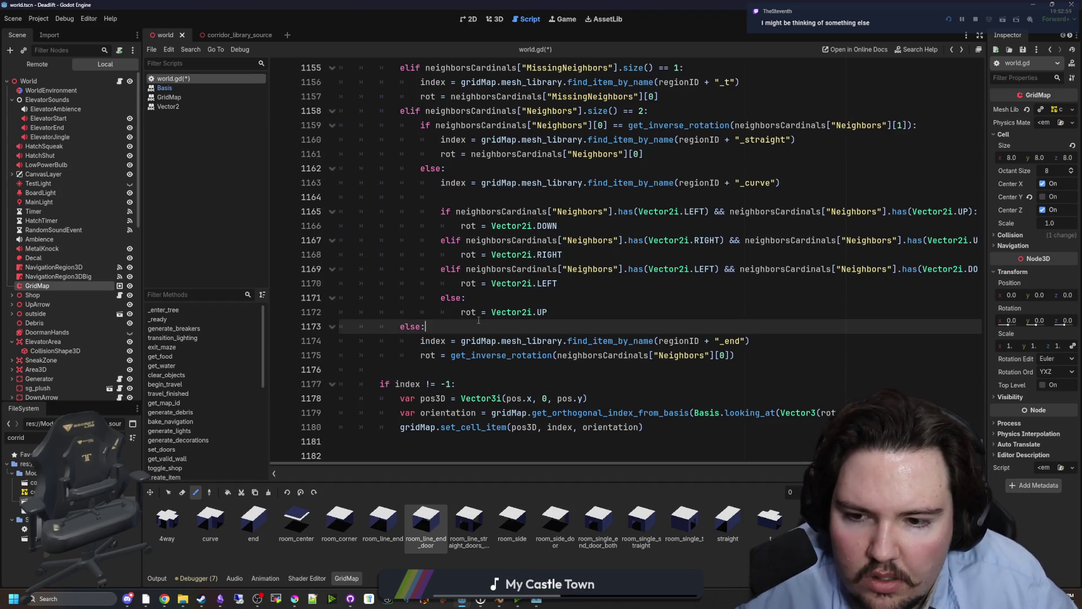
scroll(519, 278, up, 6)
scroll(510, 280, up, 4)
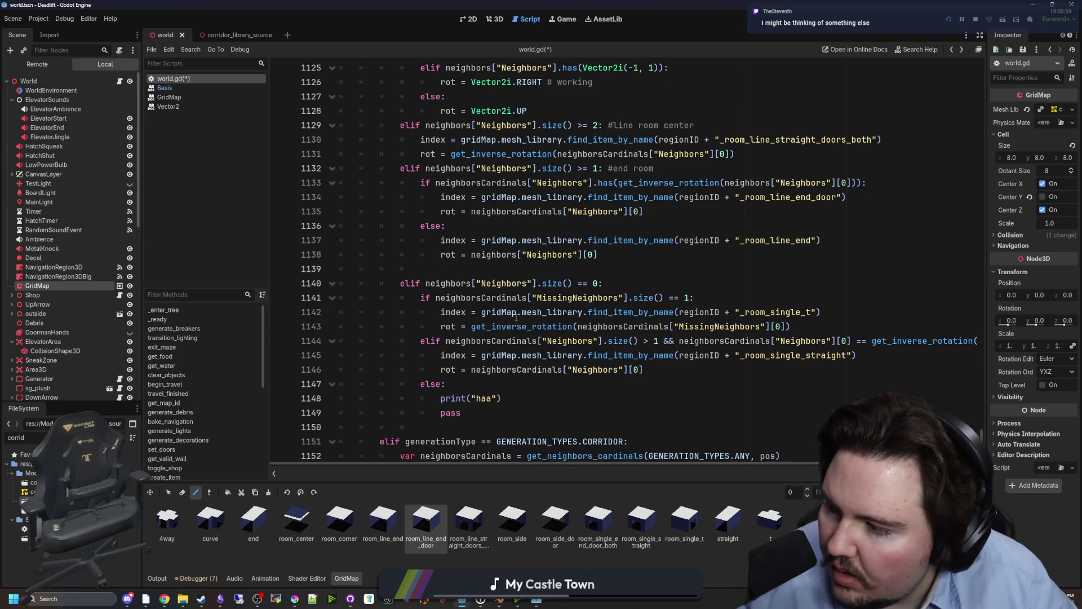
scroll(516, 317, up, 10)
scroll(525, 319, down, 7)
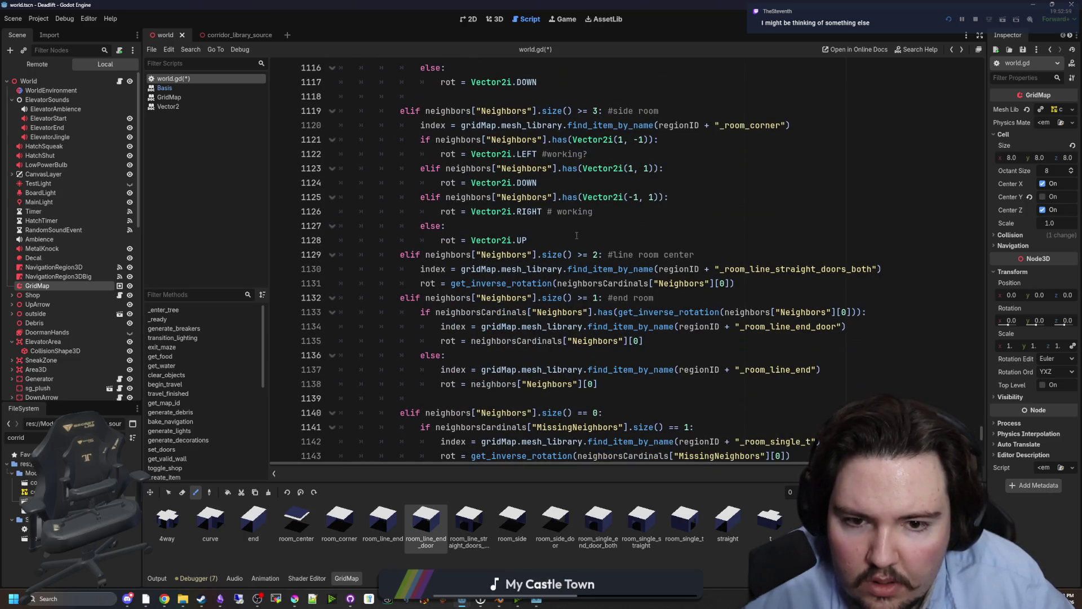
scroll(591, 216, down, 2)
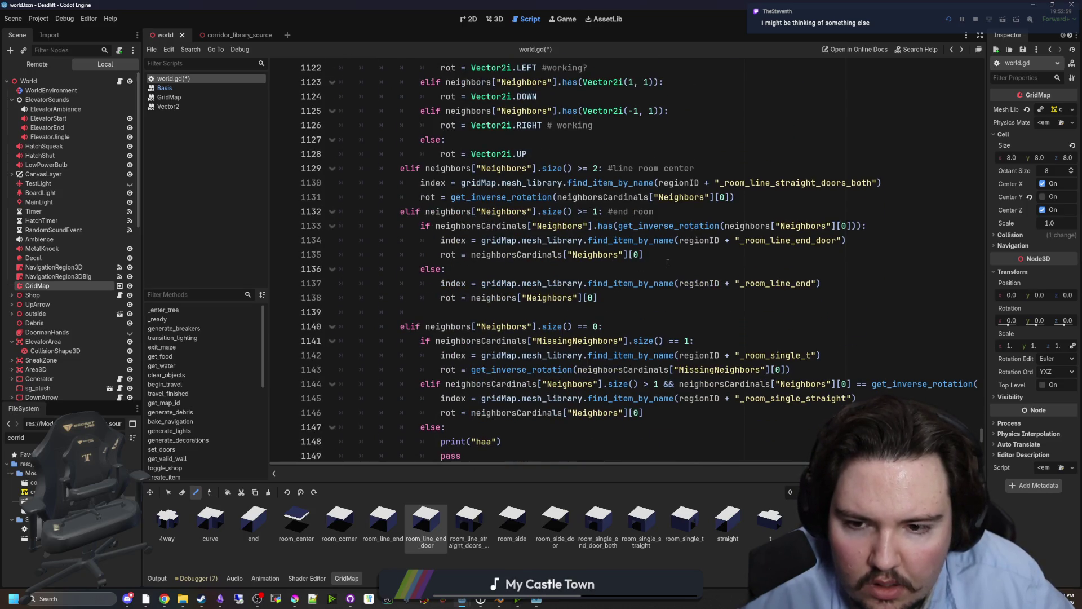
scroll(648, 258, down, 5)
scroll(635, 255, down, 4)
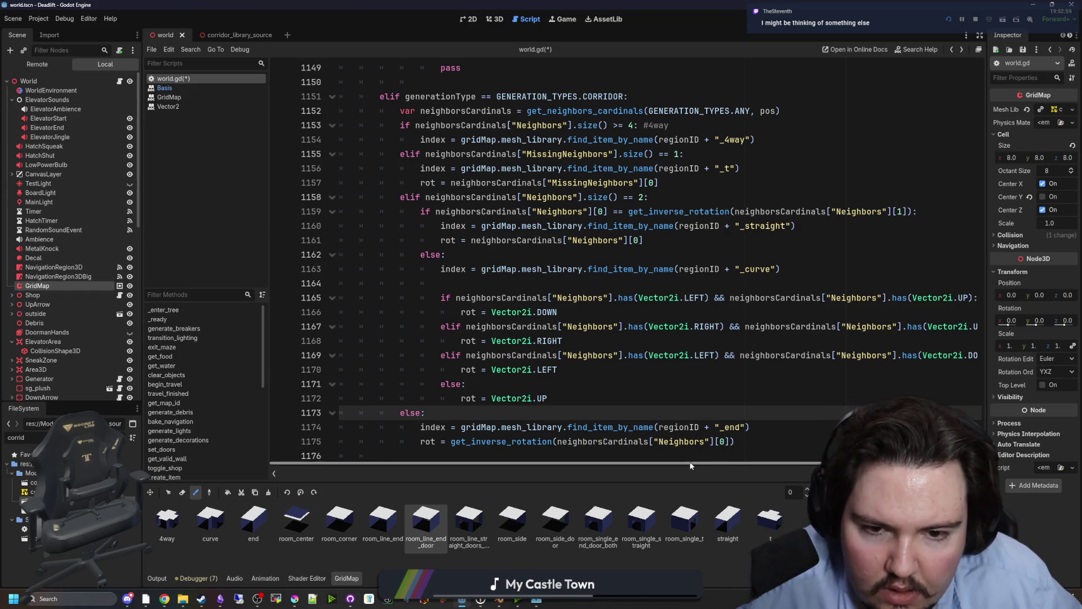
scroll(496, 463, right, 2)
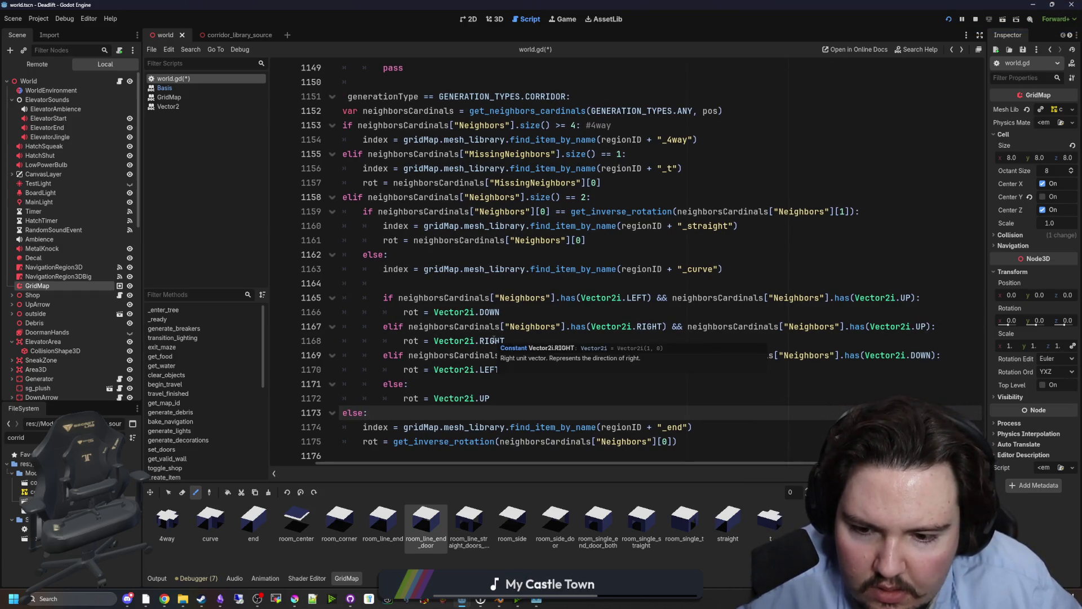
double_click(494, 340)
click(517, 336)
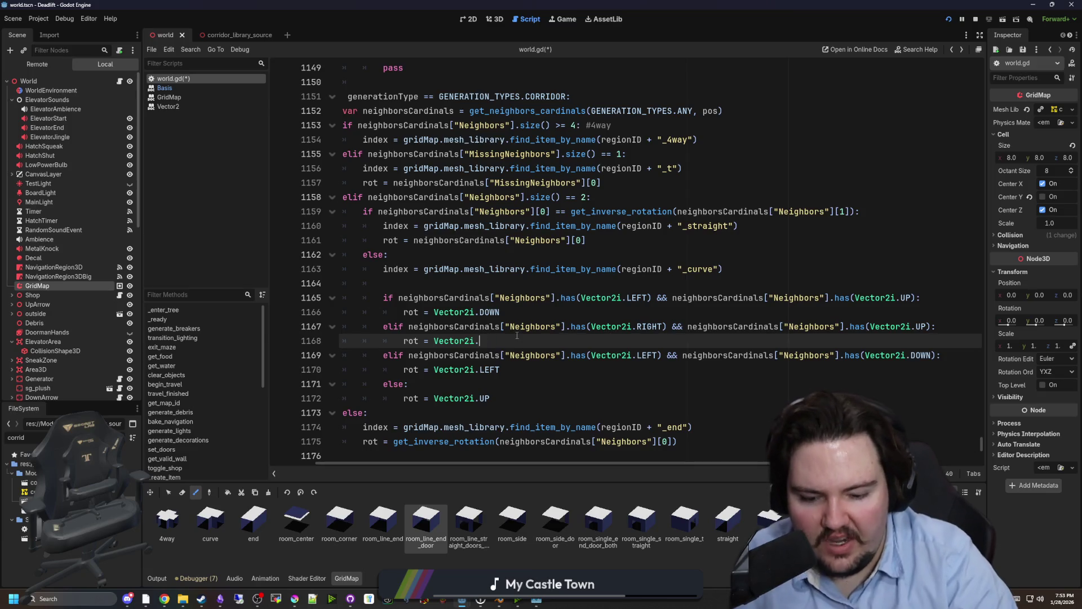
text(LEFT)
key(ctrl+s)
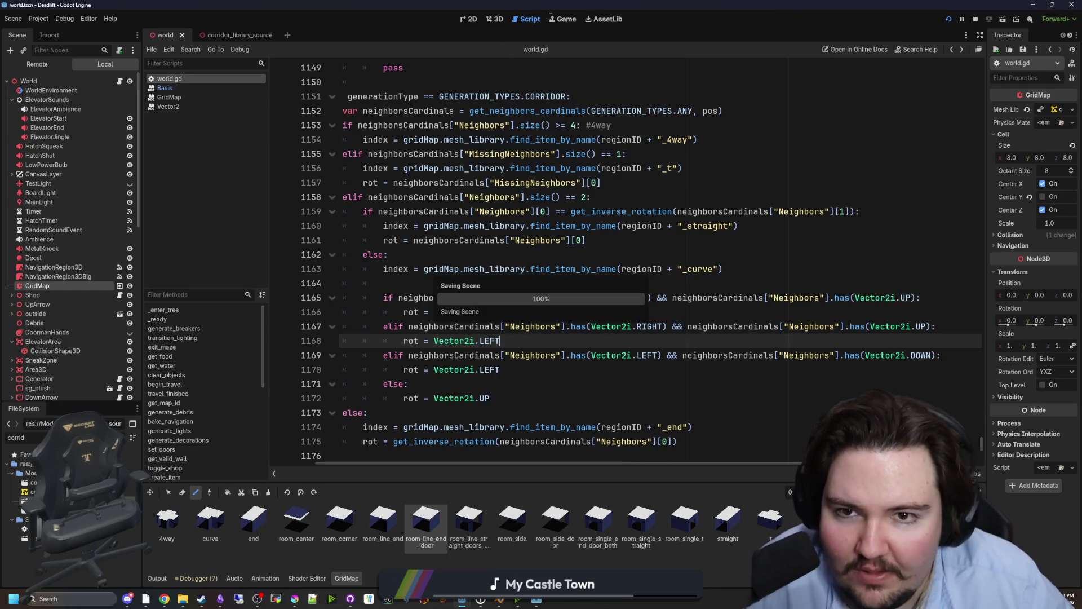
- Run Deadlift with game input enabled and start a new game from the title screen
click(953, 22)
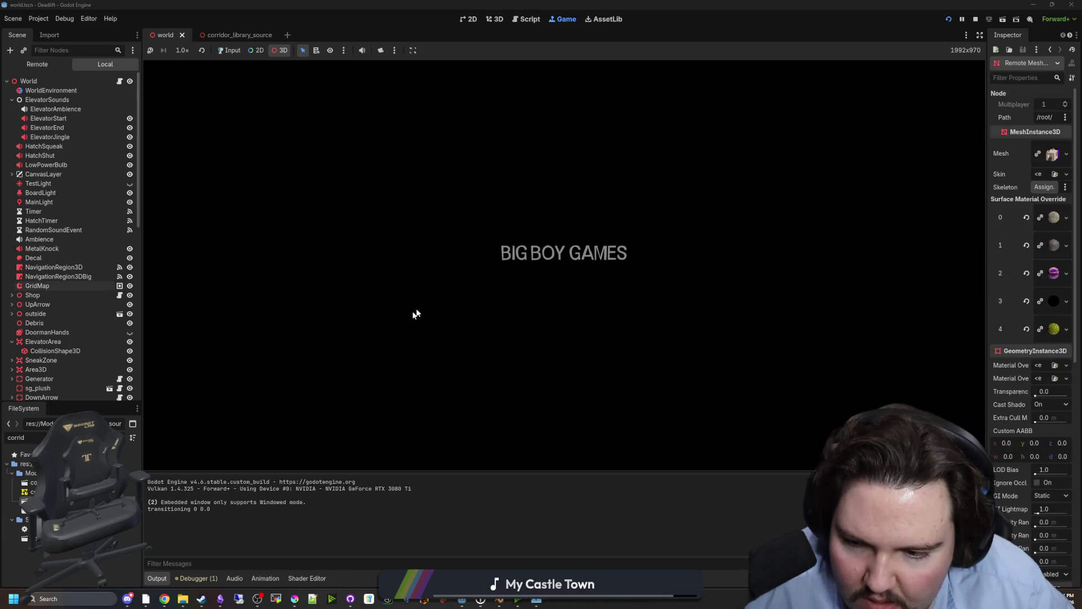
click(232, 51)
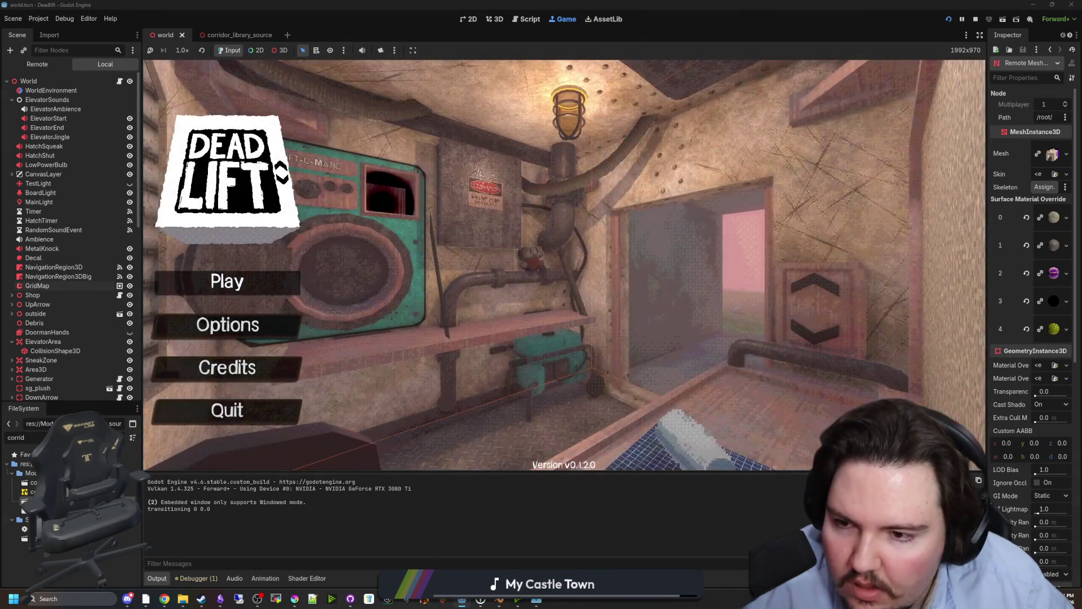
click(222, 278)
- Ride the elevator down to level 1 and view the ivy corridors from an overhead 3D free camera
key(w)
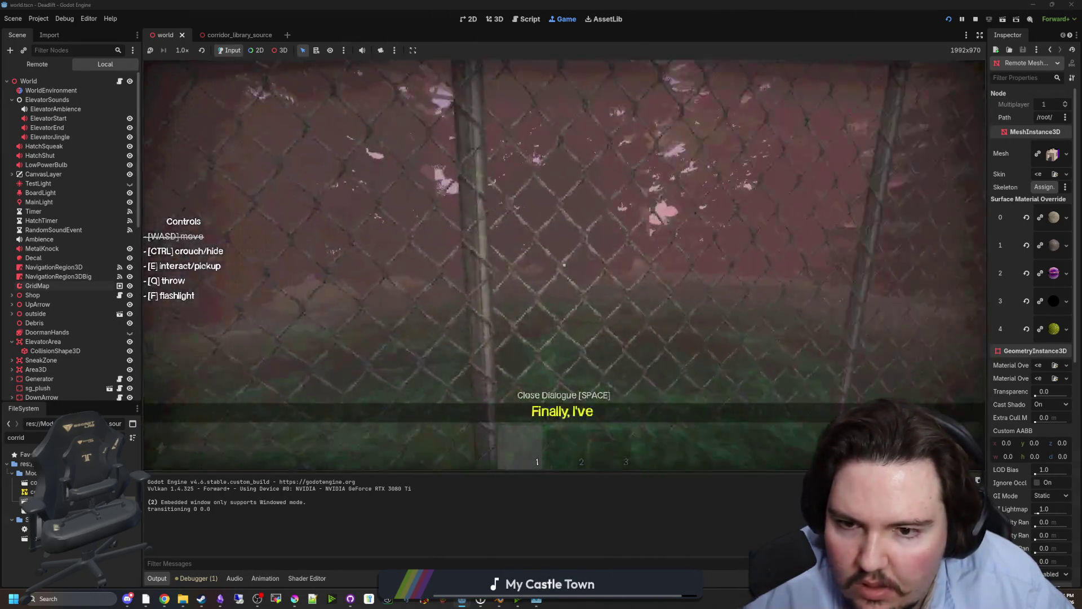
key(F1)
key(w)
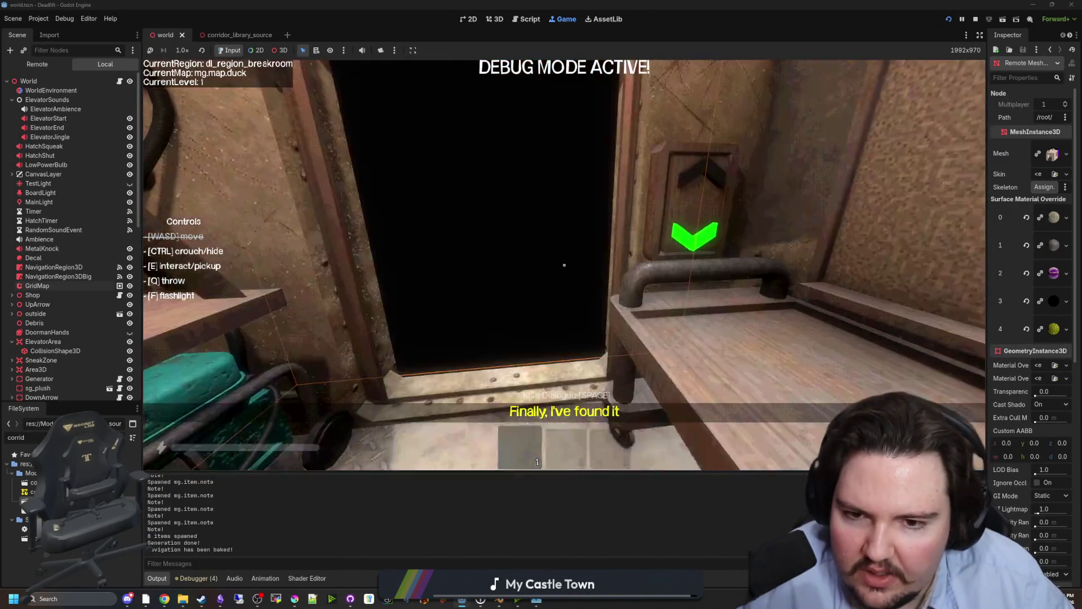
key(super)
click(280, 50)
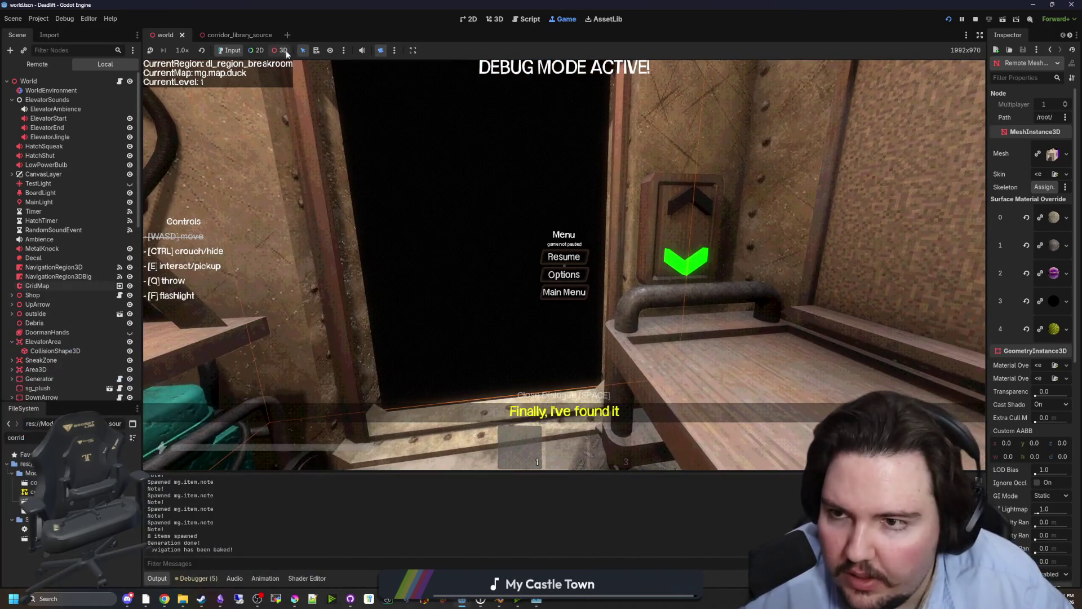
click(381, 50)
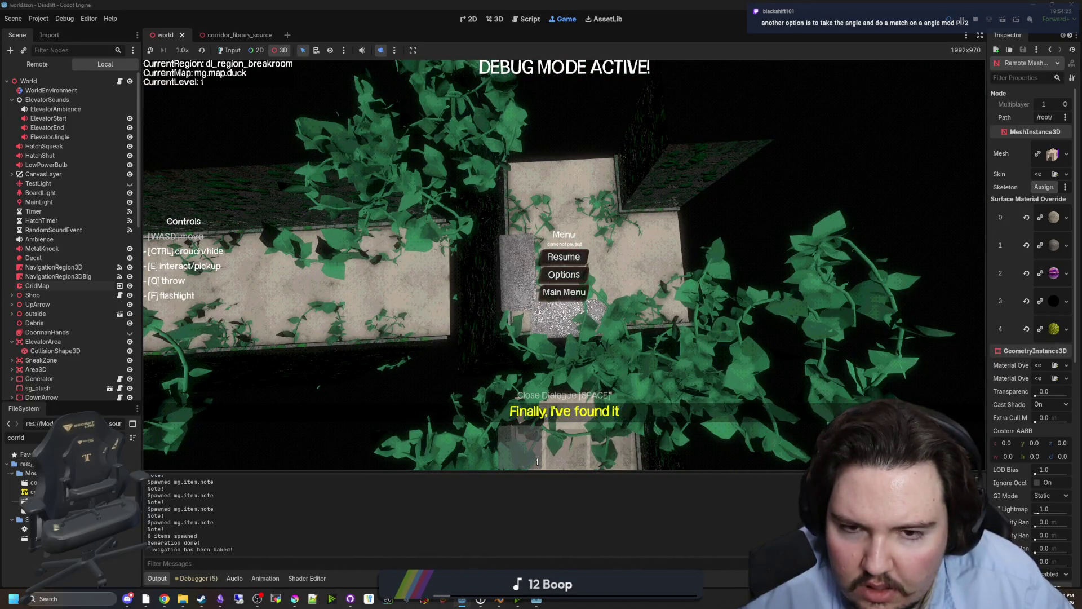
- Change the rotation on world.gd line 1170 from Vector2i.LEFT to Vector2i.RIGHT, save, and return to the game
click(120, 81)
key(Down)
key(Down)
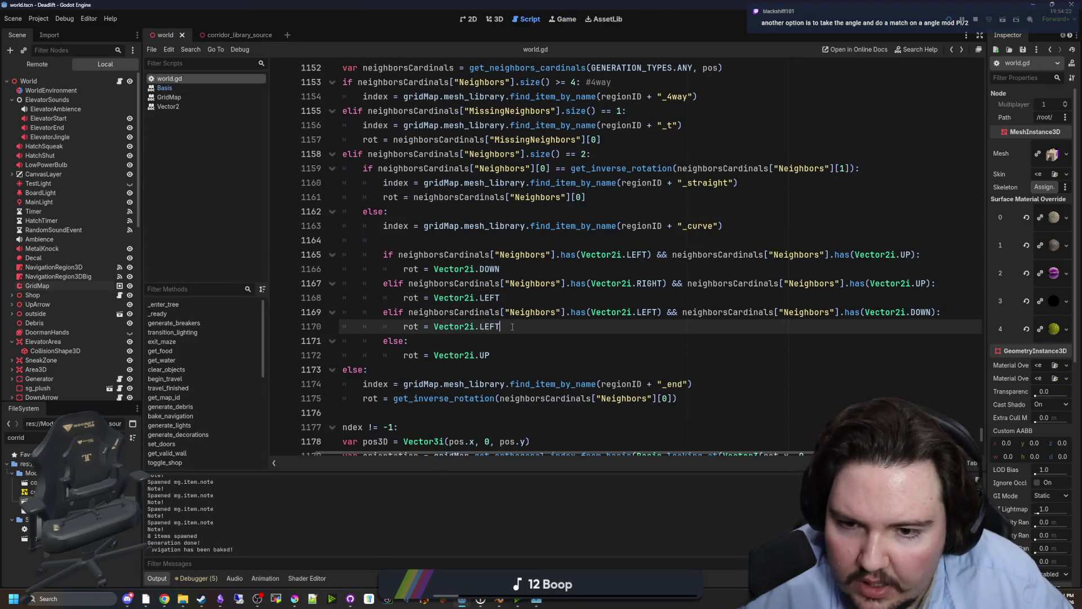
key(BackSpace)
key(BackSpace)
text(R)
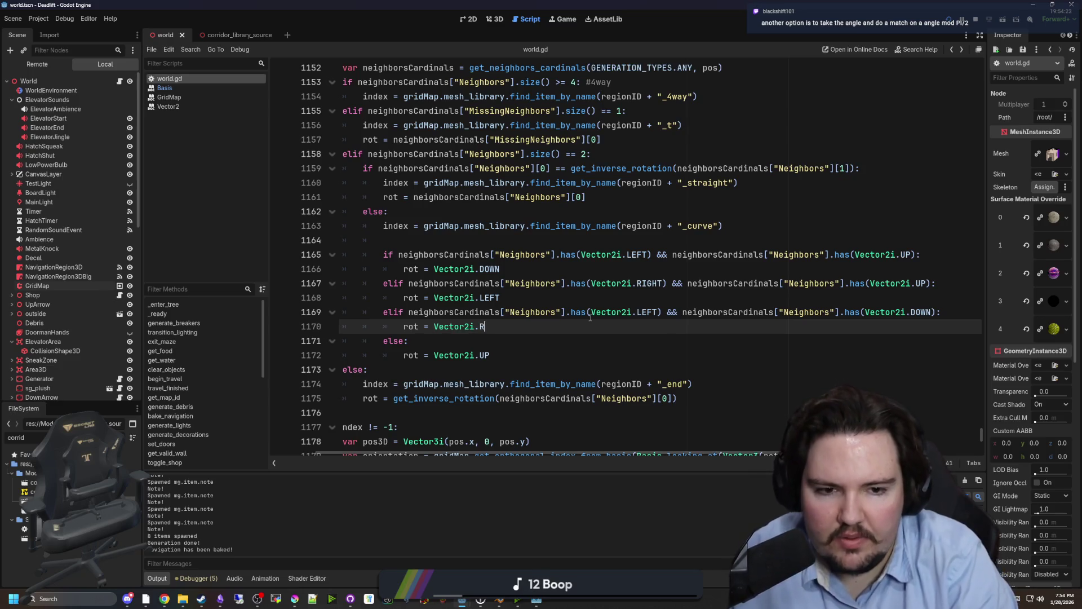
key(Return)
click(611, 338)
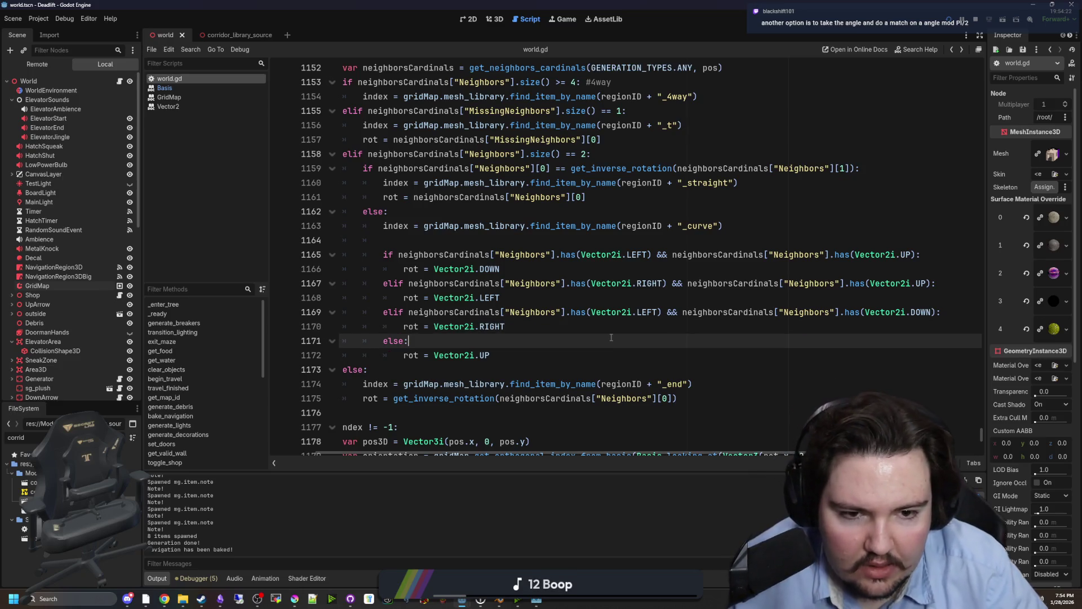
key(ctrl+s)
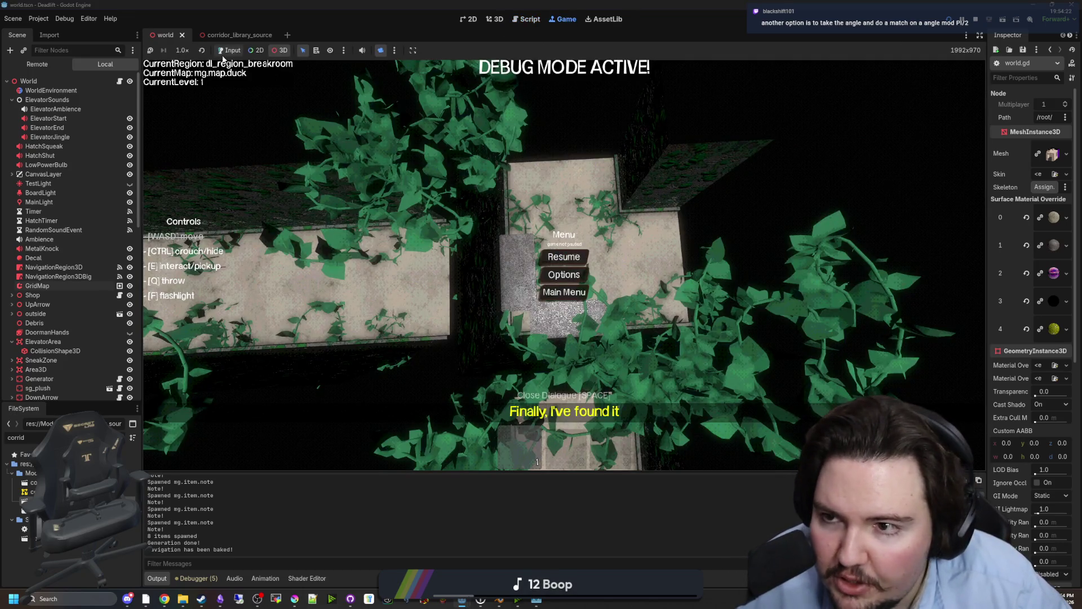
click(226, 52)
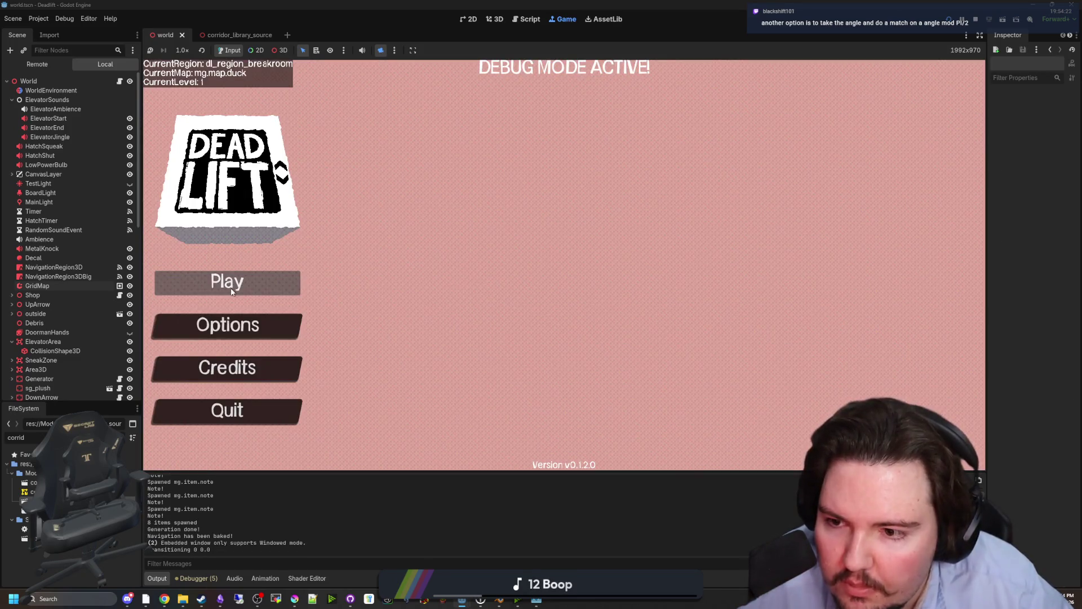
- Restart from the title screen, descend to level 1, and view the corridor loop from an overhead 3D camera
key(super)
click(563, 226)
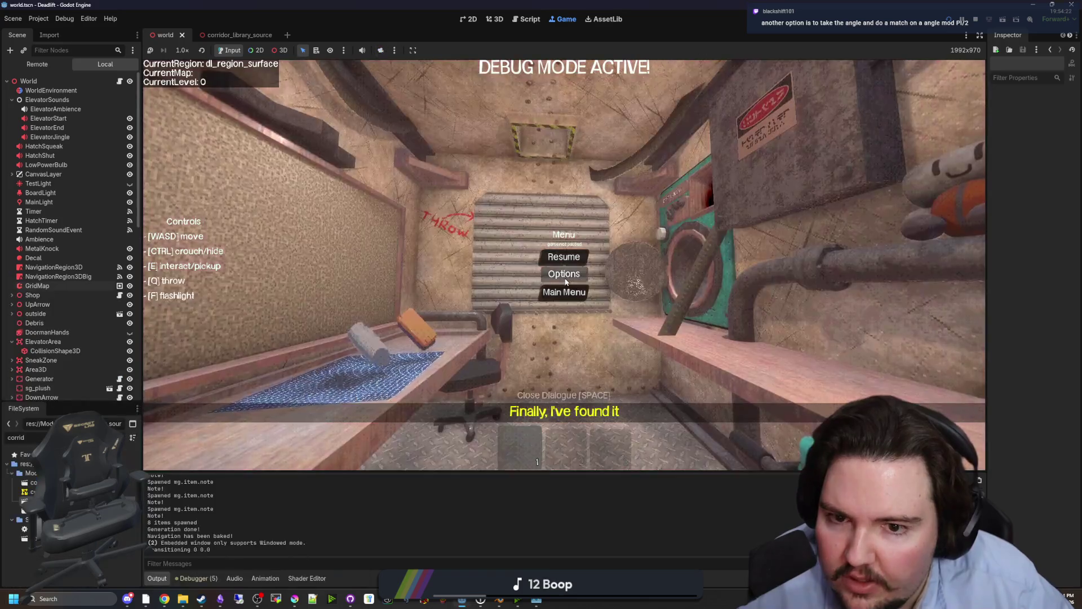
key(e)
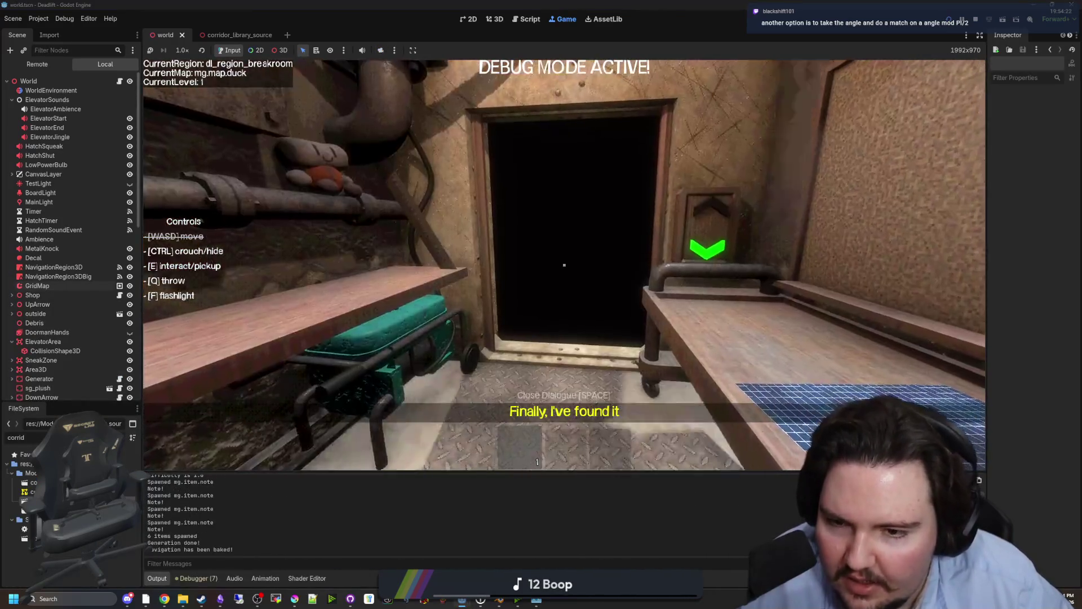
key(super)
click(276, 51)
click(381, 50)
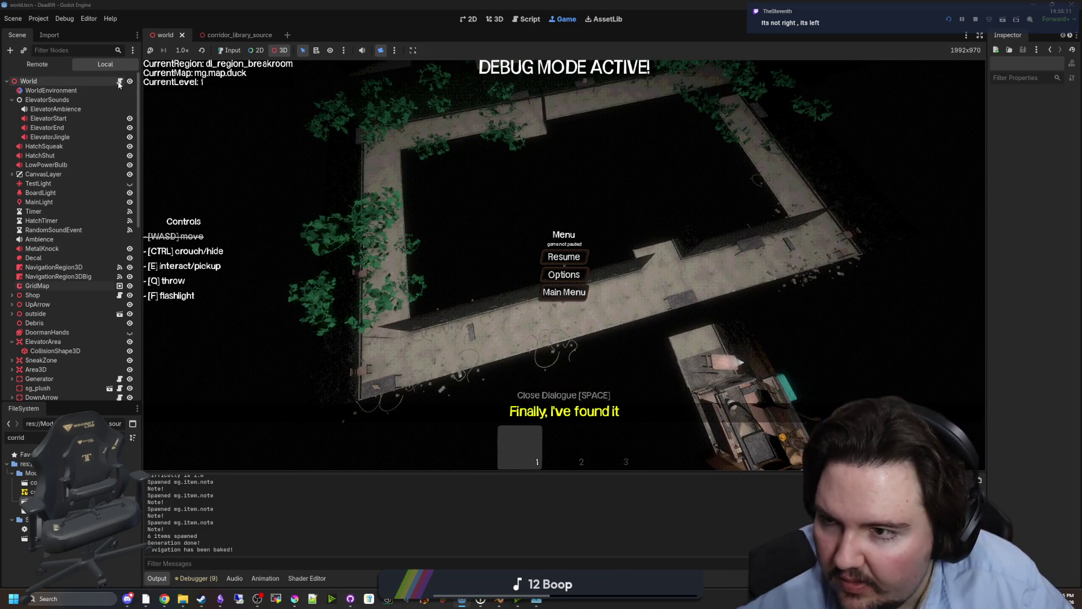
- Inspect the corridor condition on world.gd line 1167, glance at the game, then return to the script
key(ctrl+F3)
click(513, 329)
click(506, 283)
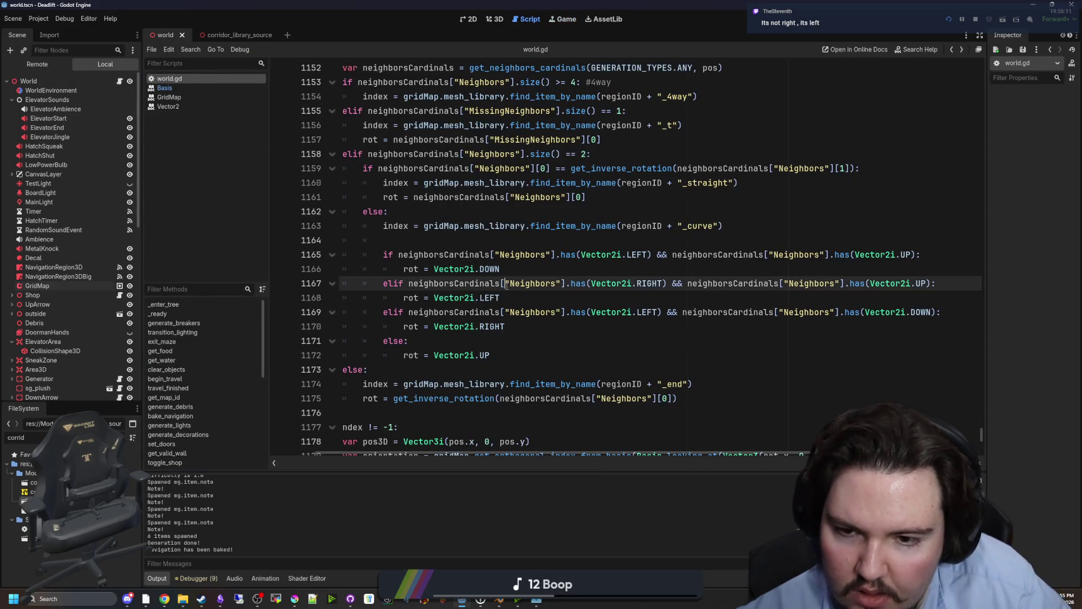
click(558, 22)
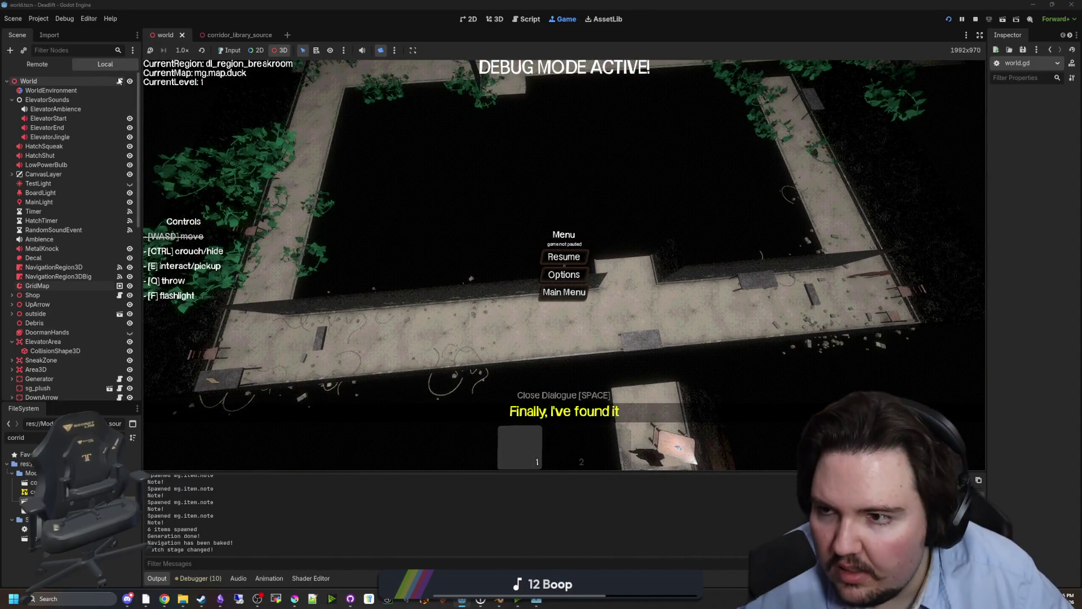
click(526, 19)
click(537, 241)
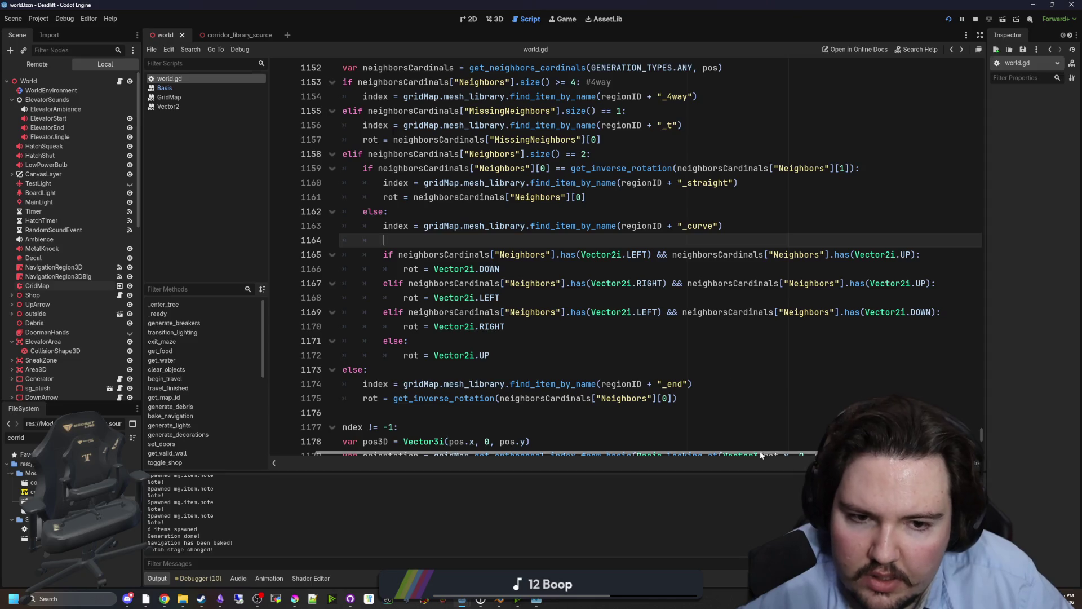
- Wrap the line 1157 T-piece rotation in get_inverse_rotation() copied from line 1159, and save world.gd
scroll(701, 452, left, 2)
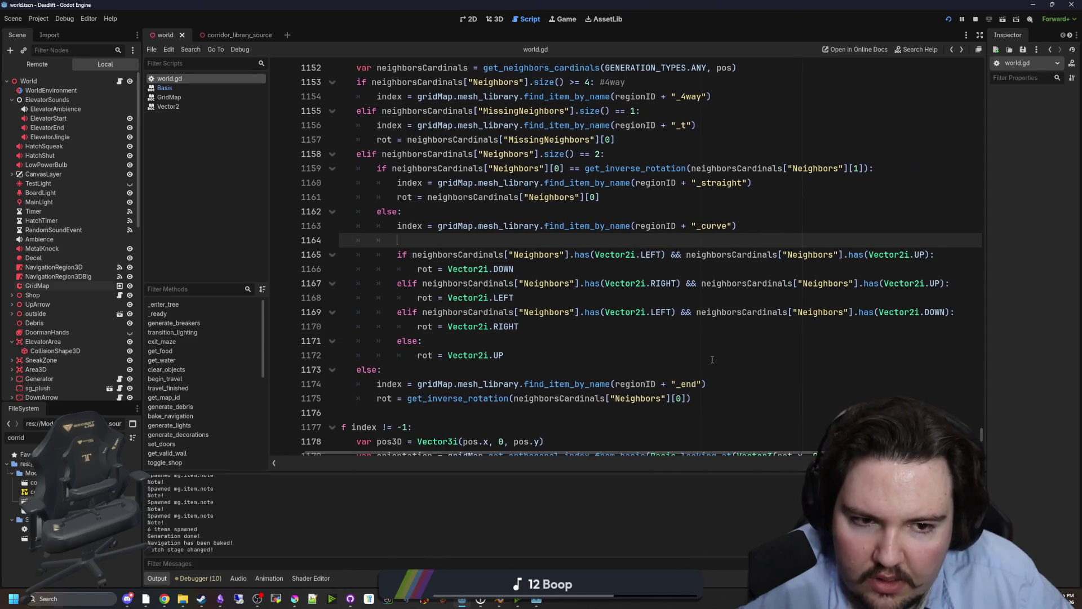
scroll(639, 232, up, 2)
click(639, 231)
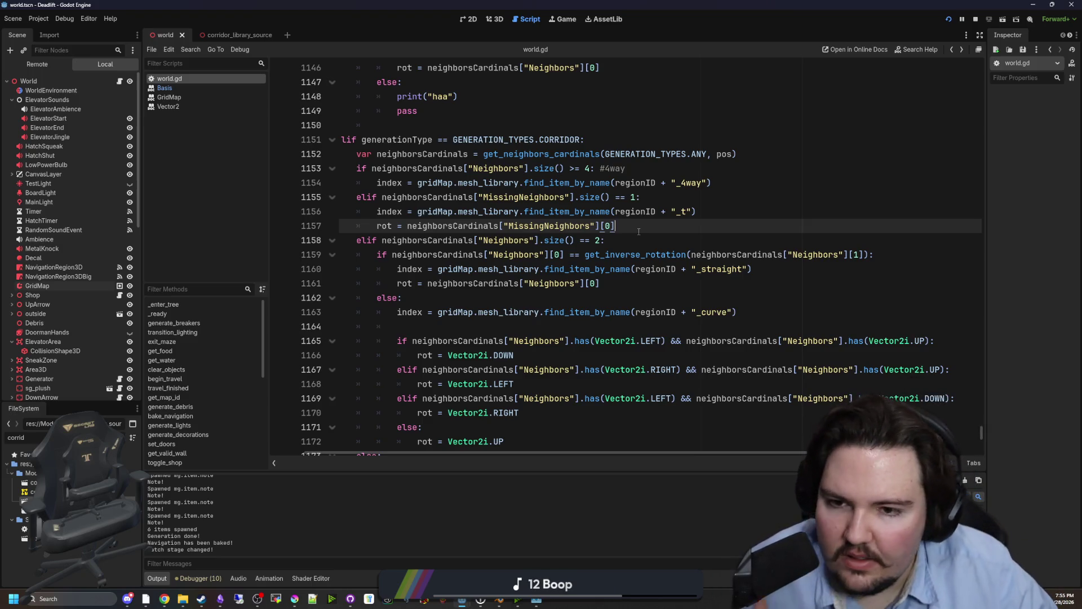
scroll(730, 445, left, 1)
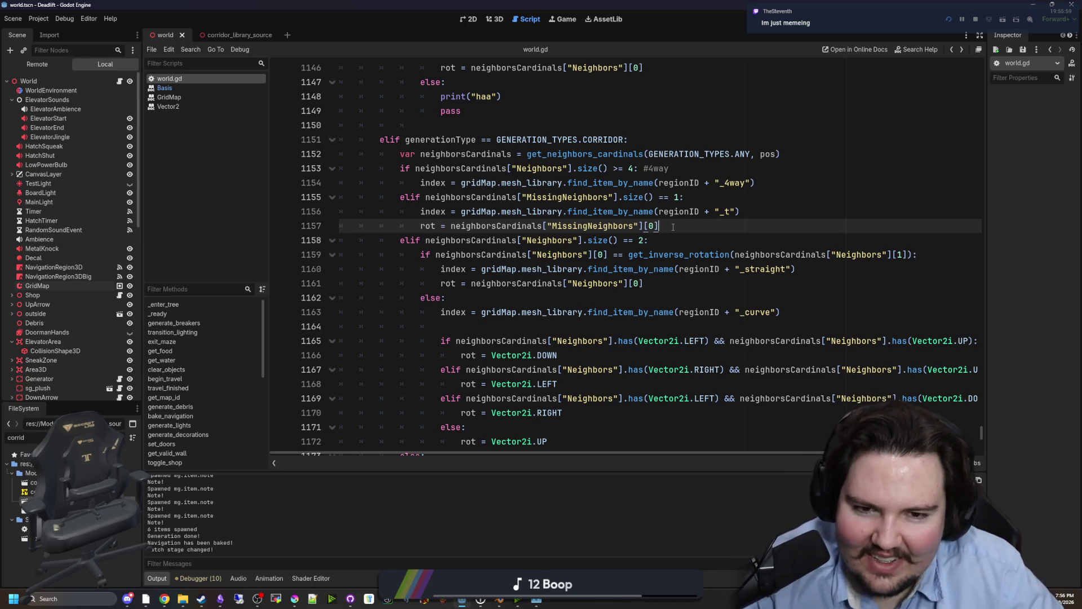
scroll(546, 282, up, 1)
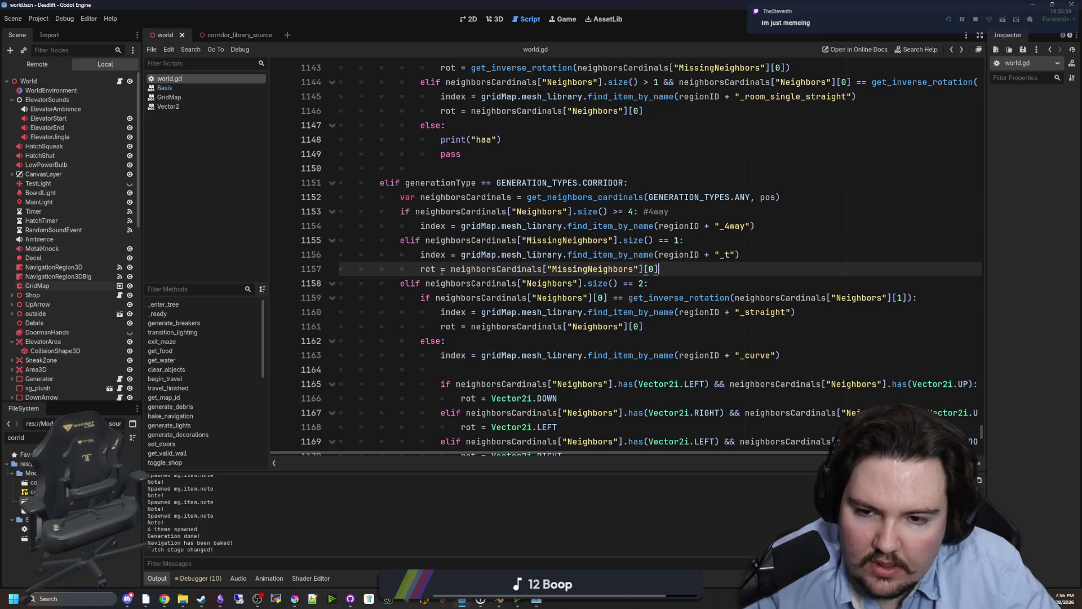
drag(734, 301, 630, 301)
key(ctrl+c)
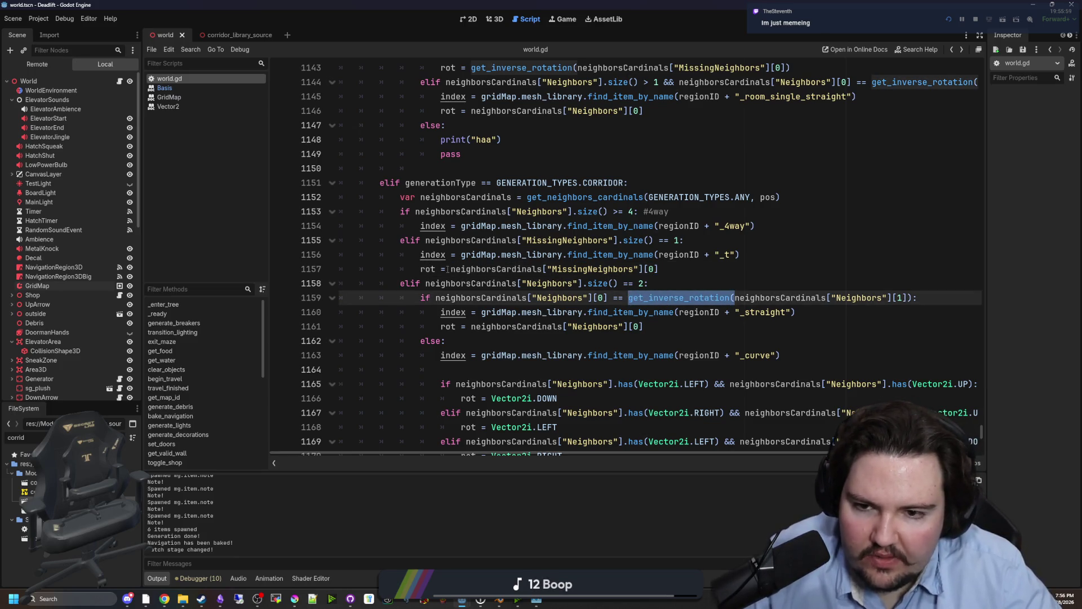
click(447, 270)
key(ctrl+v)
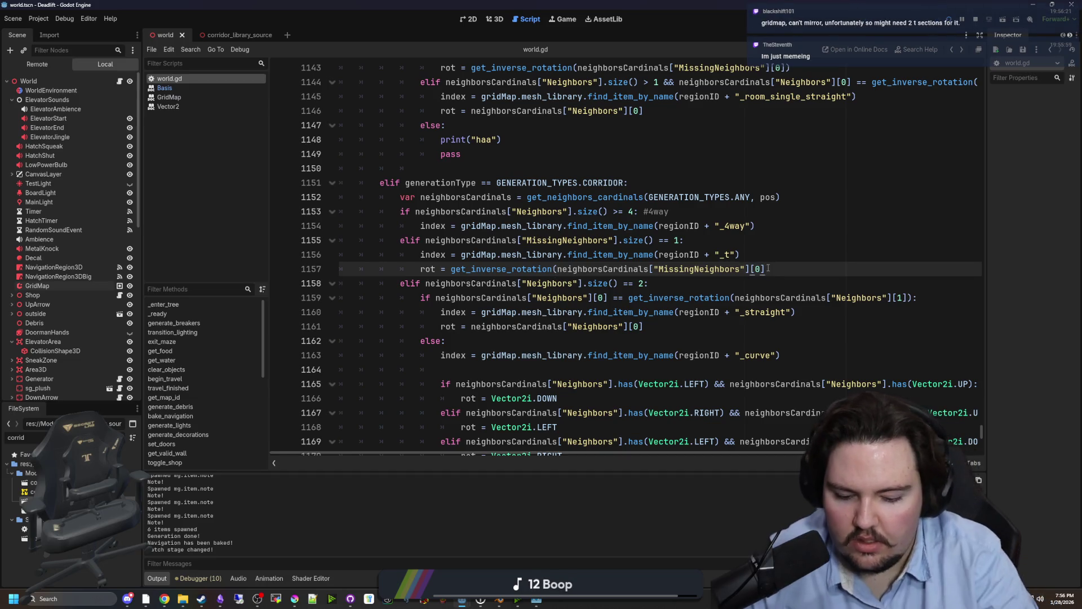
click(755, 255)
key(ctrl+s)
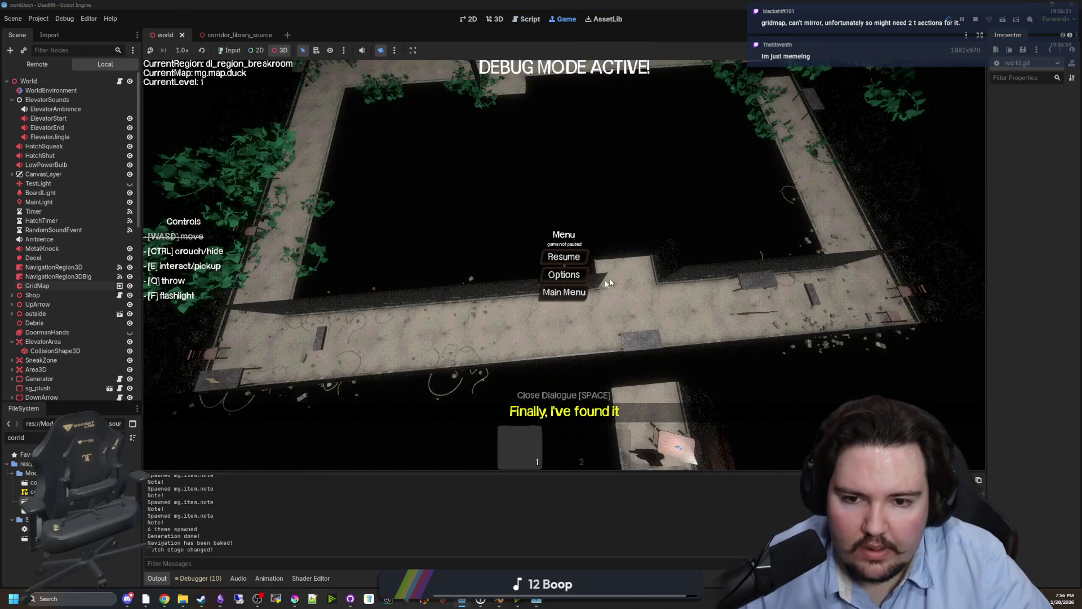
click(230, 50)
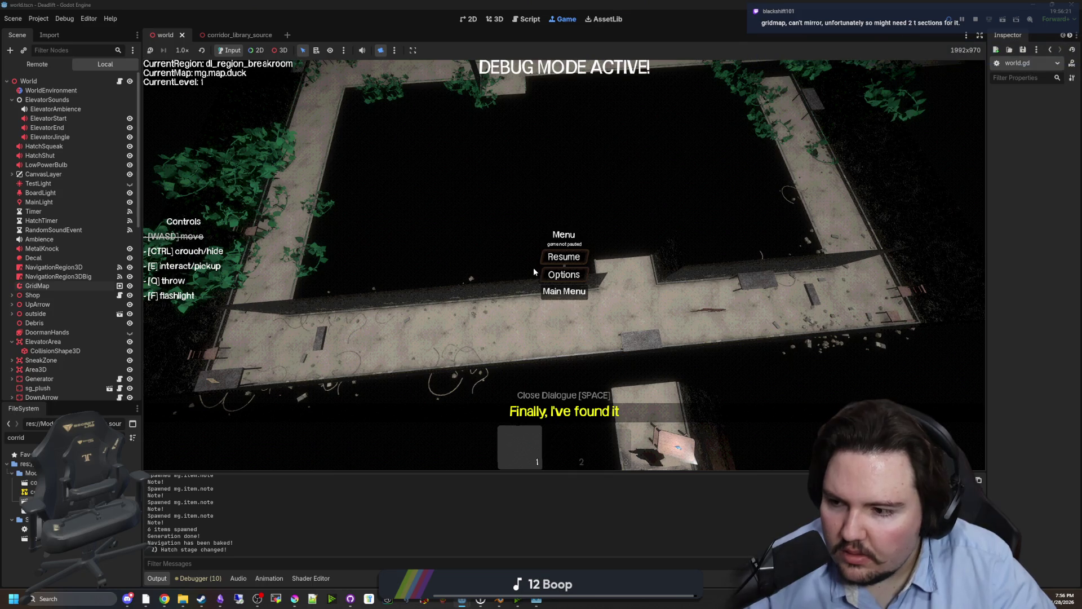
click(543, 286)
click(296, 289)
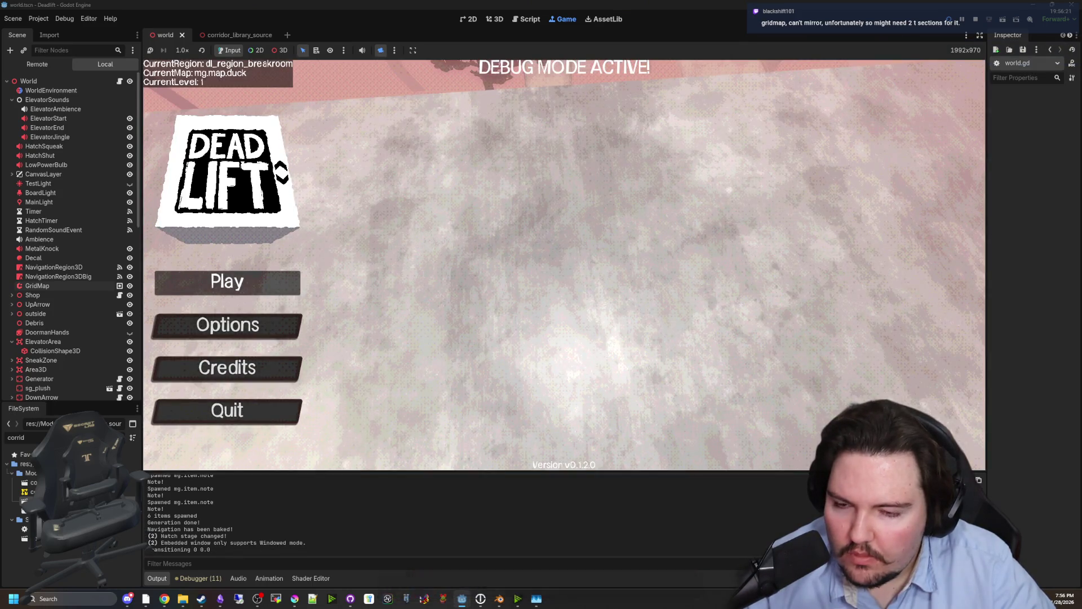
key(super)
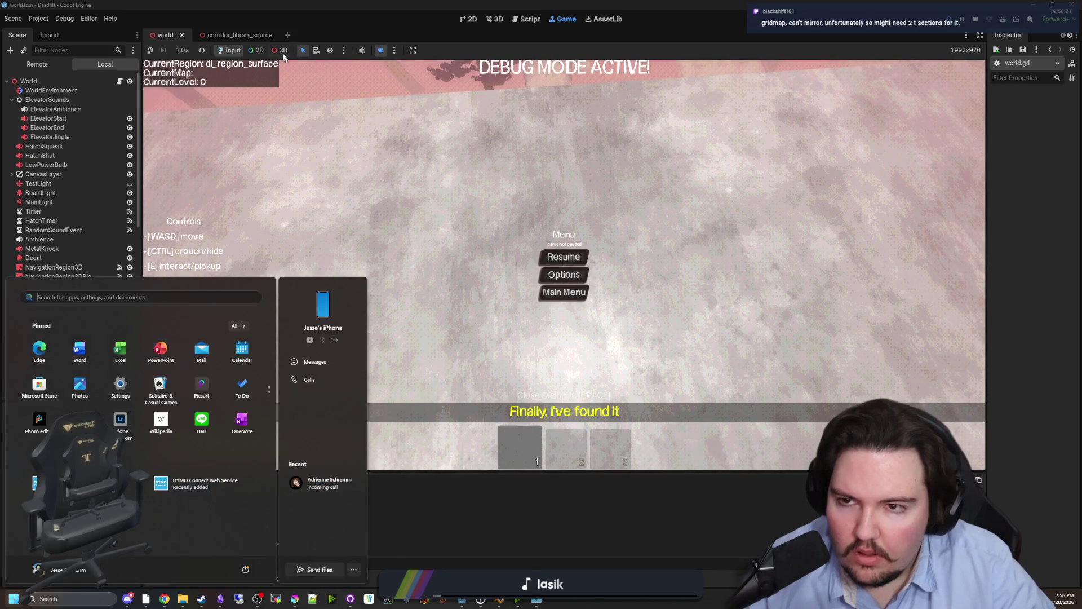
click(281, 50)
click(380, 49)
click(230, 50)
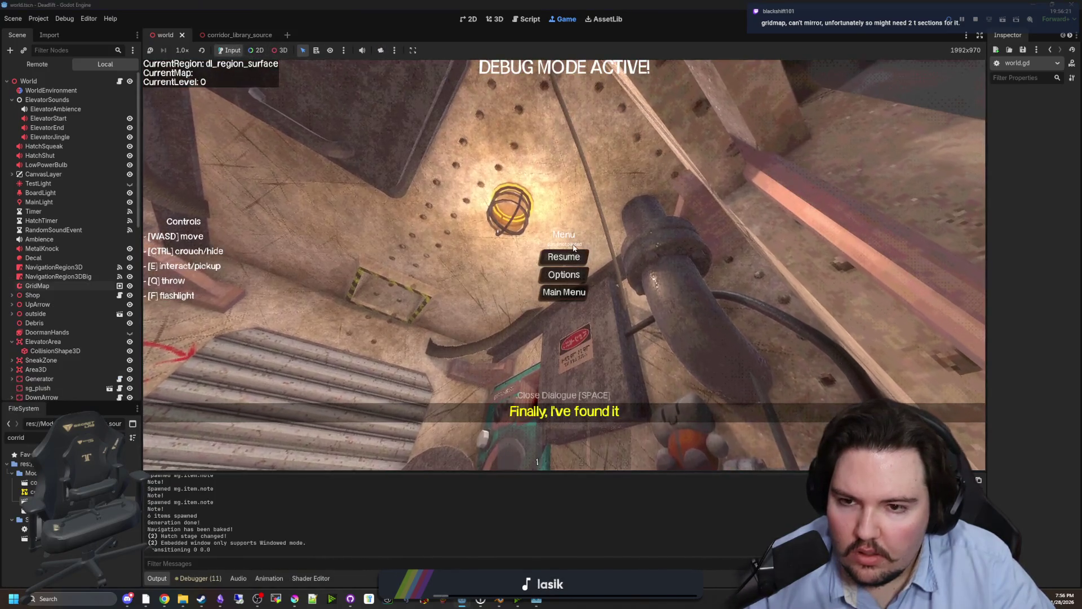
click(564, 256)
key(e)
key(super)
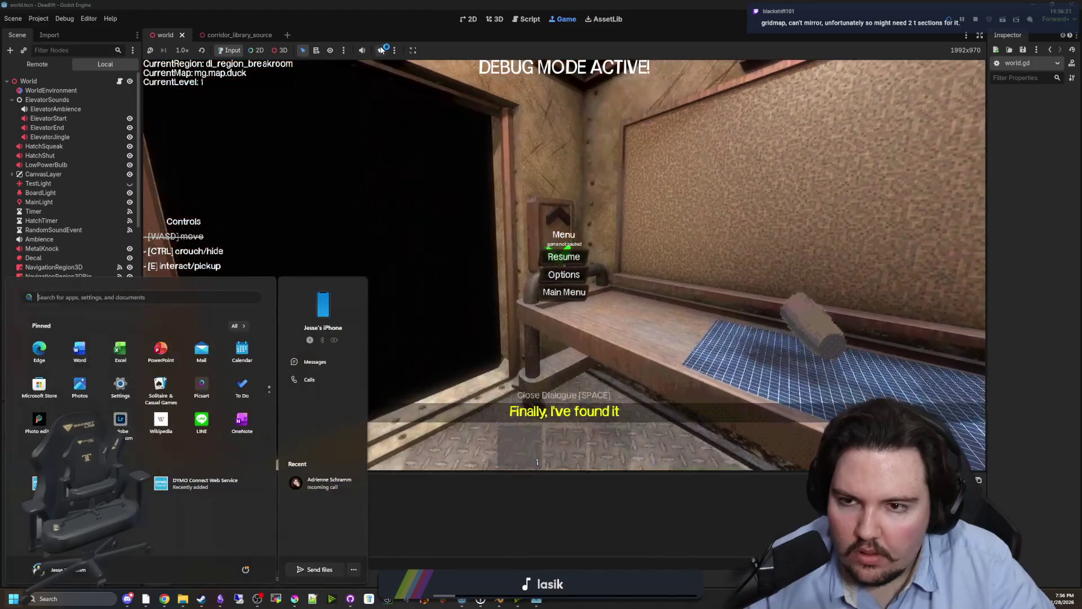
click(380, 49)
drag(545, 254, 496, 263)
scroll(563, 265, up, 8)
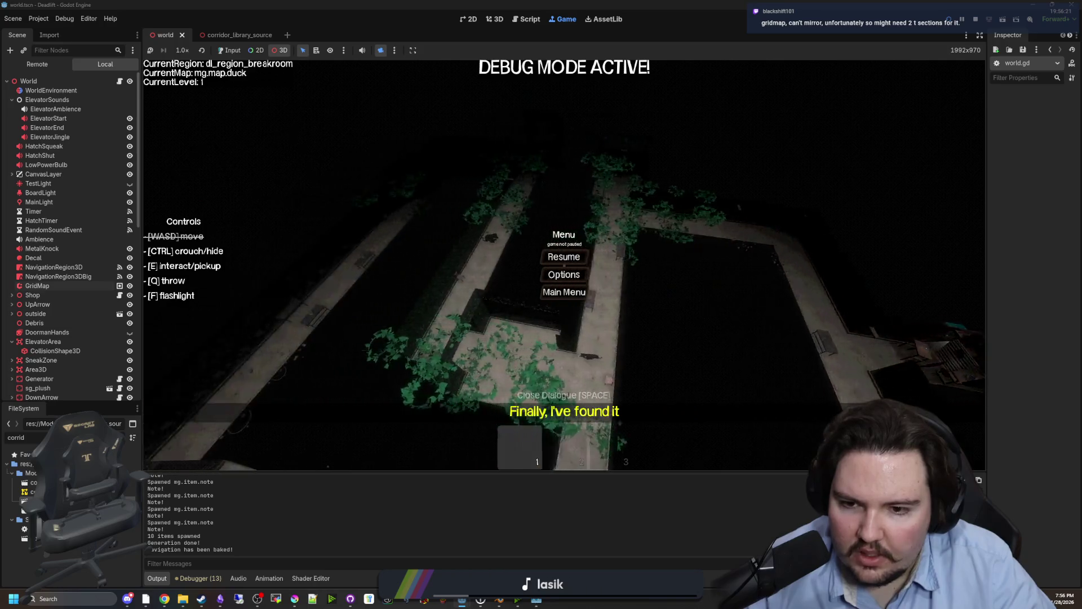
scroll(563, 265, up, 8)
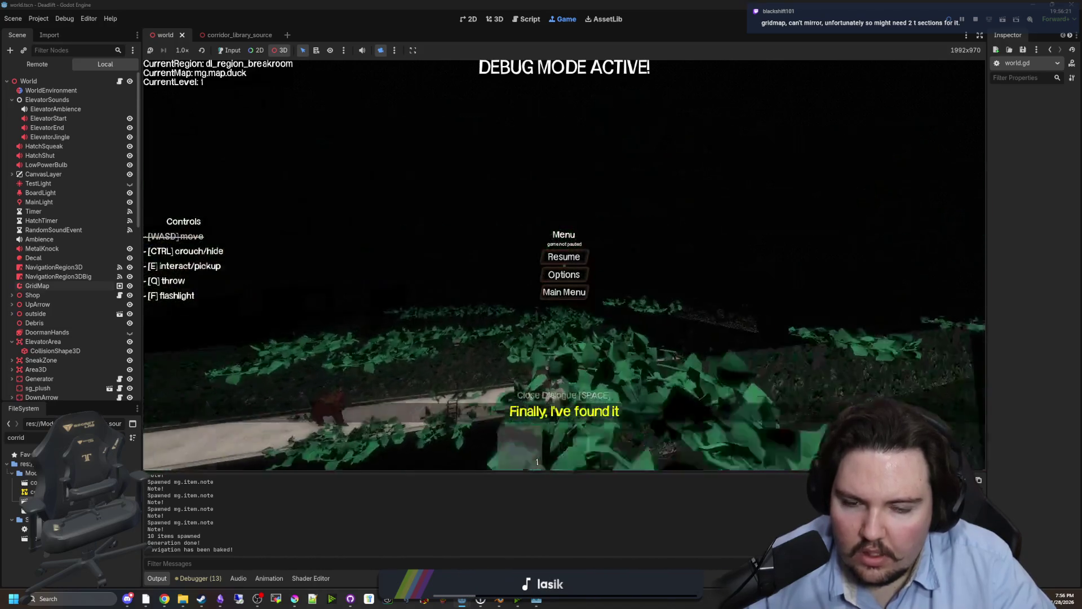
scroll(563, 265, down, 8)
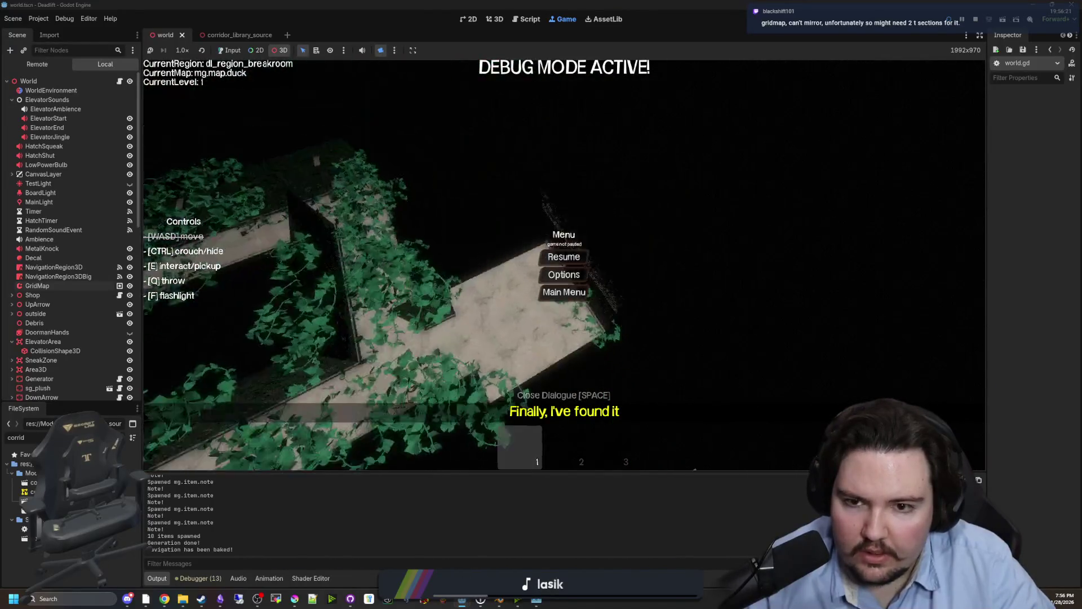
drag(564, 265, 551, 234)
scroll(548, 234, up, 6)
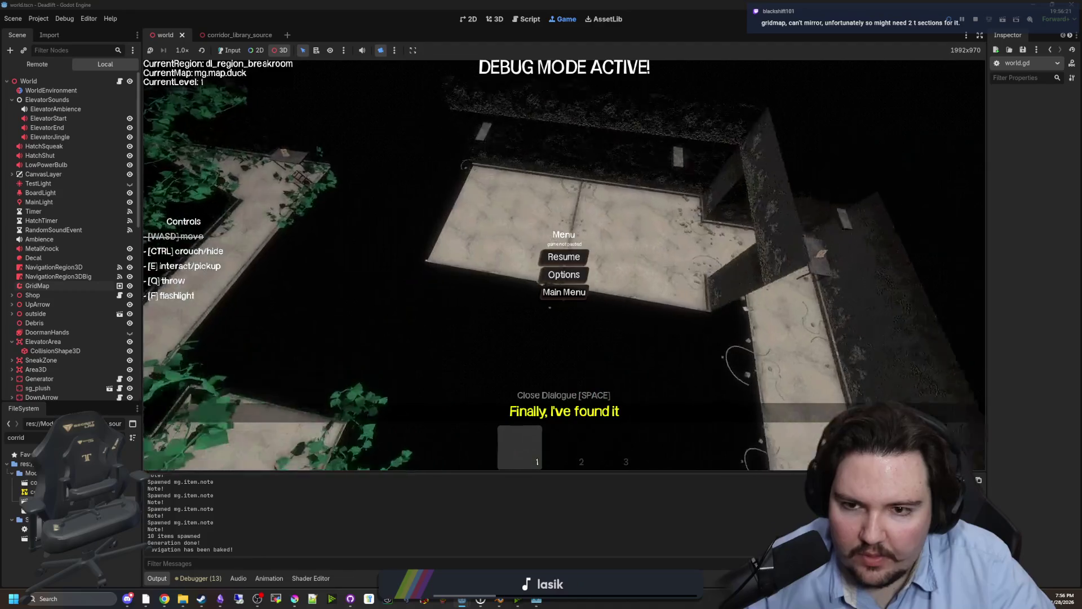
scroll(646, 210, down, 6)
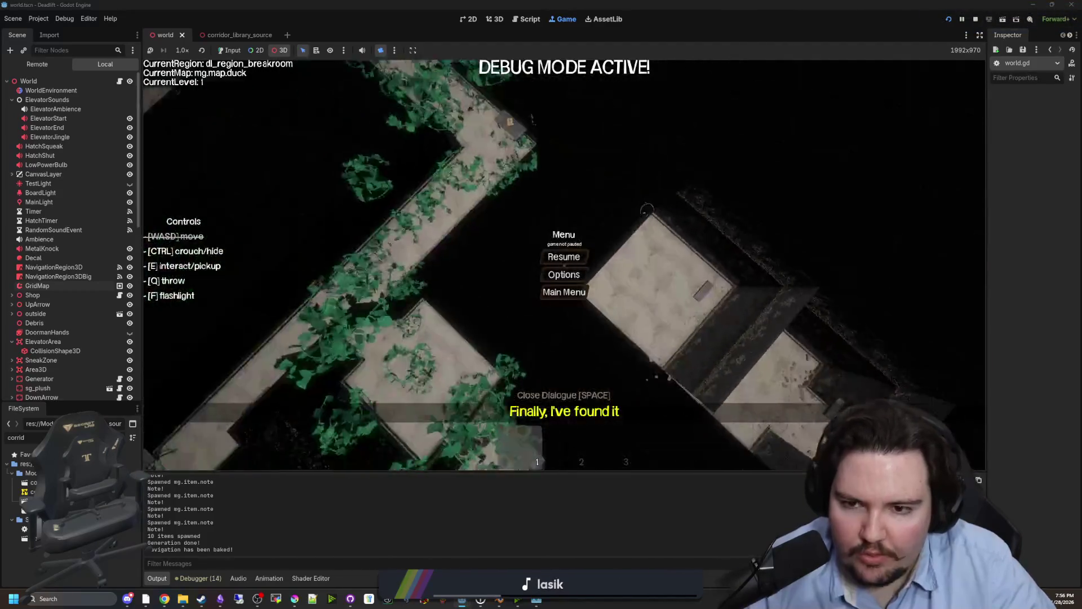
drag(646, 210, 630, 193)
scroll(563, 265, up, 5)
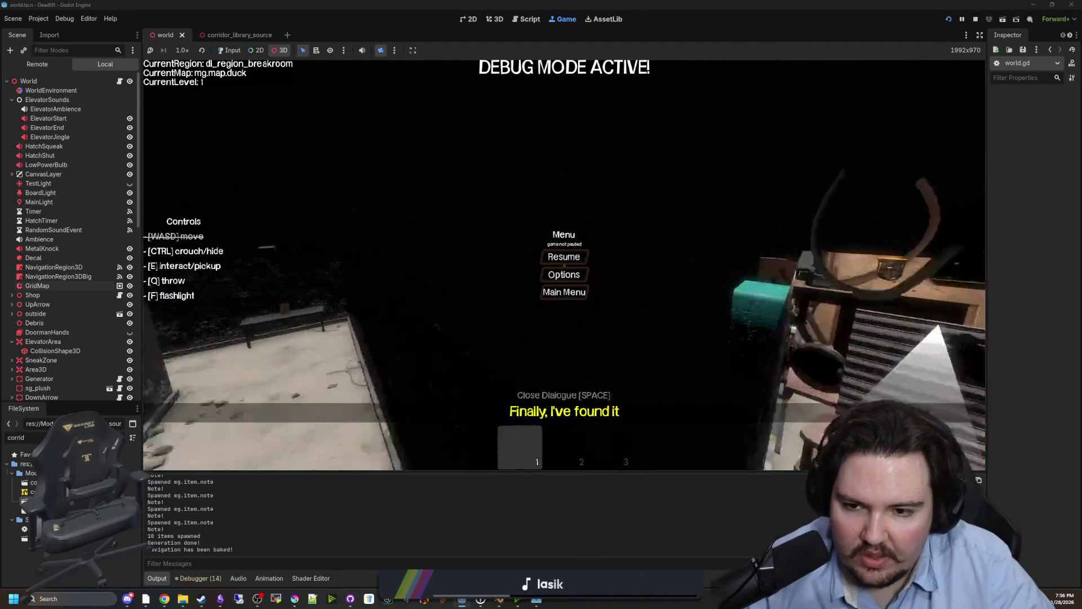
scroll(564, 265, down, 5)
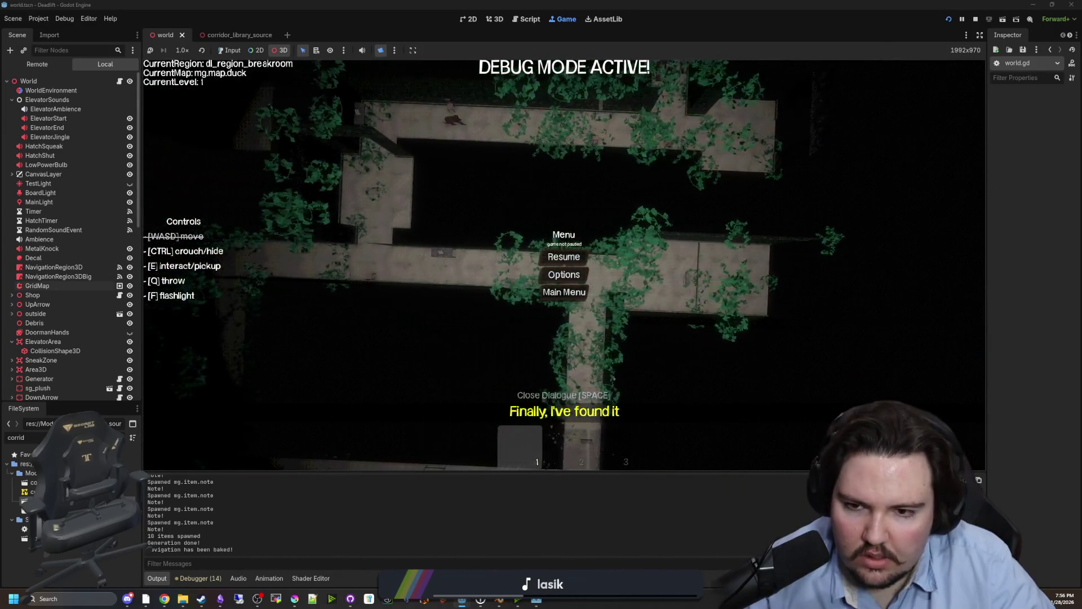
mouse_move(630, 193)
mouse_down()
mouse_move(617, 174)
mouse_move(620, 186)
mouse_up()
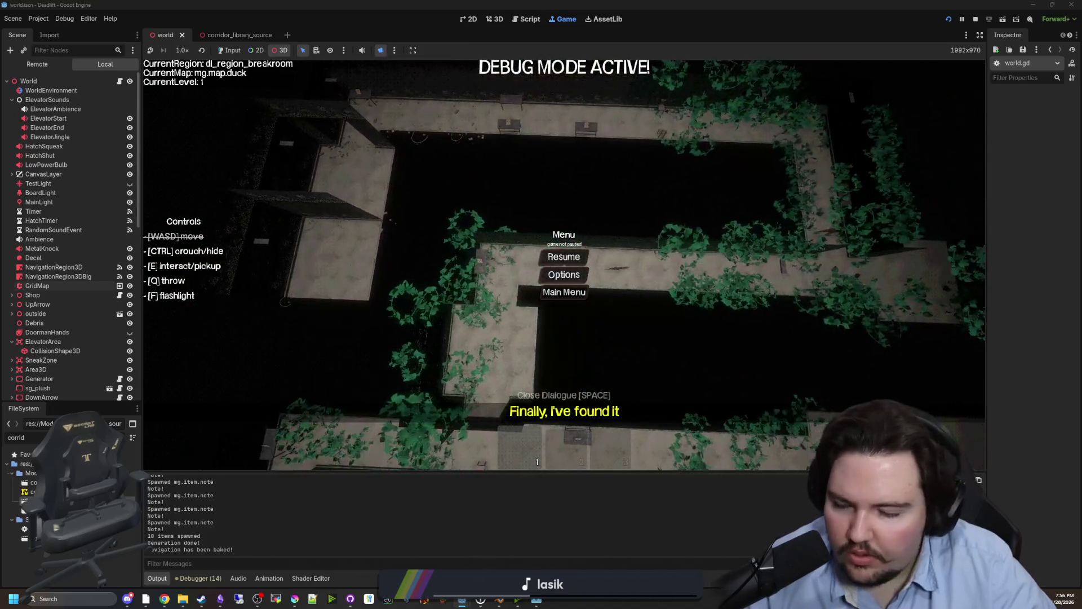
mouse_move(418, 197)
mouse_down()
mouse_move(445, 186)
mouse_move(463, 214)
mouse_up()
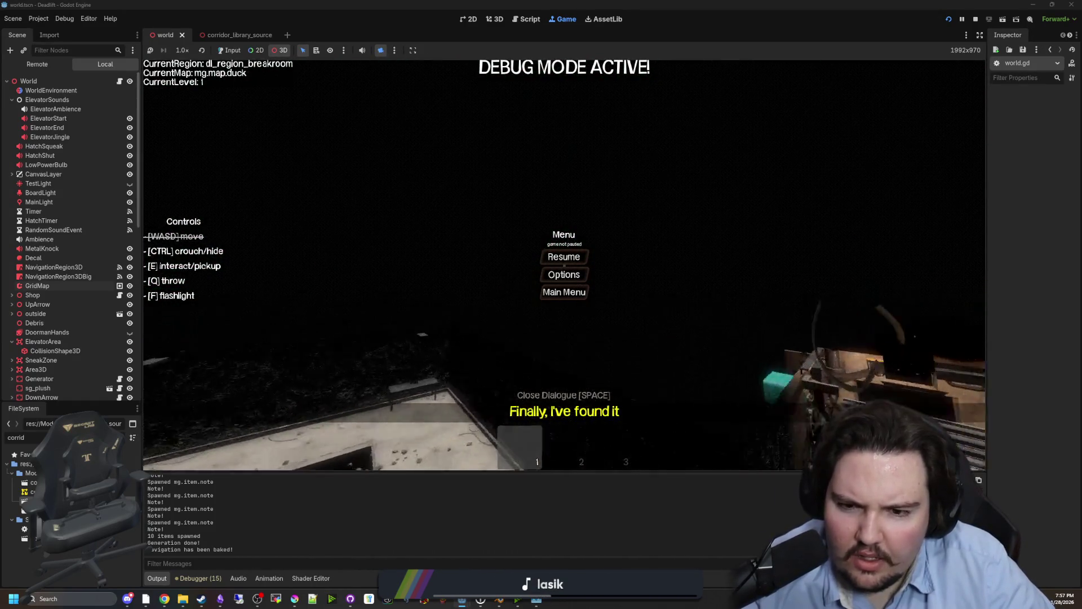
mouse_move(462, 214)
mouse_down()
mouse_move(476, 248)
mouse_move(496, 226)
mouse_up()
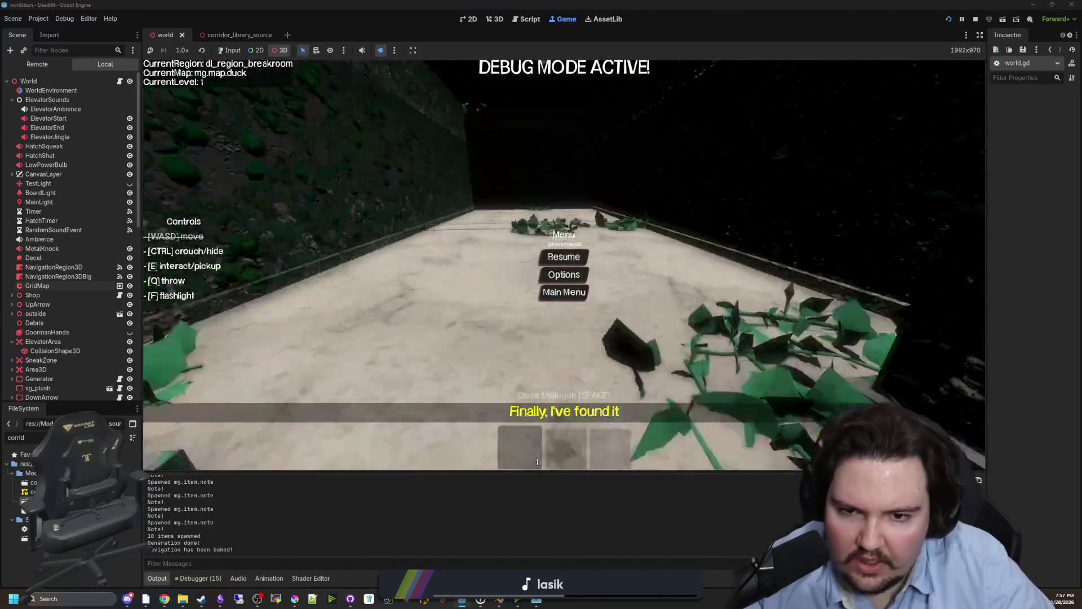
scroll(494, 160, down, 5)
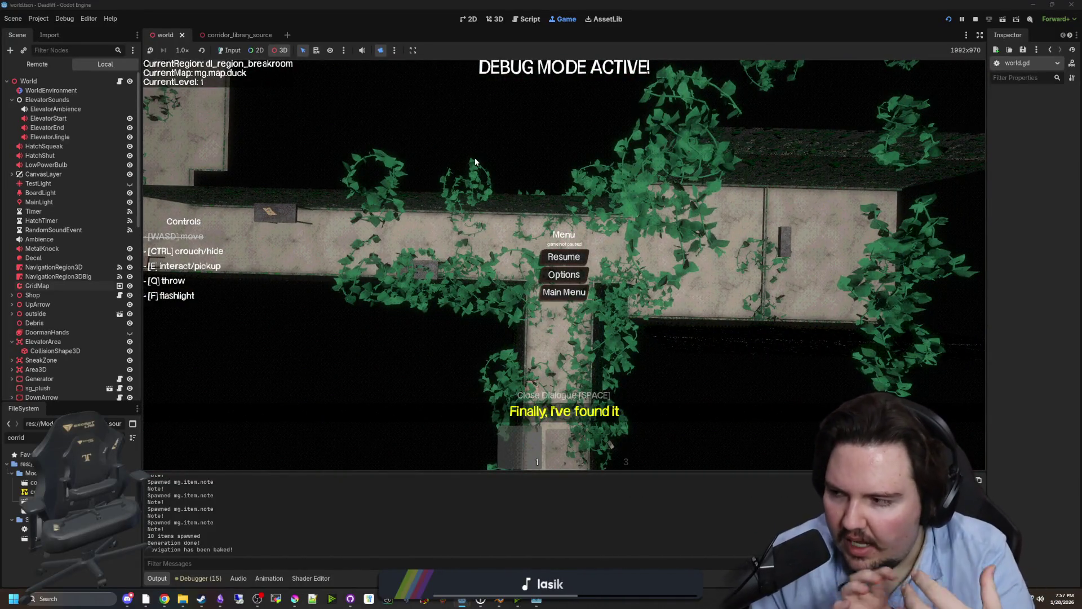
drag(474, 162, 270, 162)
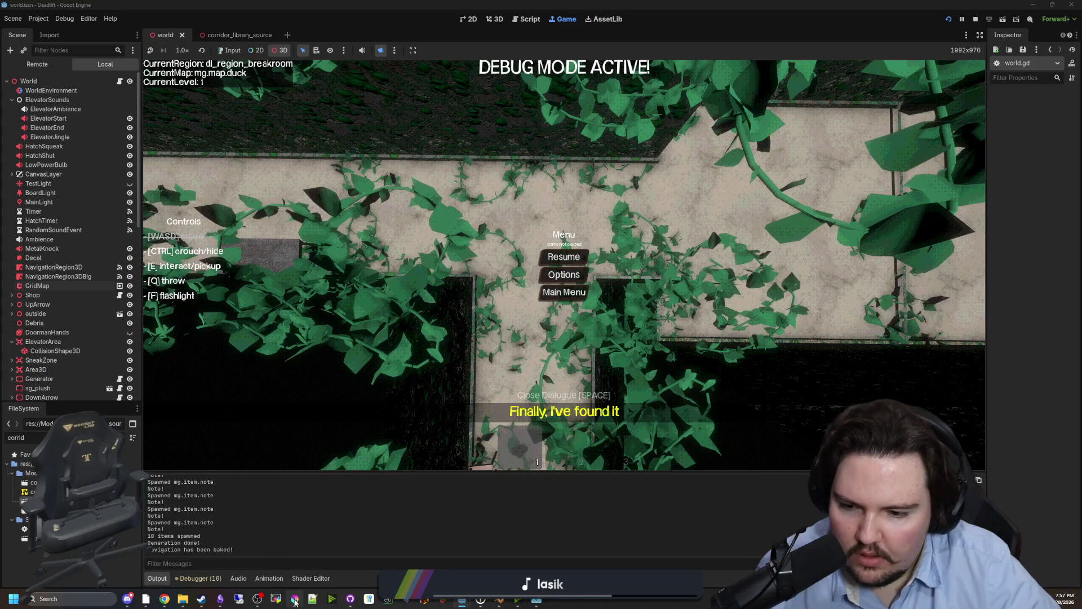
- Bring up the Krita sketch and zoom and pan to the pink corridor shapes
mouse_move(295, 602)
click(423, 454)
scroll(529, 326, up, 2)
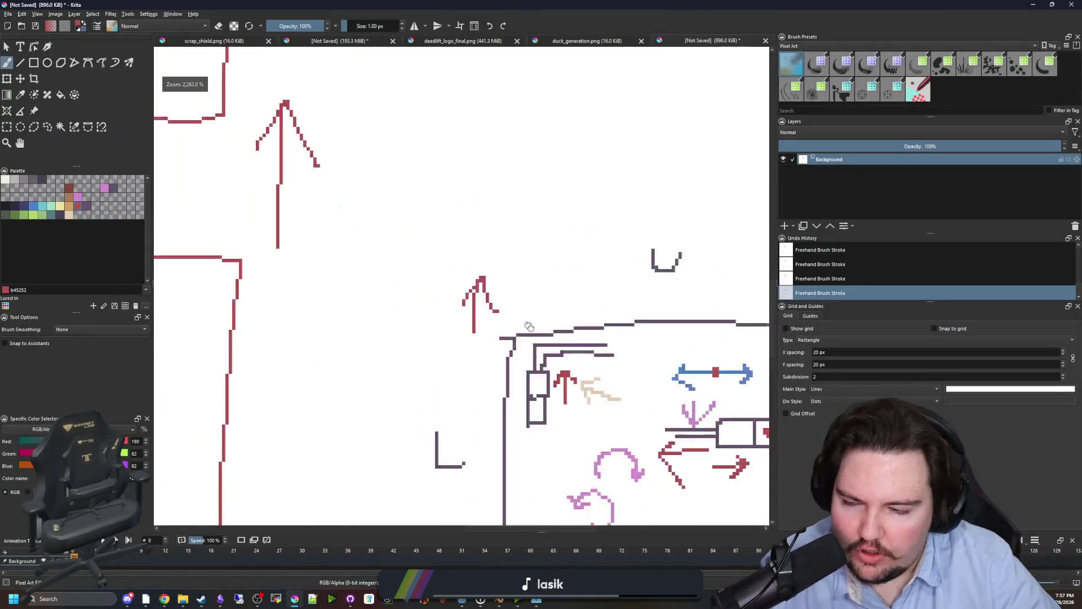
scroll(529, 326, up, 2)
scroll(580, 295, down, 1)
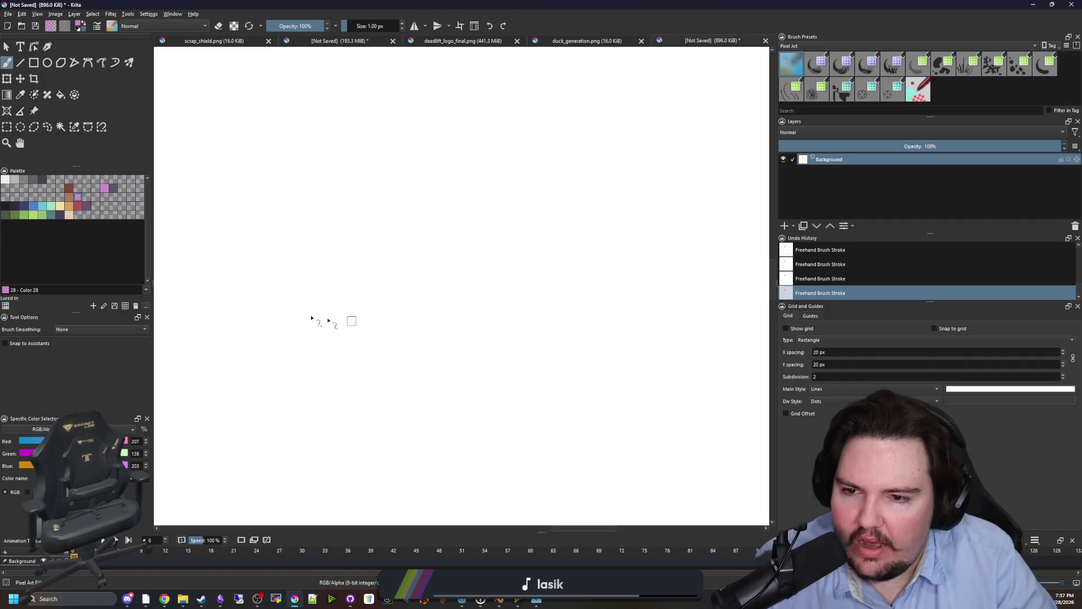
scroll(311, 318, down, 5)
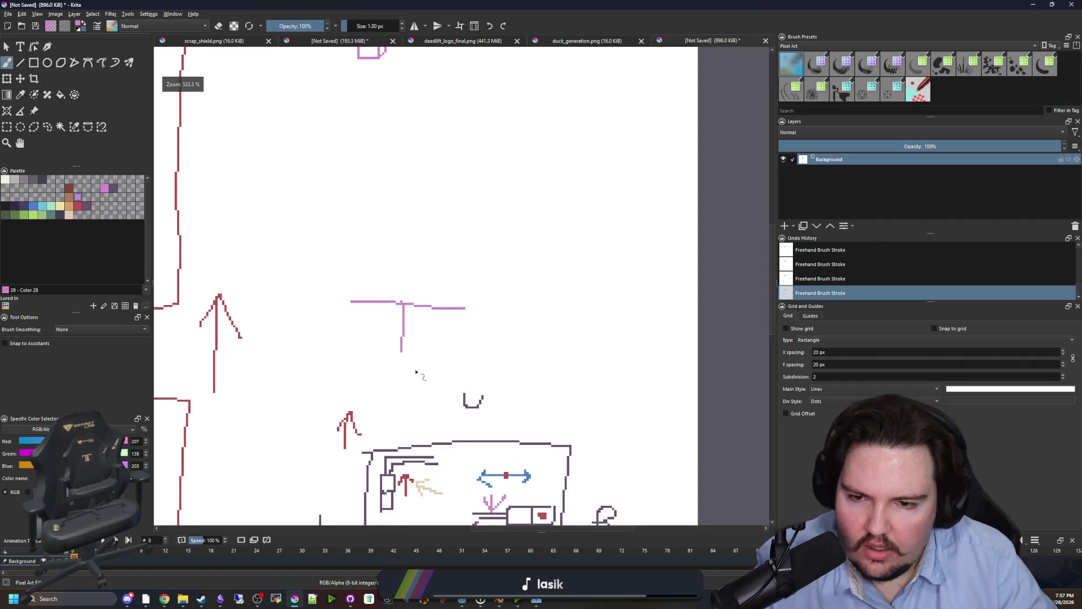
scroll(389, 344, up, 1)
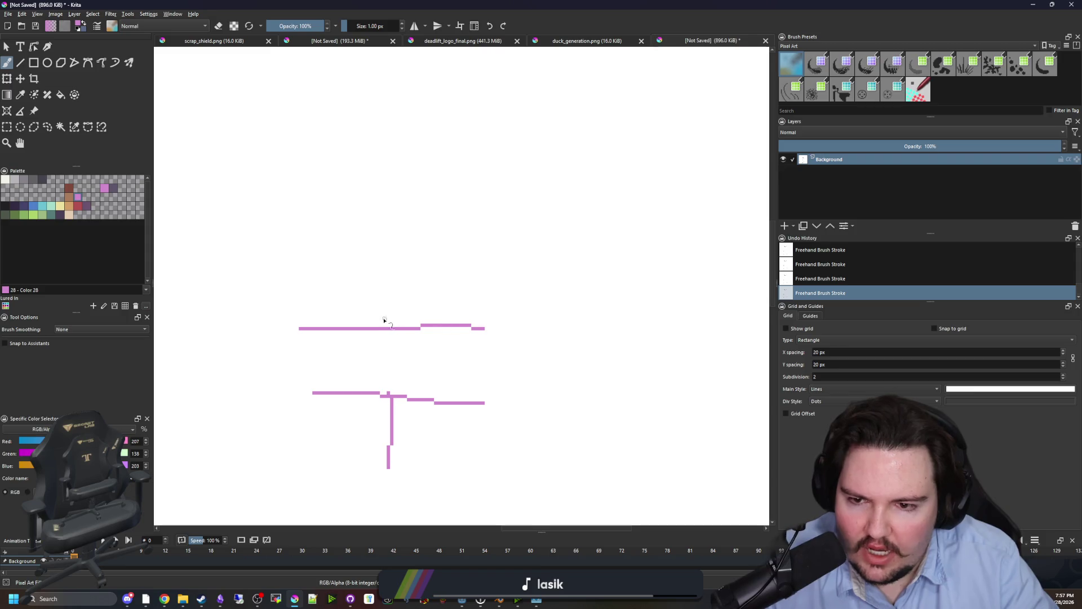
drag(514, 303, 418, 274)
- Draw pink strokes sketching the T-junction and corner shapes, then return to world.gd in Godot
drag(427, 326, 515, 326)
drag(511, 403, 551, 475)
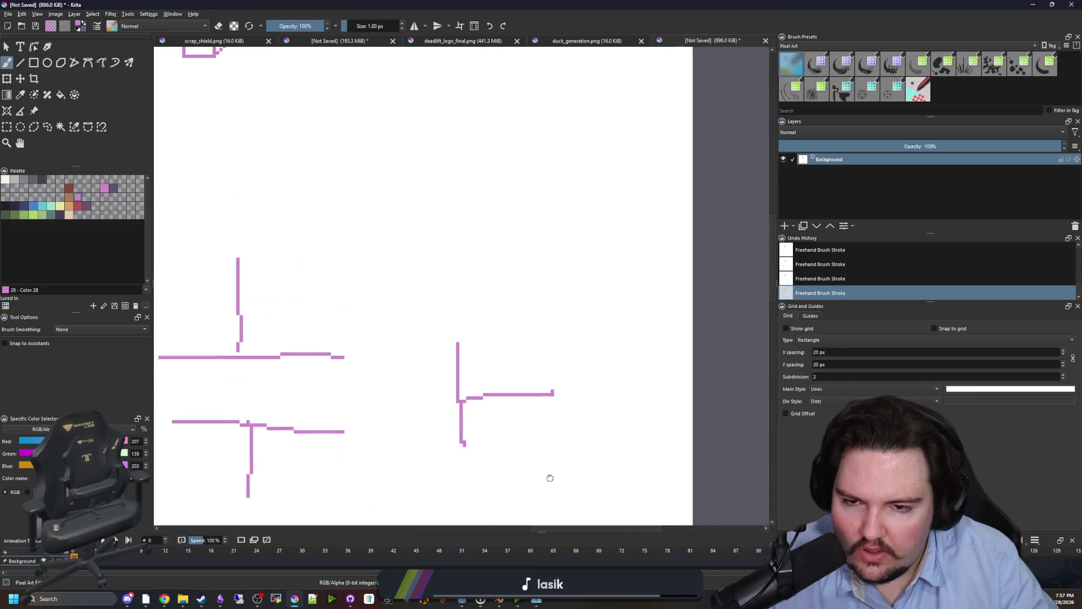
drag(459, 300, 459, 213)
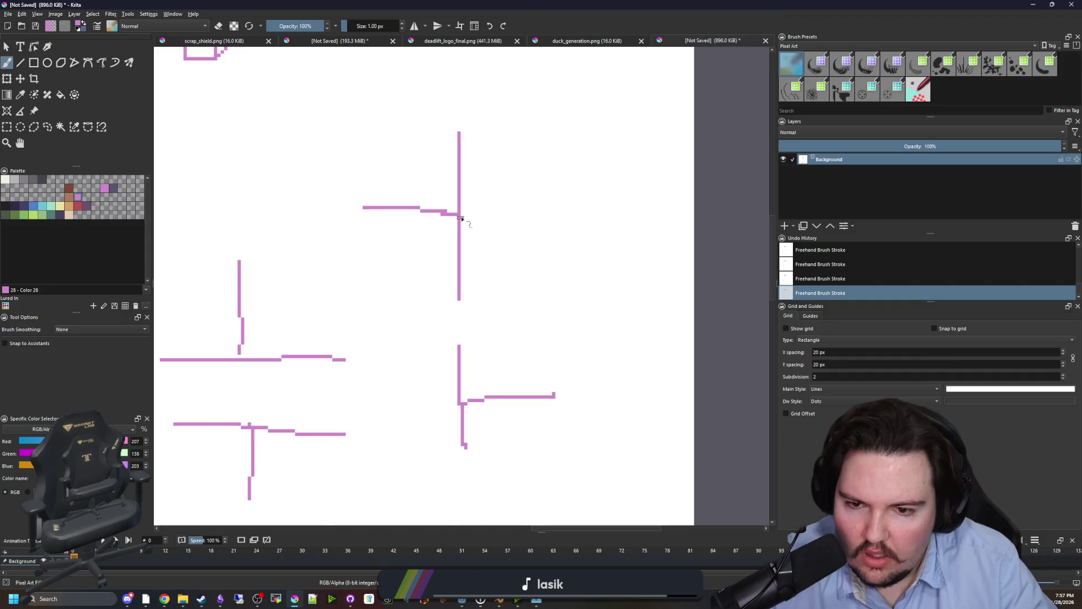
scroll(499, 261, down, 2)
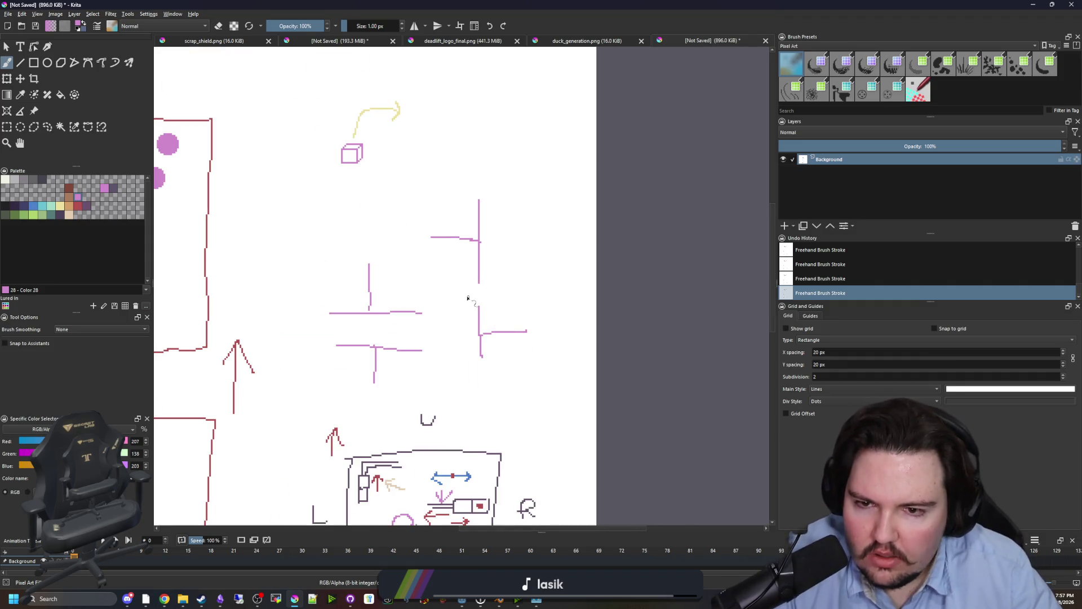
scroll(449, 234, up, 1)
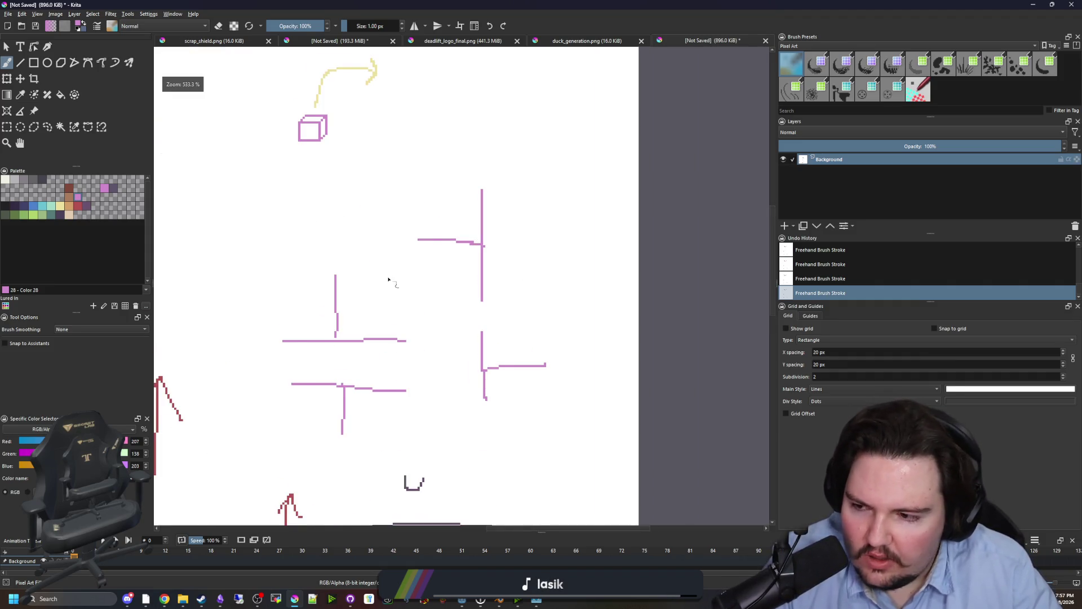
scroll(420, 362, up, 1)
scroll(410, 342, up, 1)
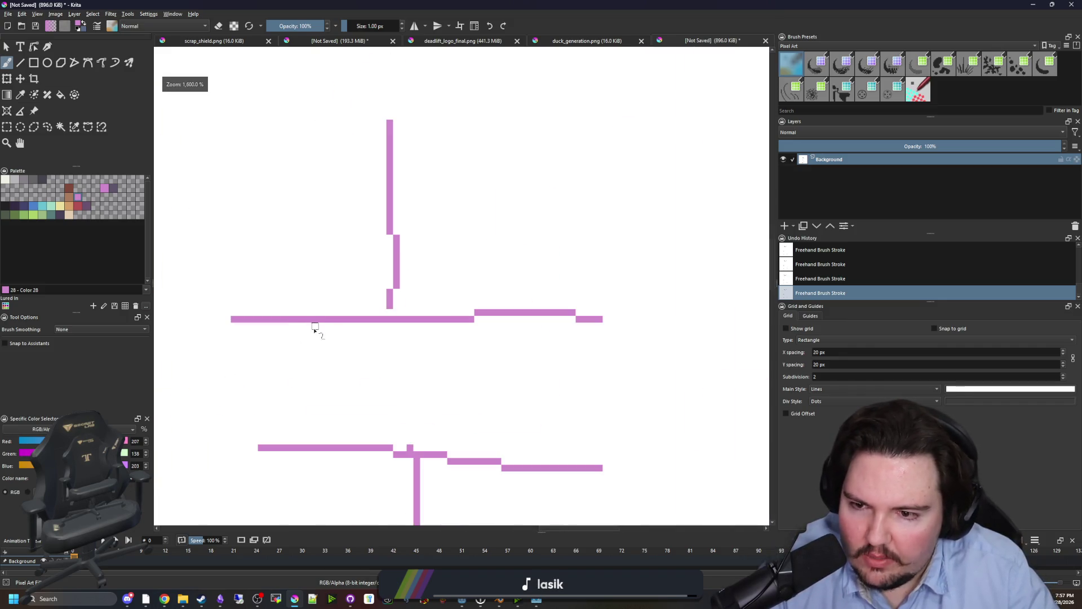
scroll(404, 343, down, 3)
key(alt+Tab)
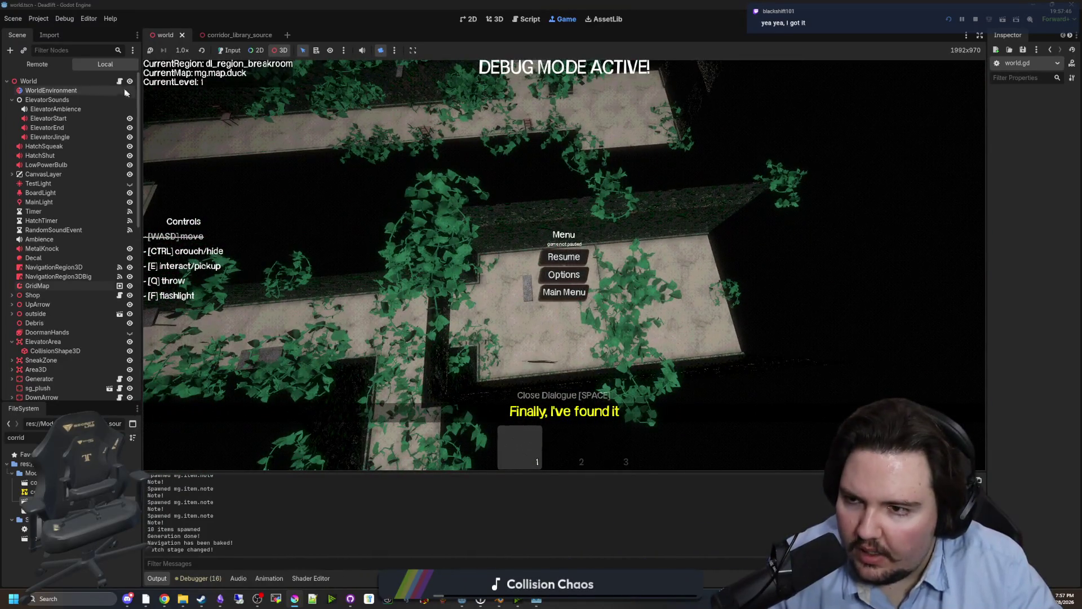
key(ctrl+F3)
- Narrow the scene tree to widen the code and locate the end-room else branch at line 1136
scroll(509, 226, up, 6)
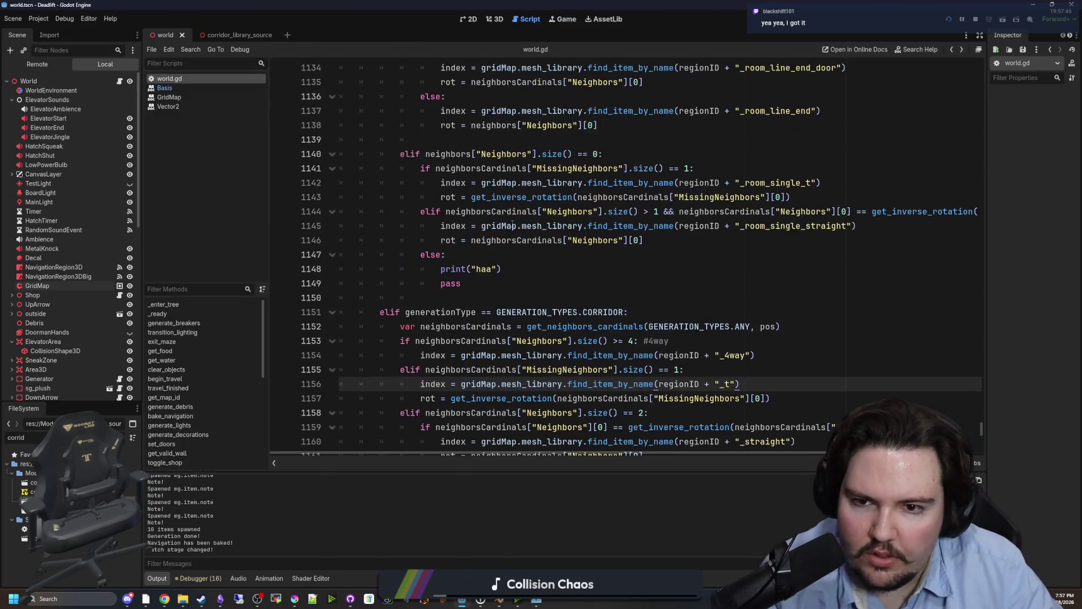
click(632, 268)
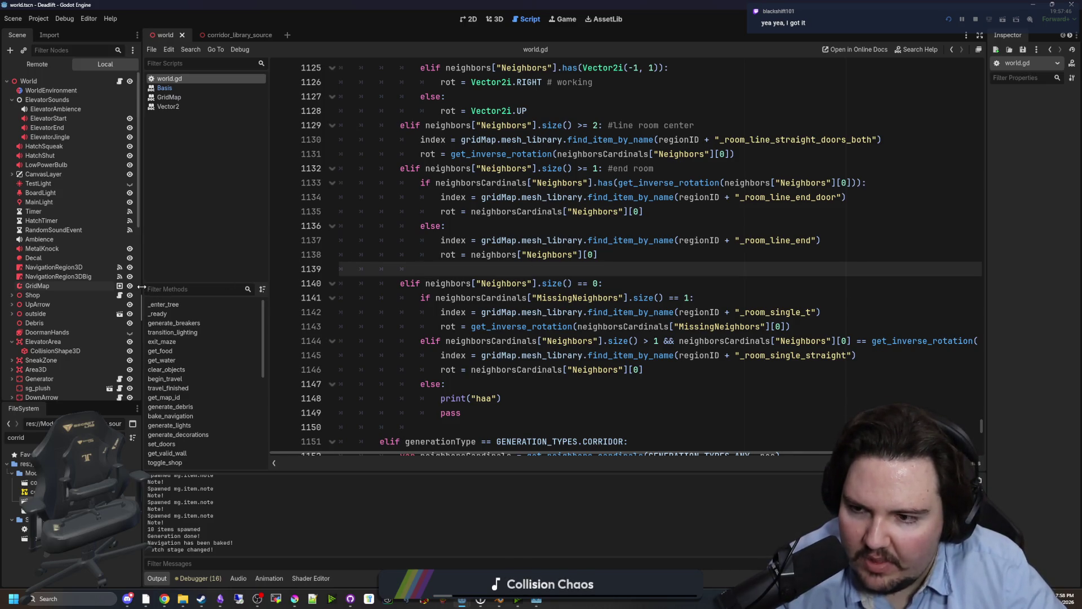
drag(142, 287, 84, 287)
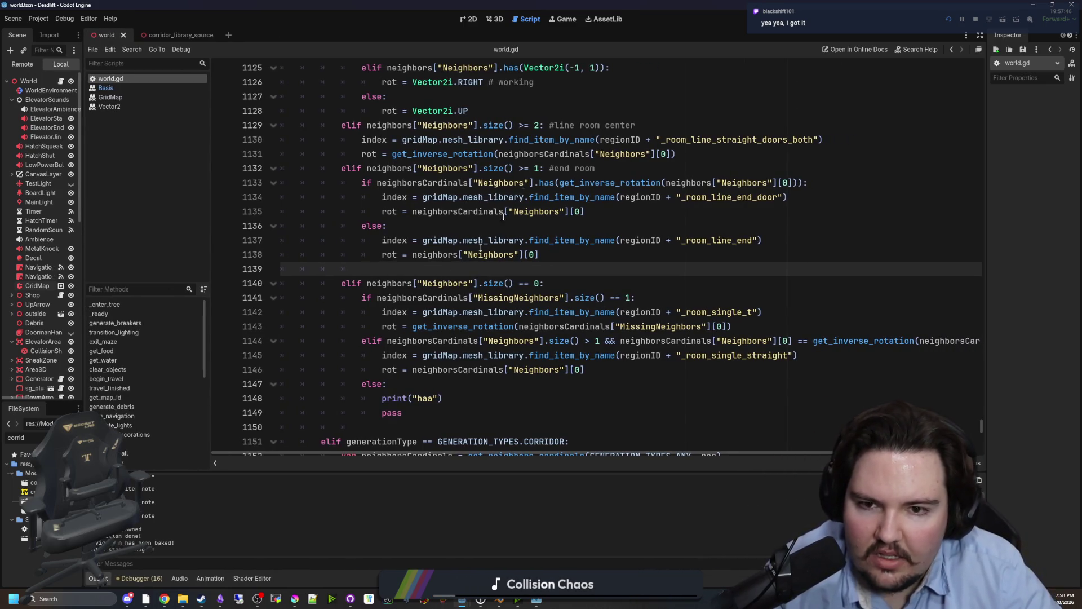
scroll(618, 209, up, 1)
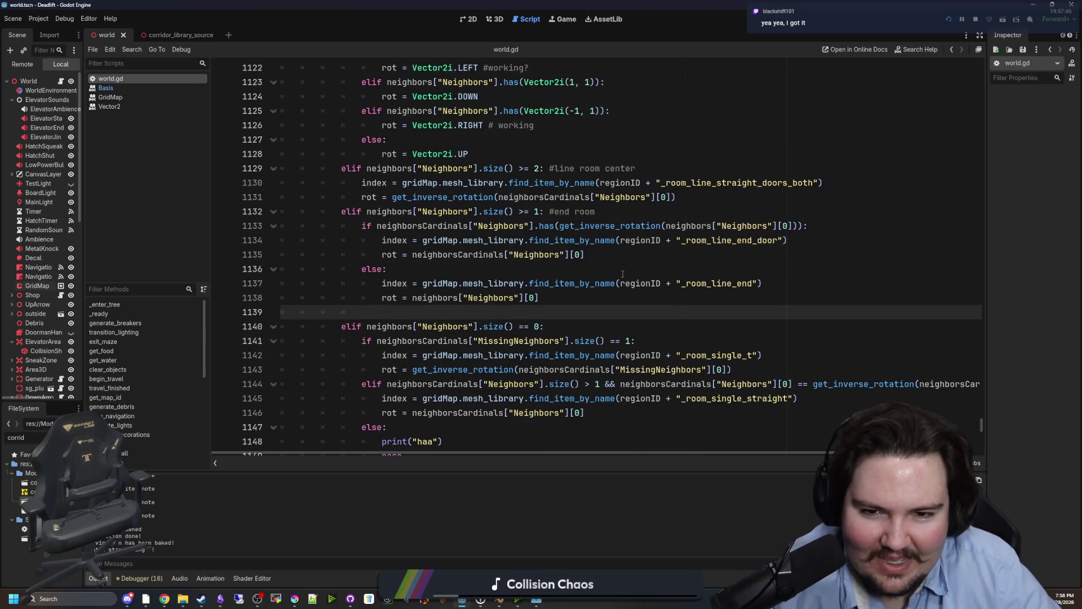
scroll(623, 274, up, 1)
click(465, 312)
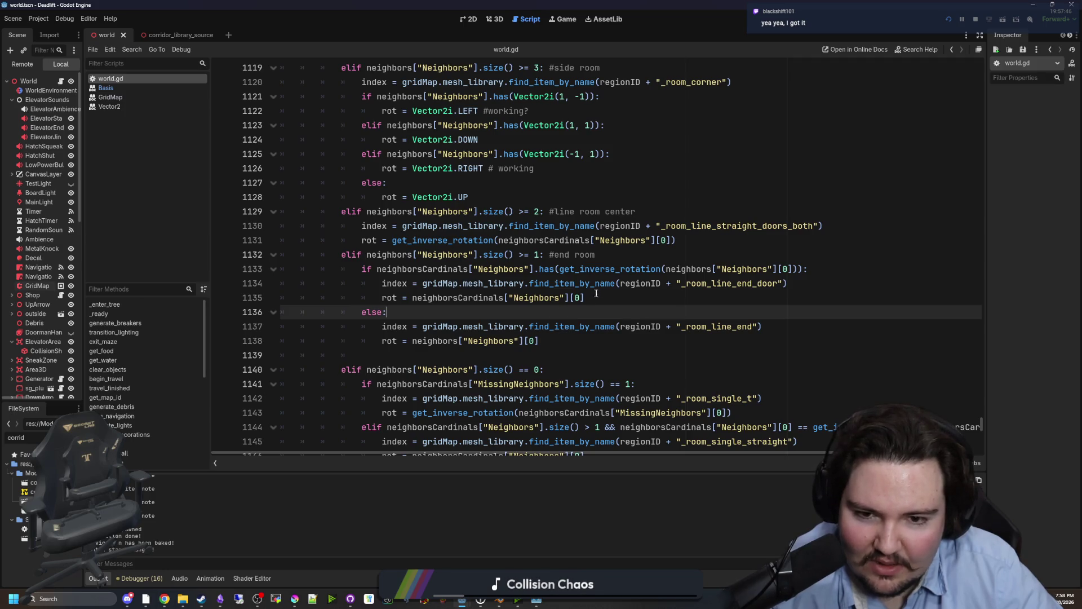
- Wrap neighbors["Neighbors"][0] on line 1138 in get_inverse_rotation(), save, and show the running game
drag(666, 269, 629, 271)
drag(563, 270, 560, 270)
key(ctrl+c)
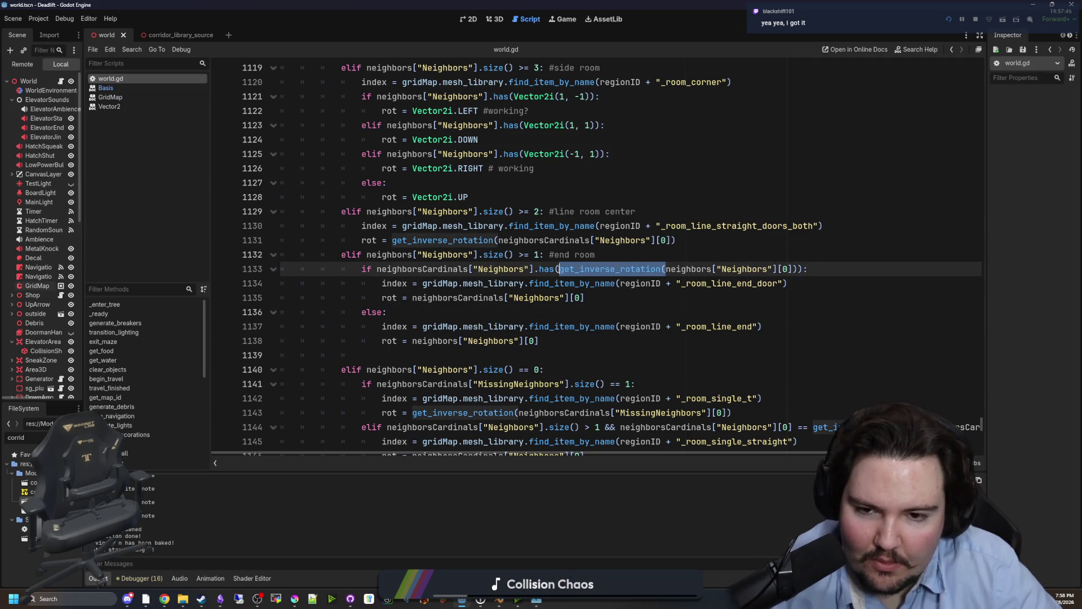
click(412, 341)
key(ctrl+v)
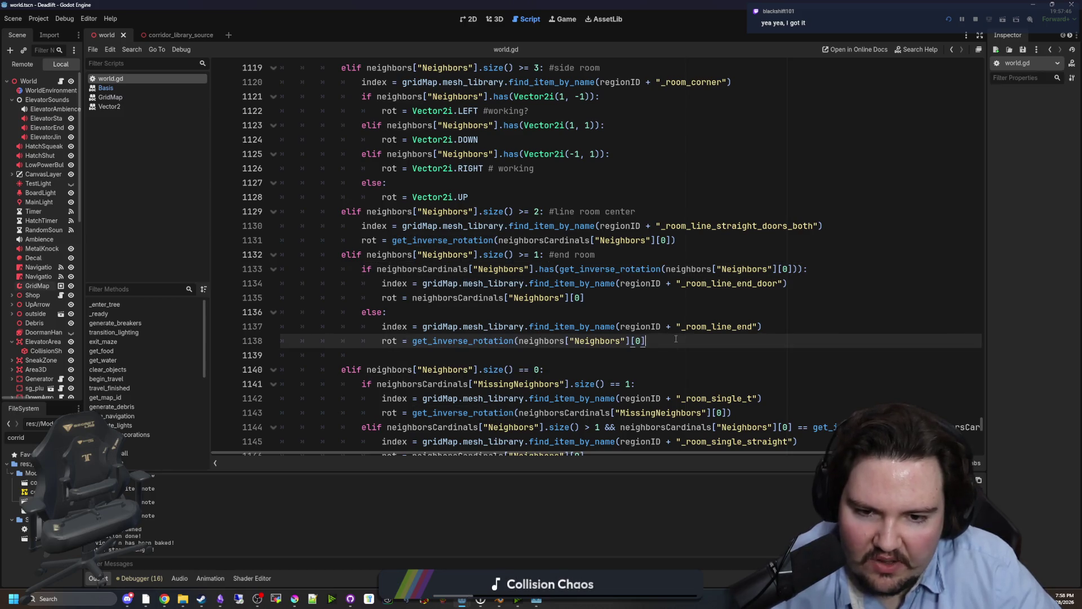
text())
click(641, 304)
key(ctrl+s)
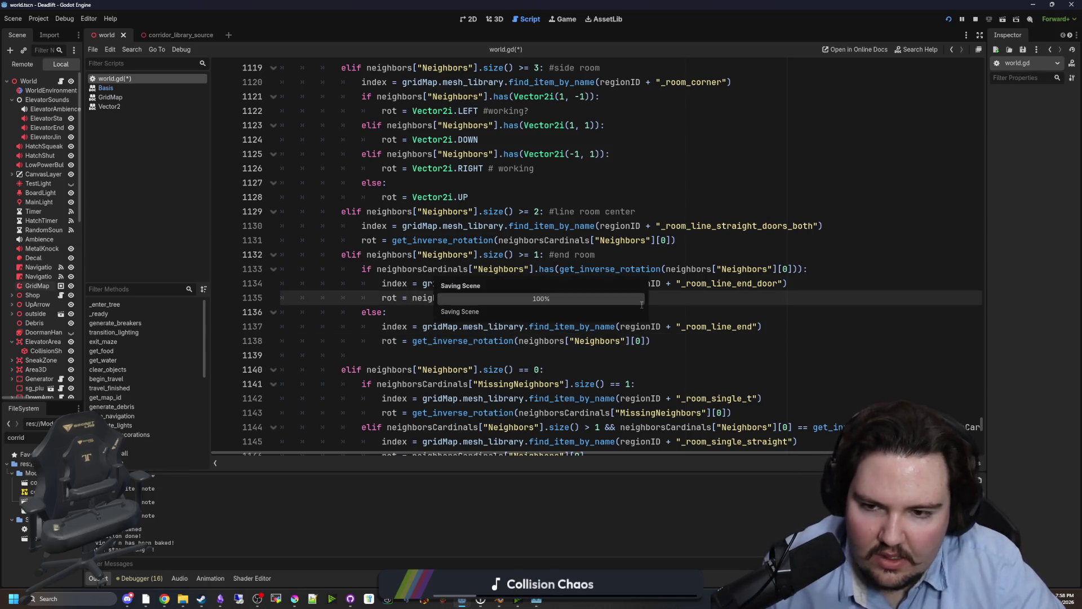
click(567, 21)
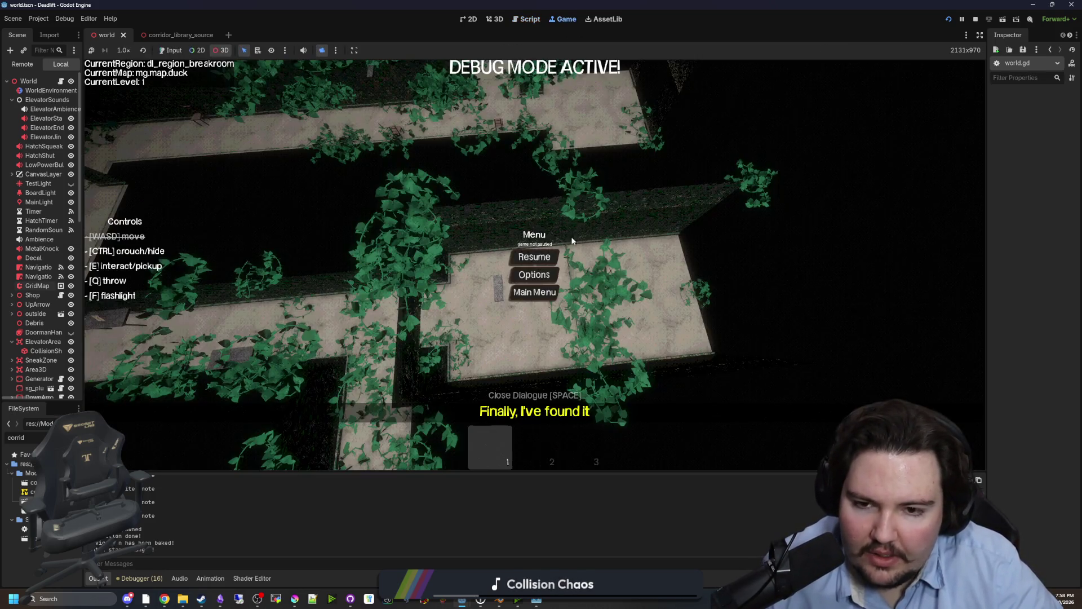
- Pause the game, survey the mg.map.duck maze with a free 3D camera, then stop the project
click(171, 50)
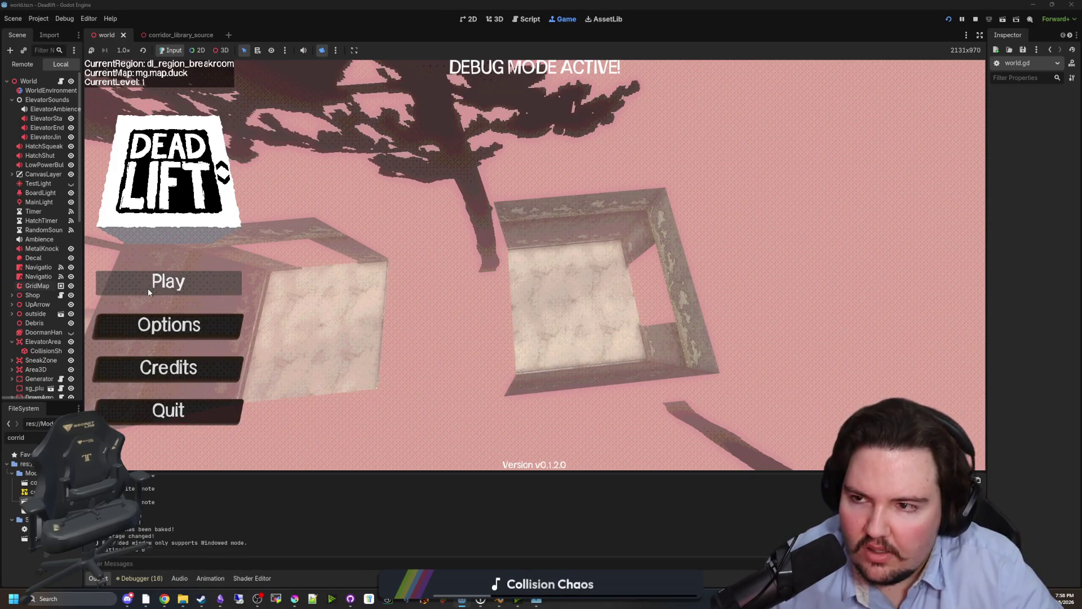
click(324, 49)
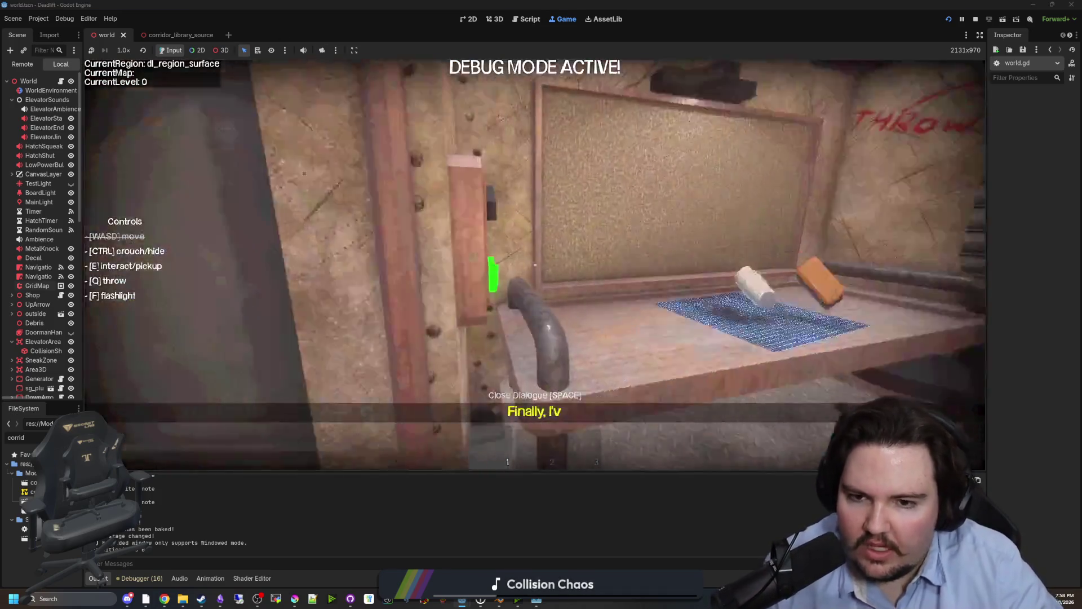
key(super)
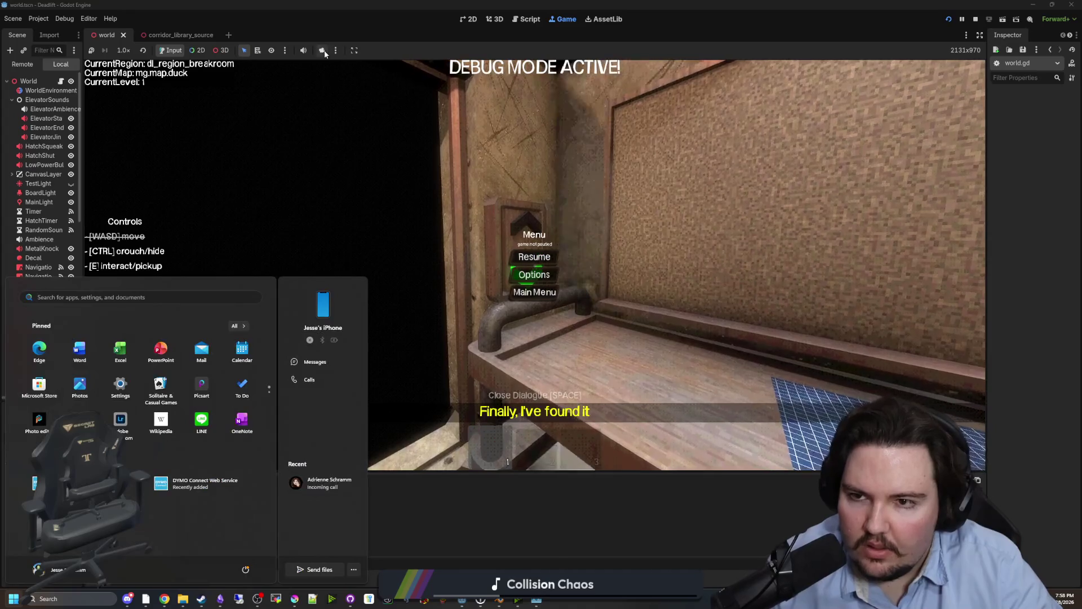
click(322, 50)
click(223, 50)
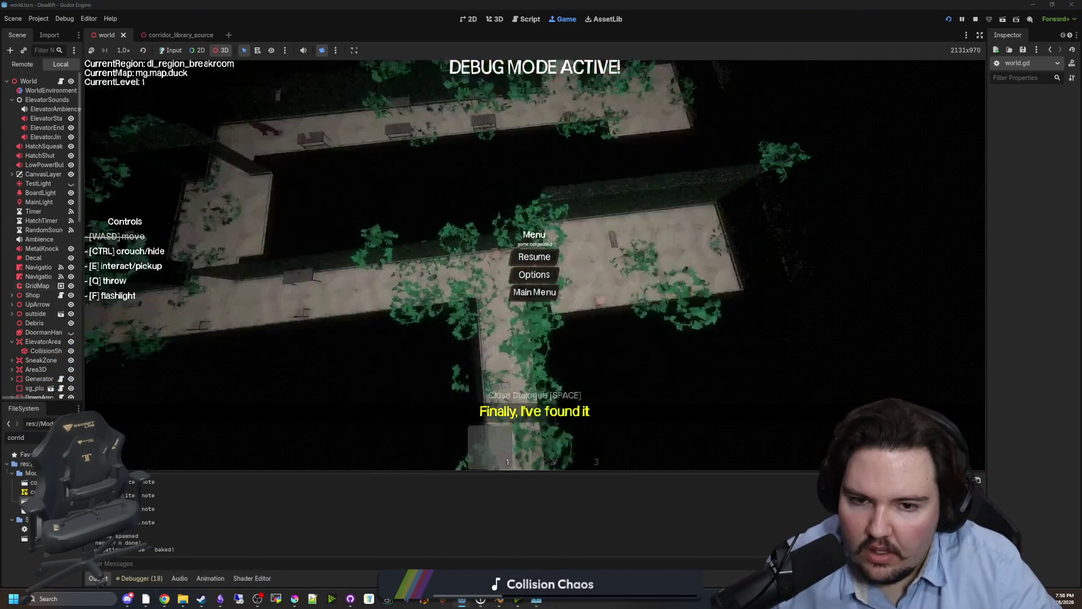
scroll(435, 246, down, 5)
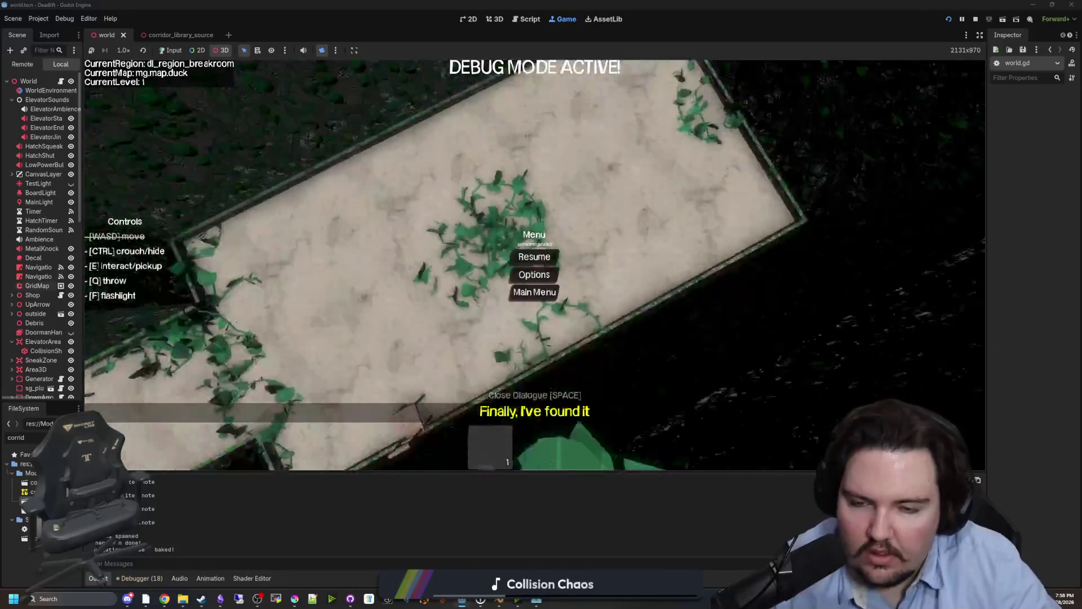
scroll(434, 247, up, 5)
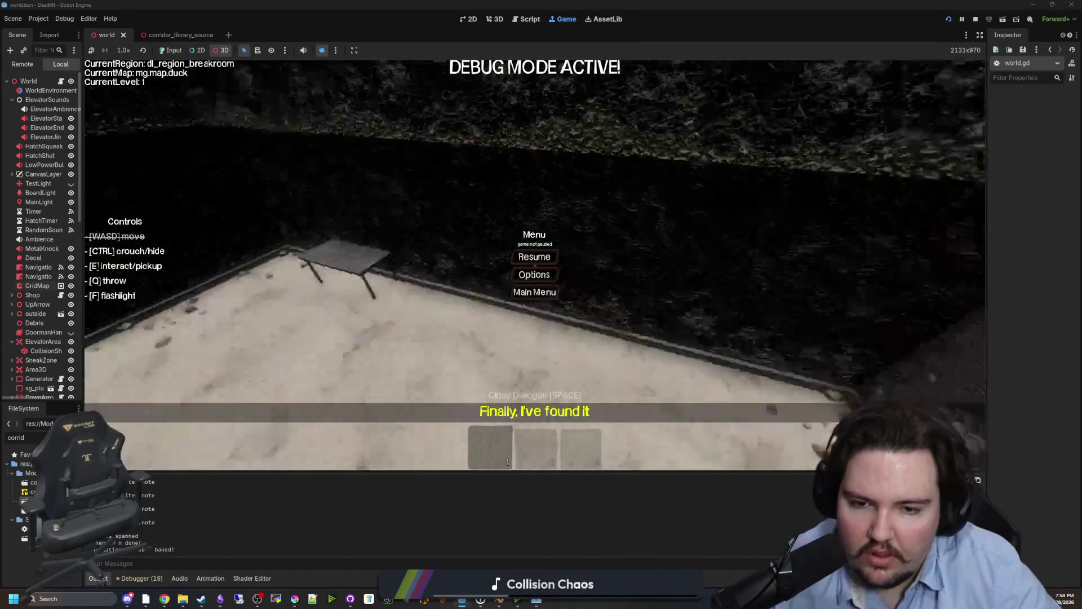
scroll(438, 316, down, 5)
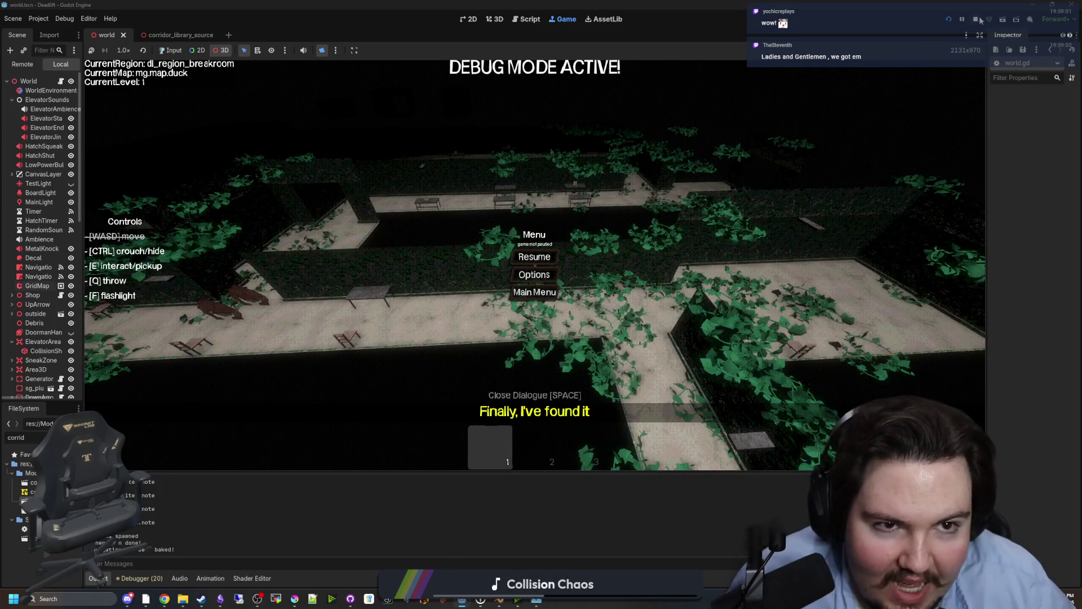
click(976, 18)
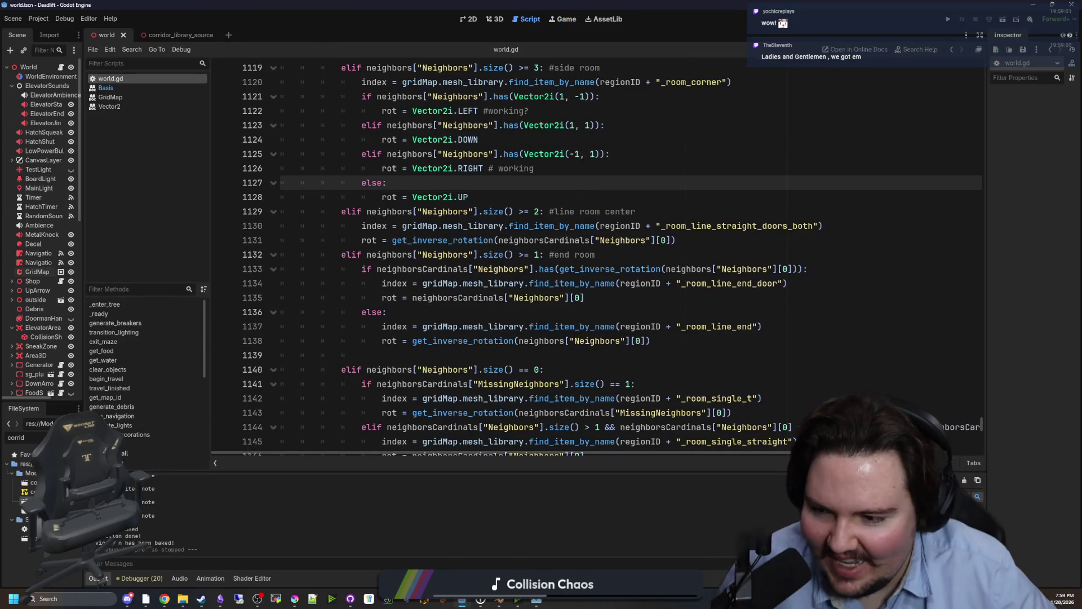
- Open maps_table.gd from the FileSystem filter 'maps' and comment out the mg.map.duck entry
text(maps)
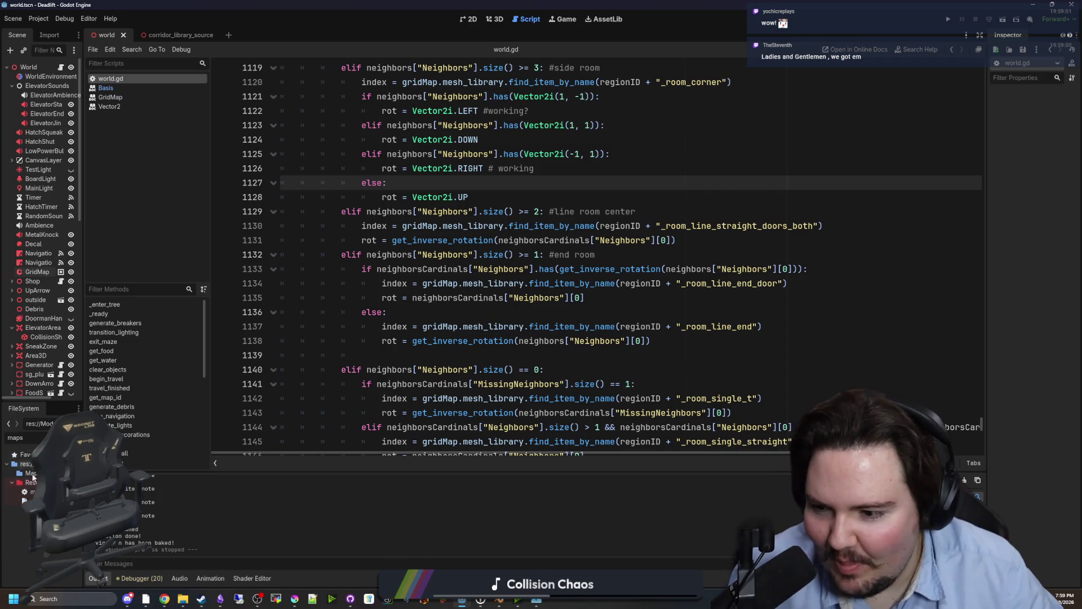
double_click(32, 492)
scroll(444, 312, down, 1)
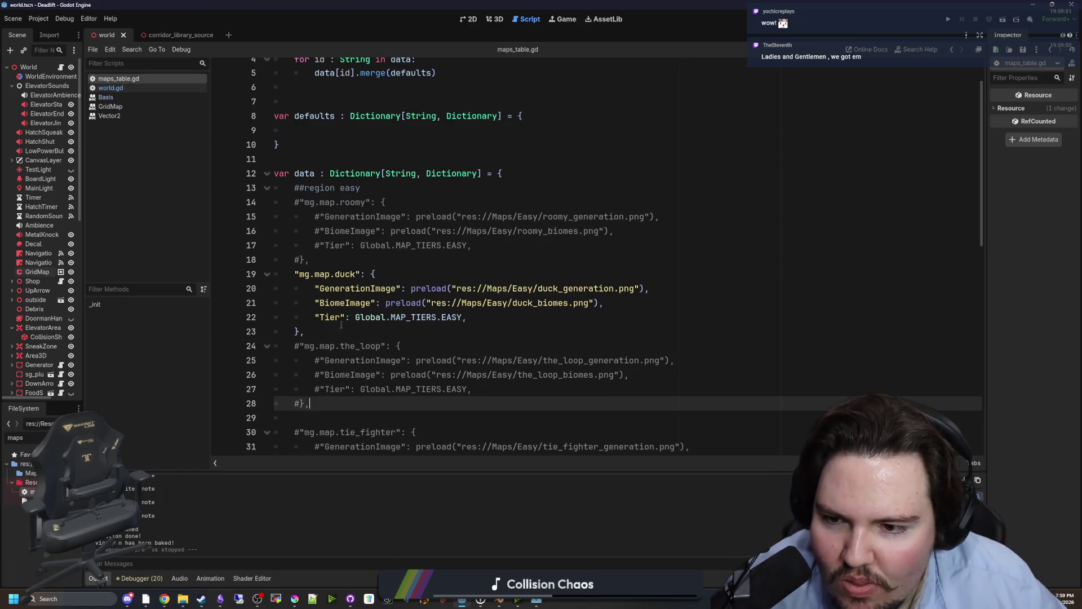
drag(307, 331, 236, 271)
key(ctrl+k)
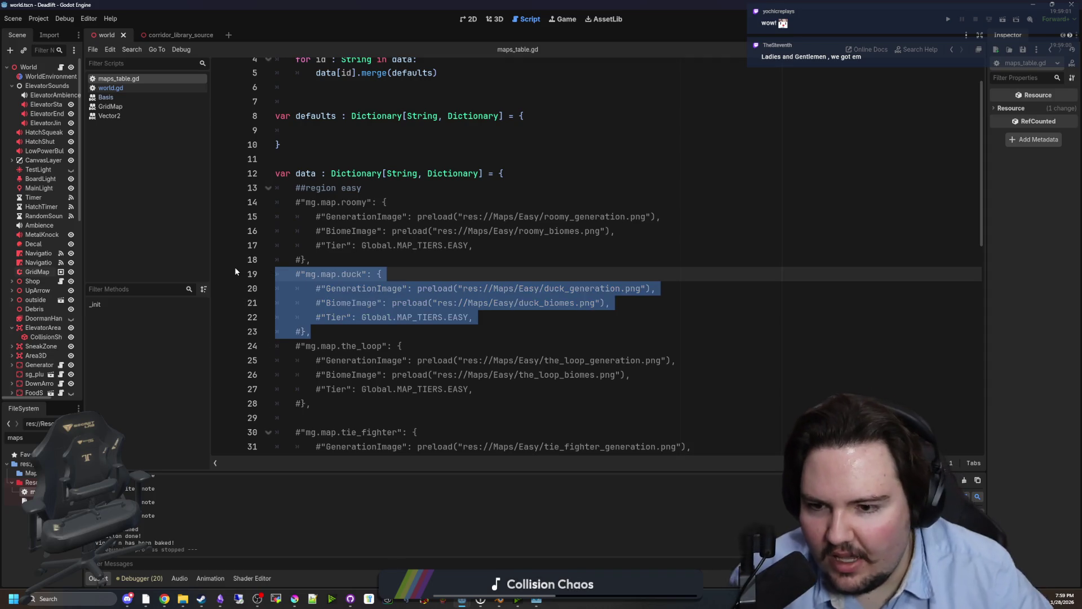
- Uncomment the mg.map.tie_fighter entry, save maps_table.gd, and run the project
scroll(235, 267, down, 2)
click(341, 389)
drag(339, 404, 247, 344)
key(ctrl+k)
click(361, 322)
key(ctrl+s)
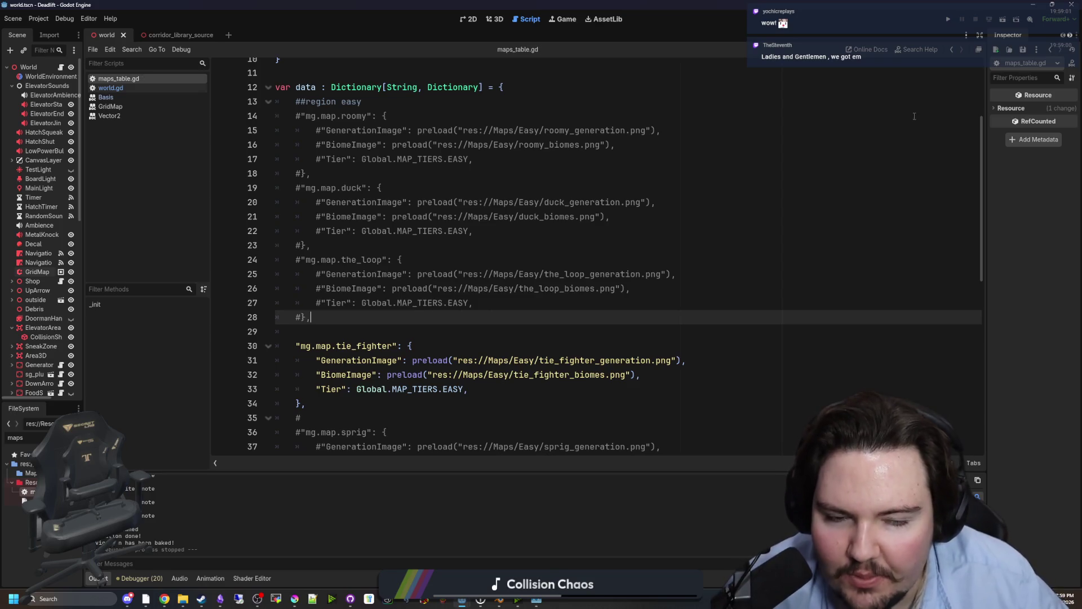
click(949, 20)
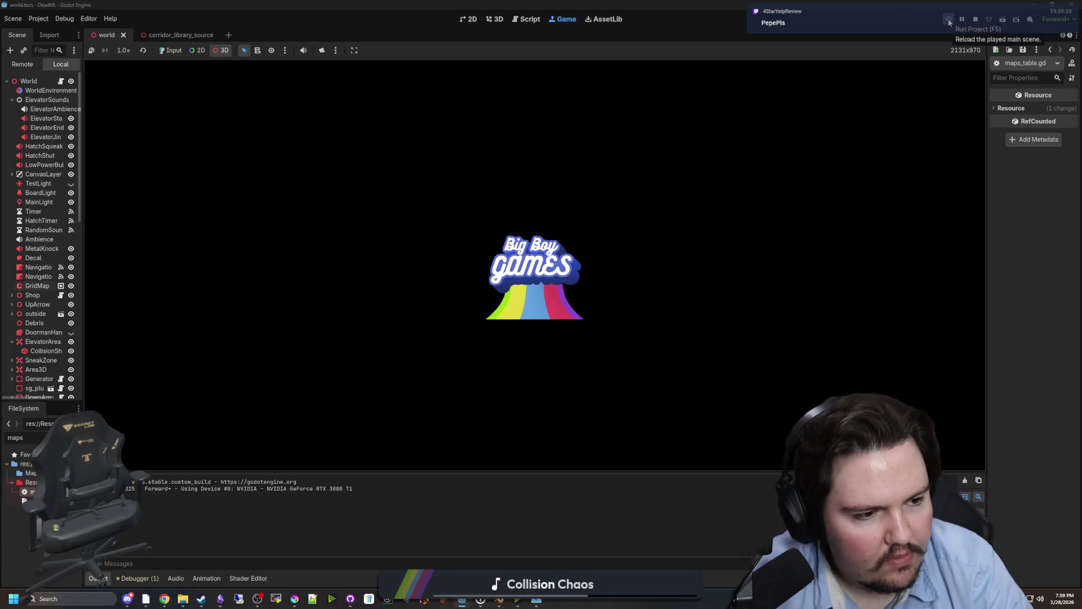
- Walk into the tie_fighter level, survey it with an overhead 3D free camera, then reload the game
click(172, 51)
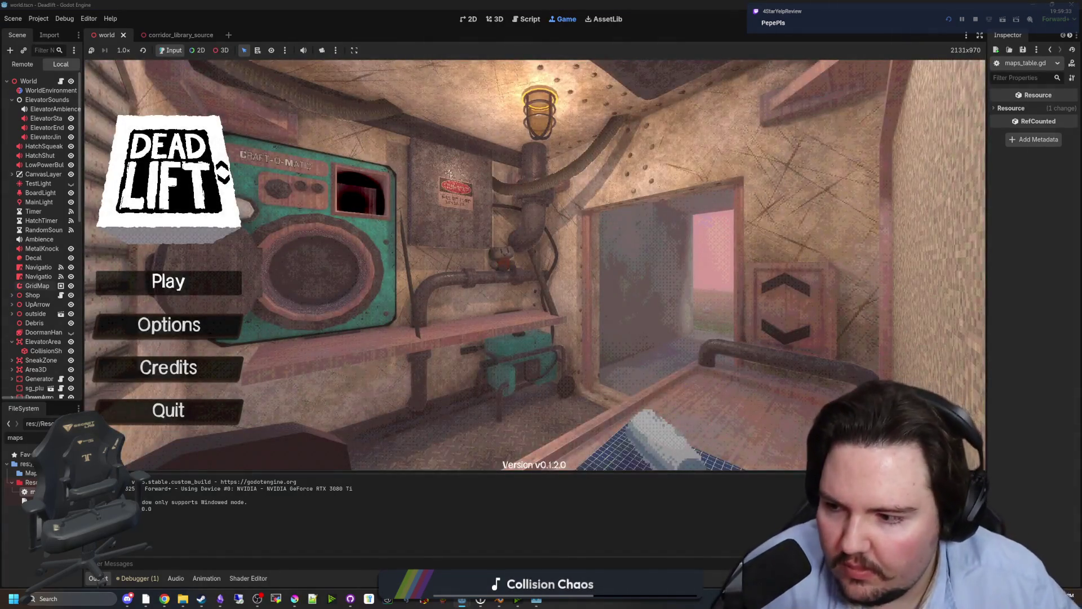
key(w)
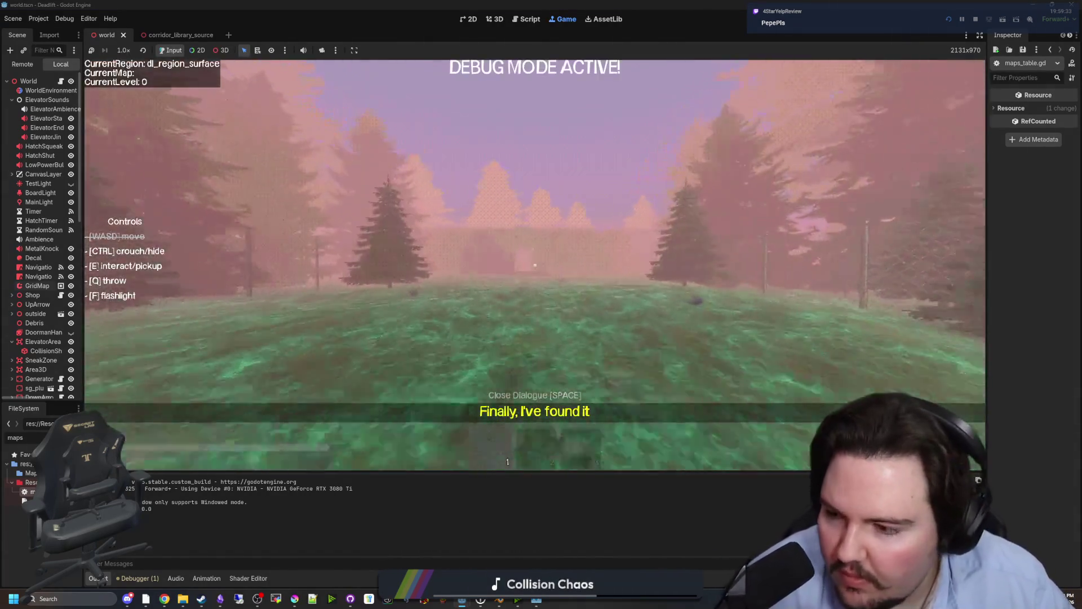
key(w)
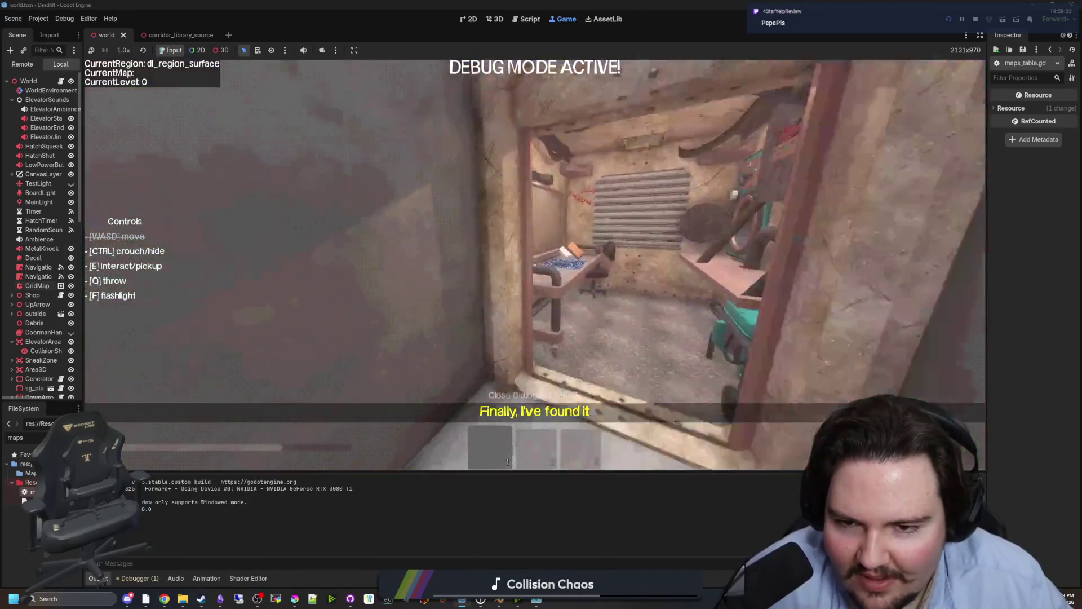
key(super)
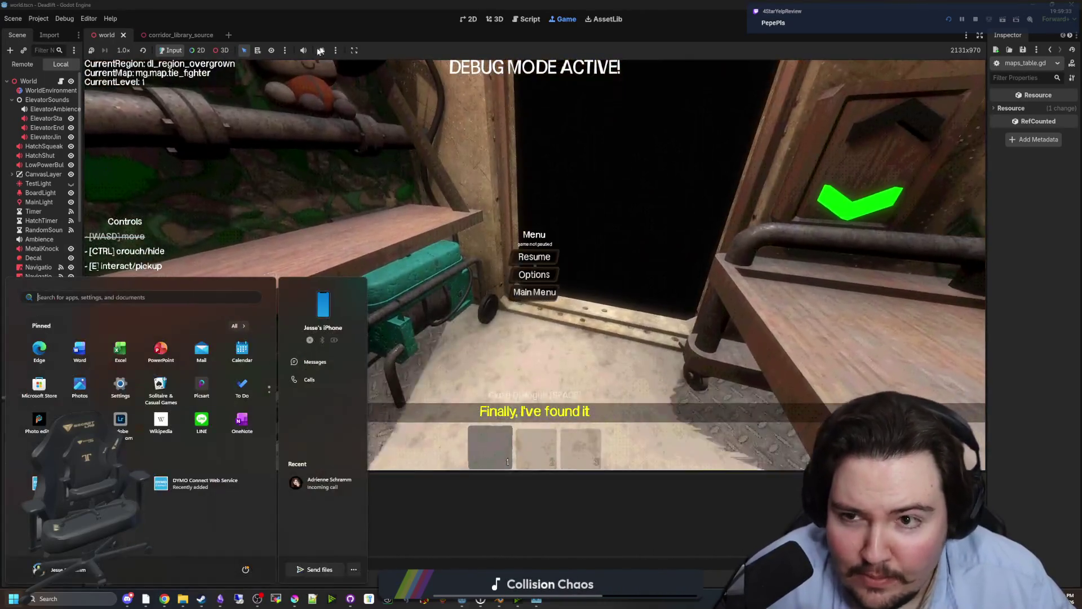
click(322, 50)
click(219, 50)
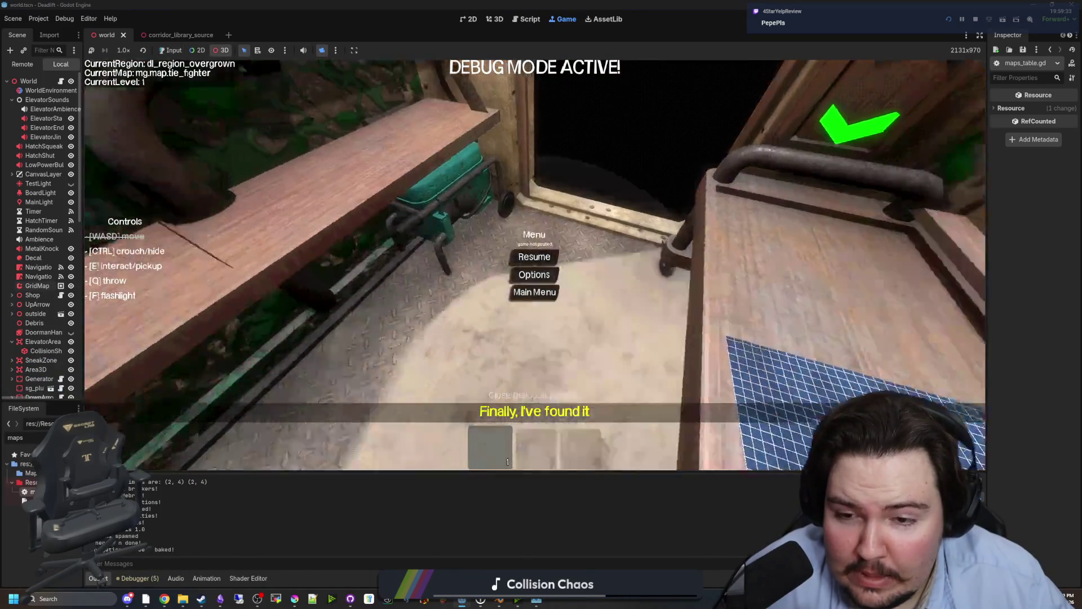
scroll(534, 265, down, 10)
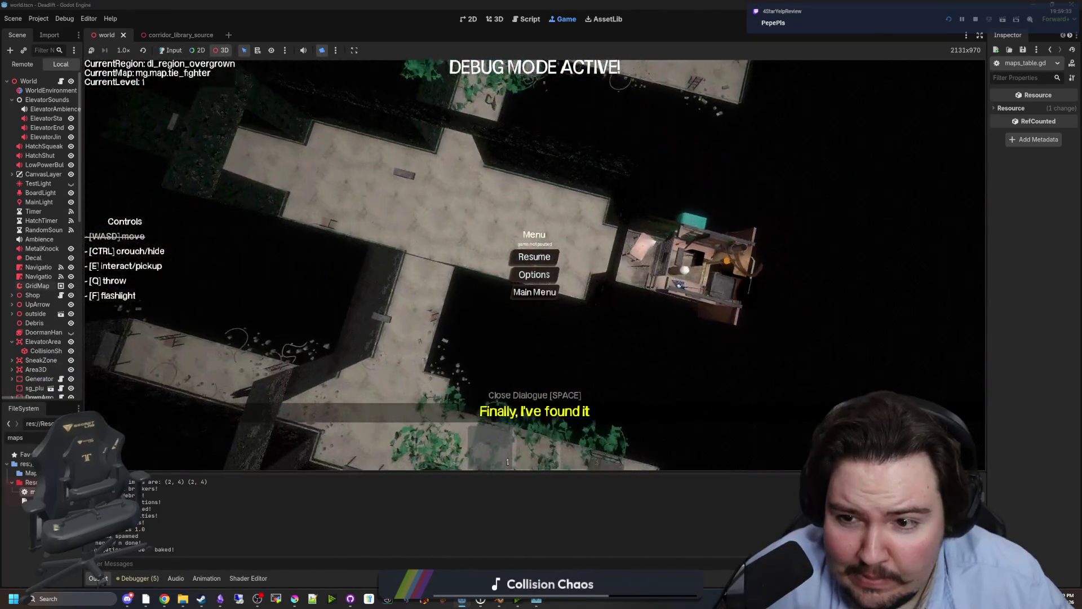
drag(569, 274, 524, 341)
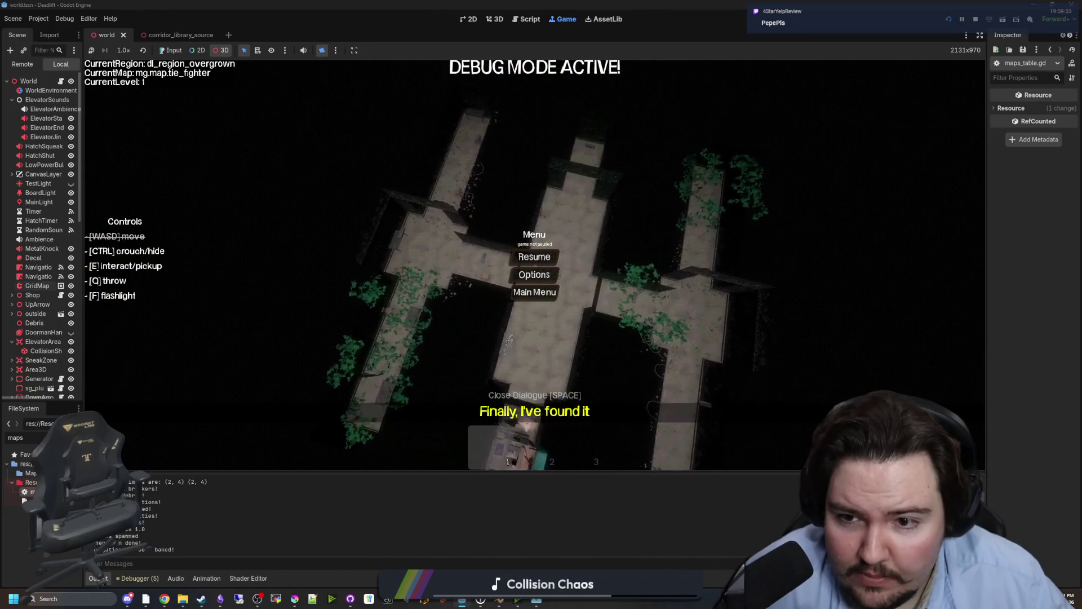
scroll(510, 341, up, 10)
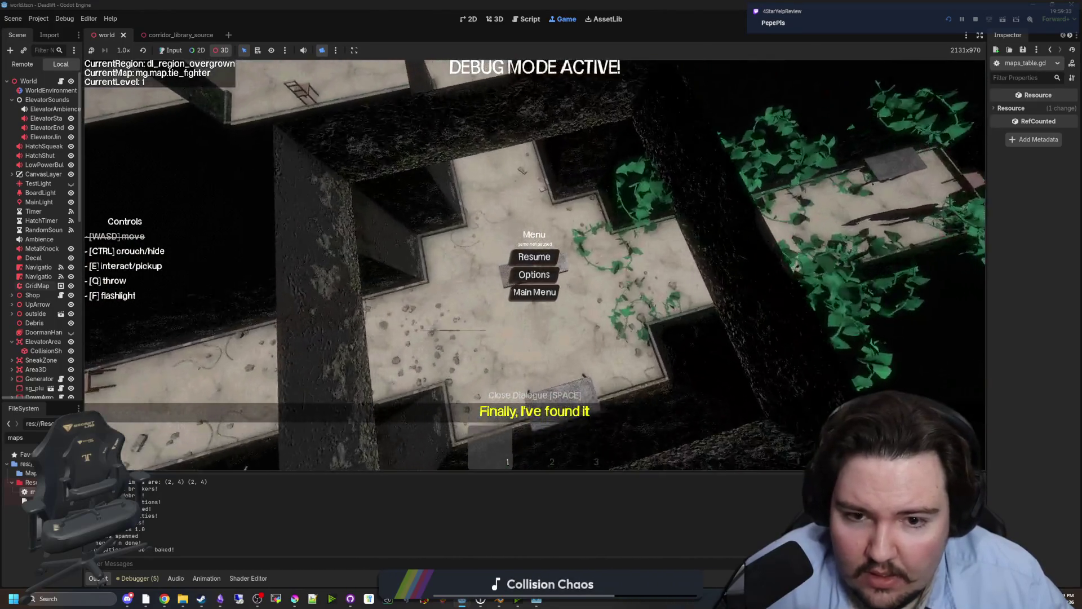
scroll(510, 341, up, 8)
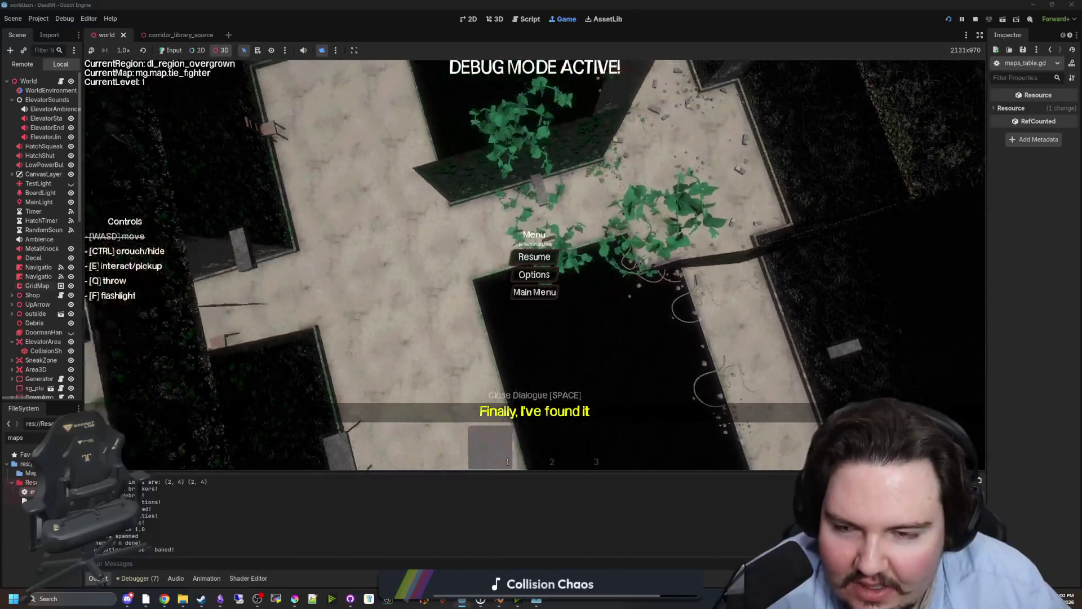
click(948, 20)
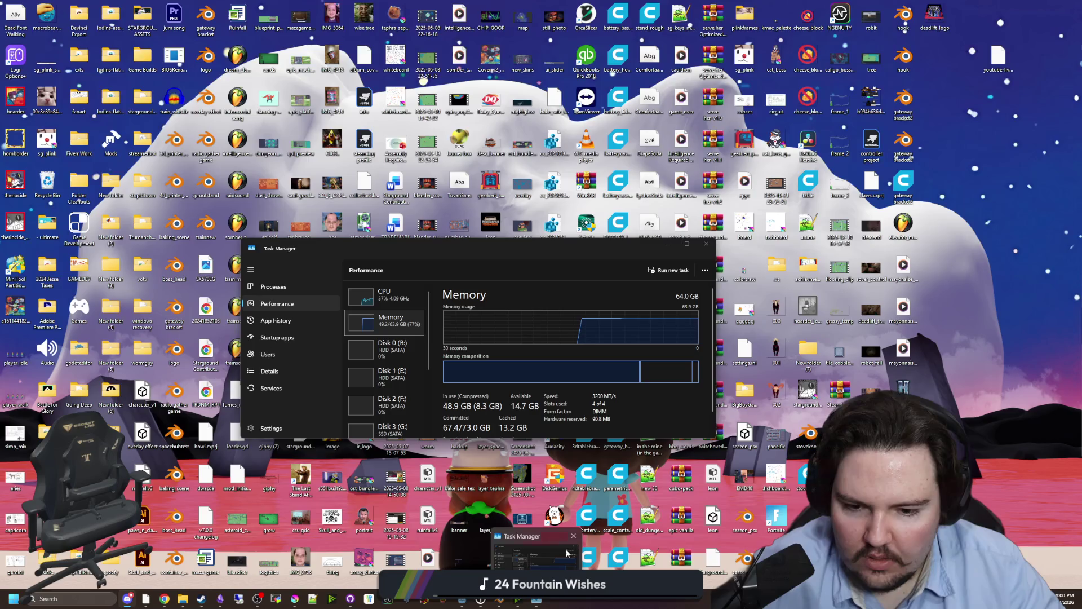
- Check GPU usage in Task Manager, then close it
click(566, 549)
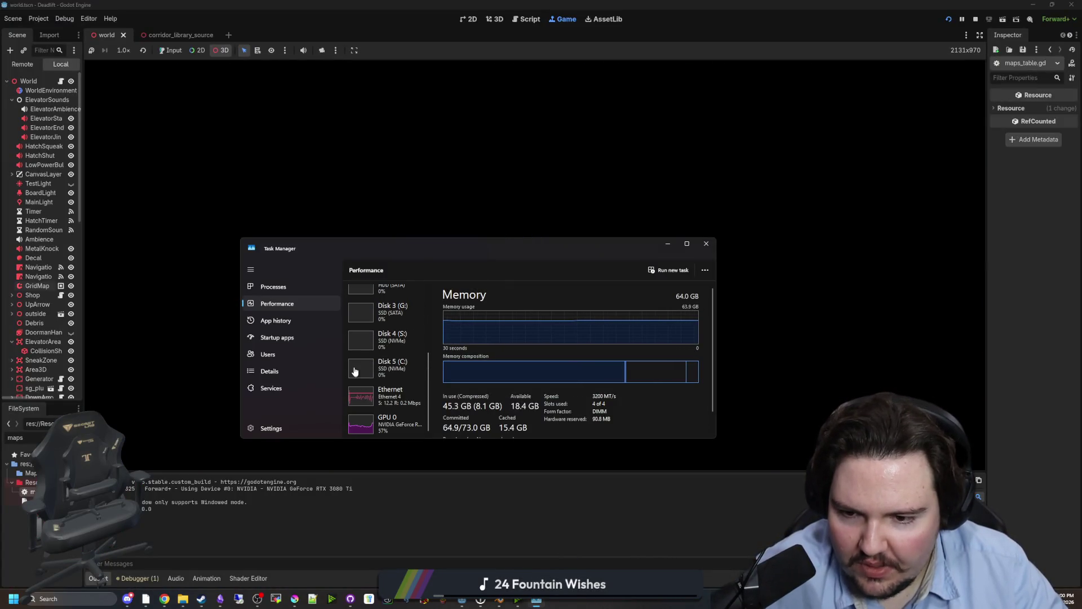
click(388, 428)
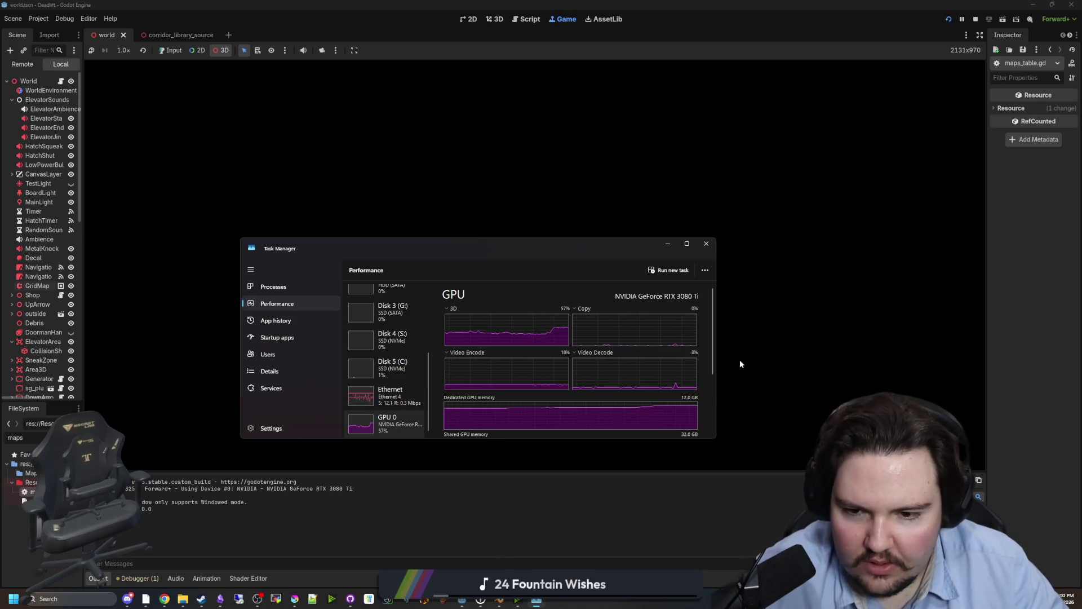
click(715, 242)
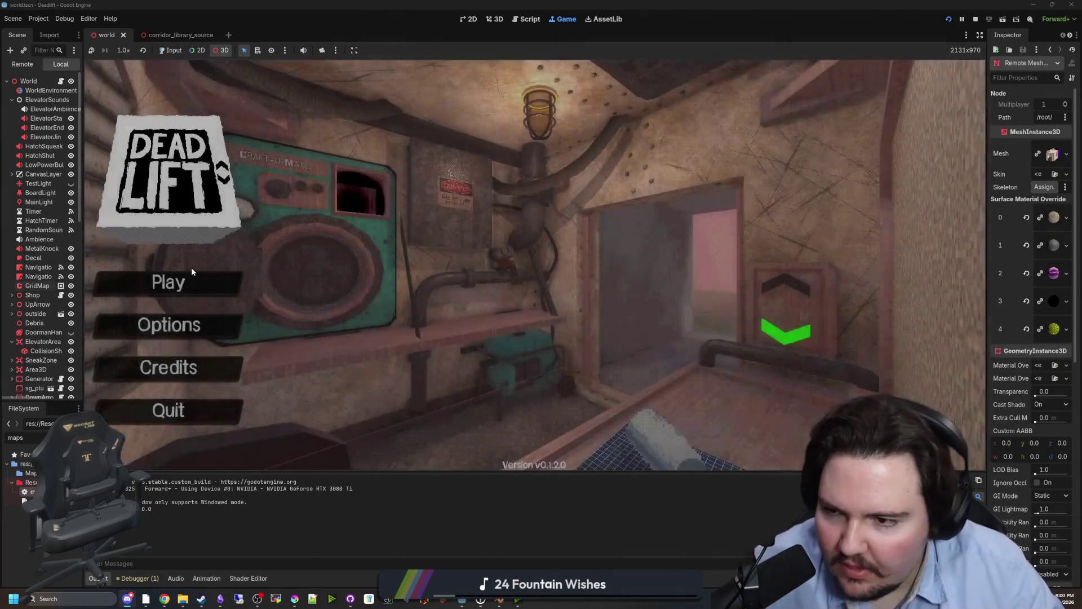
- Start a new Deadlift run with the debug overlay, ride the elevator down, and switch to a free overhead camera
click(188, 281)
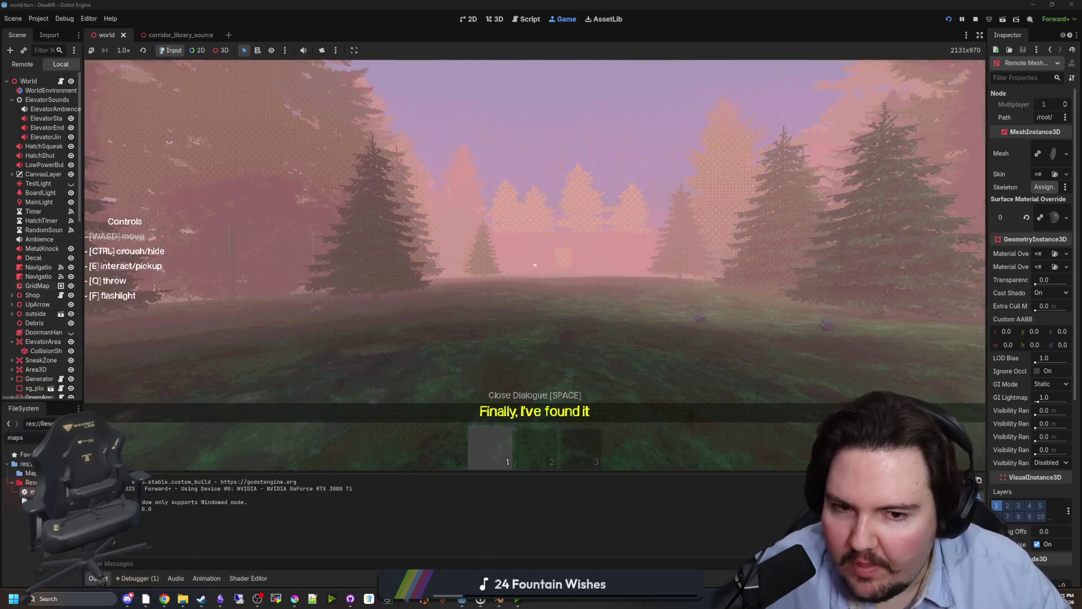
key(F1)
key(w)
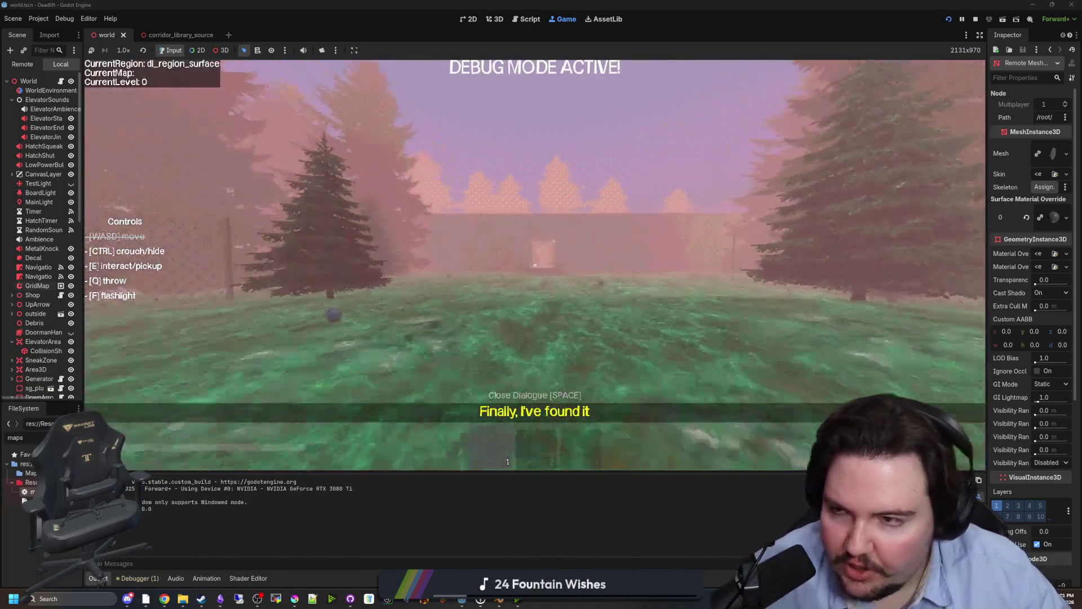
key(w)
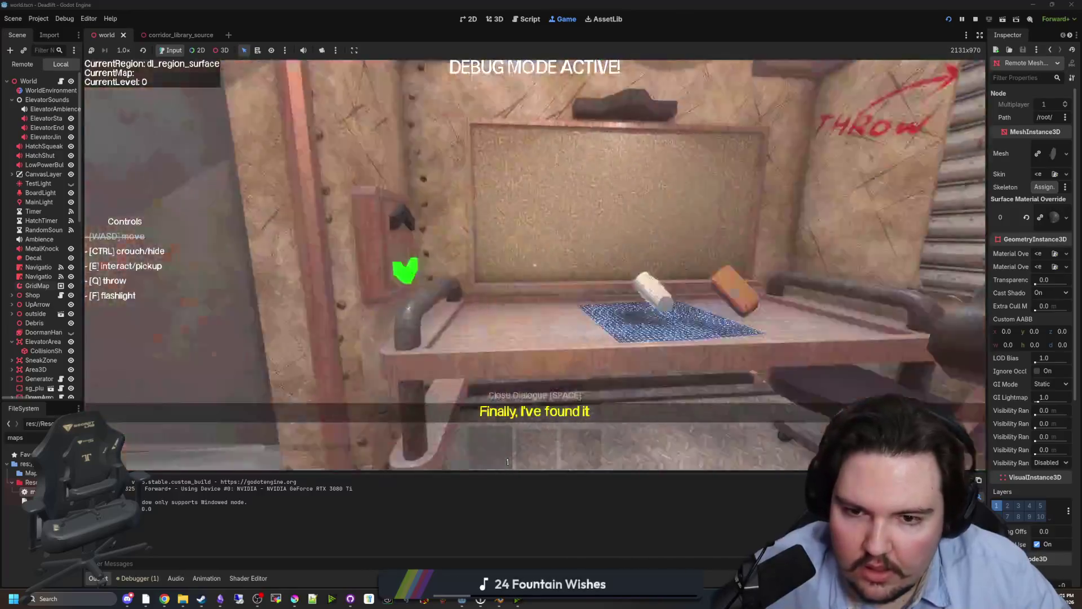
key(w)
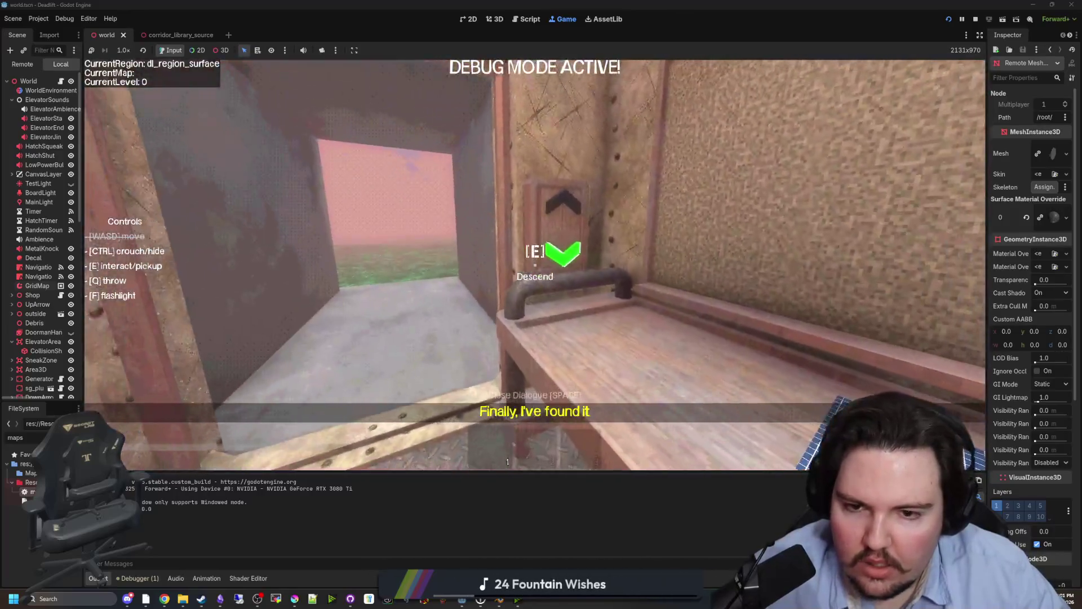
key(e)
key(super)
click(299, 144)
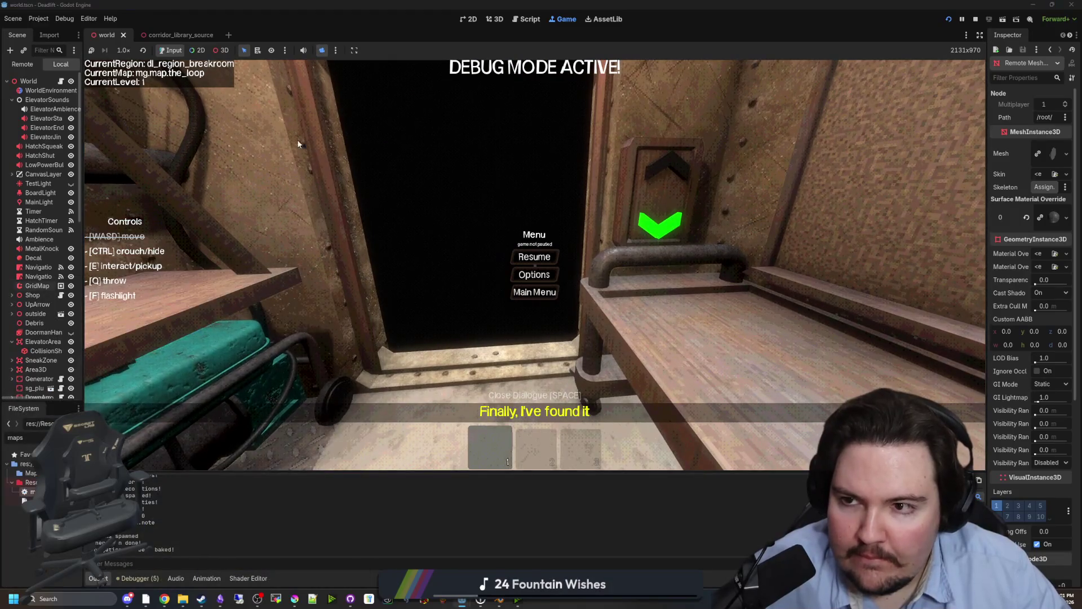
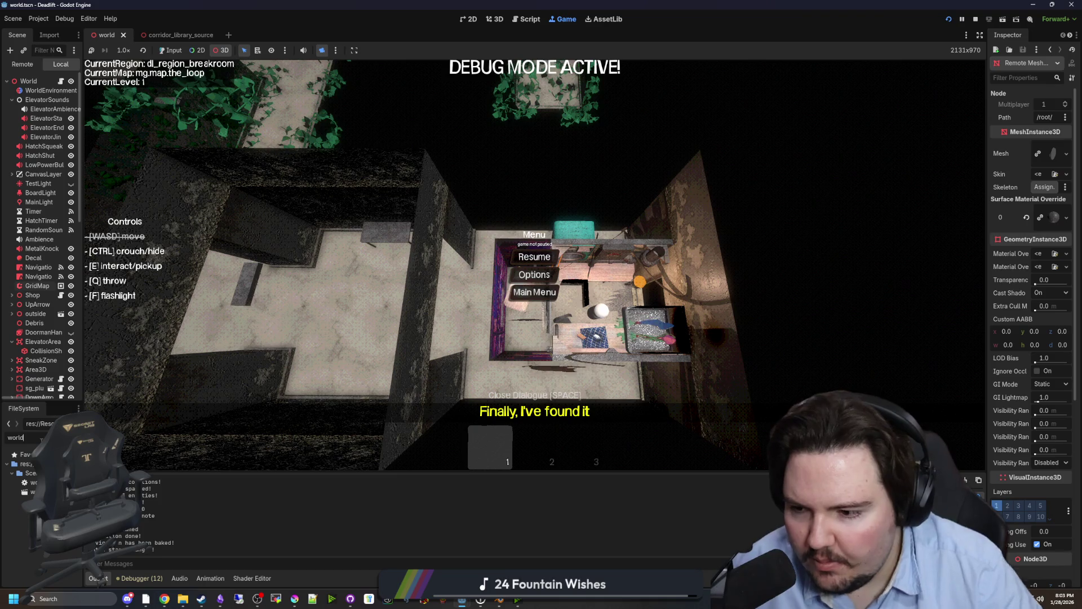
- Locate the get_neighbors function in world.gd by searching for 'neighbo'
key(ctrl+F3)
key(ctrl+f)
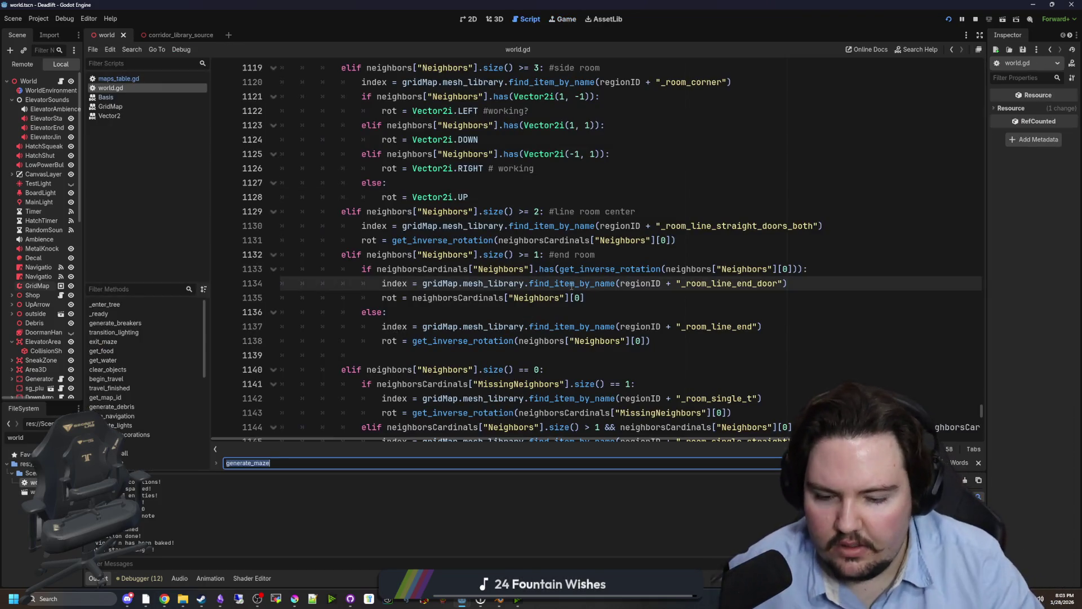
text(neighbo)
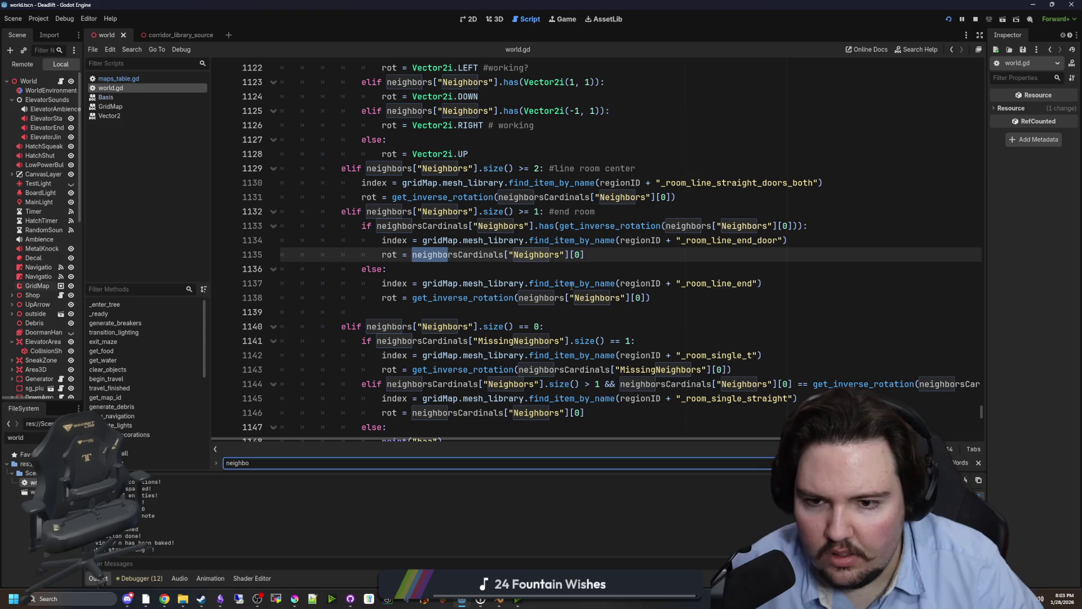
key(Return)
key(Return)
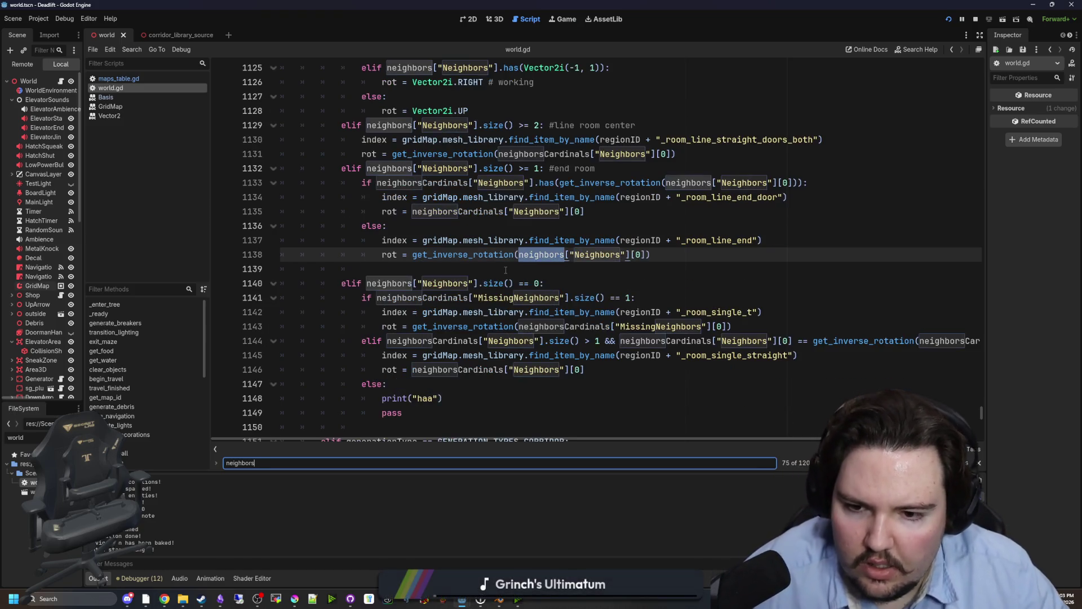
scroll(506, 270, up, 10)
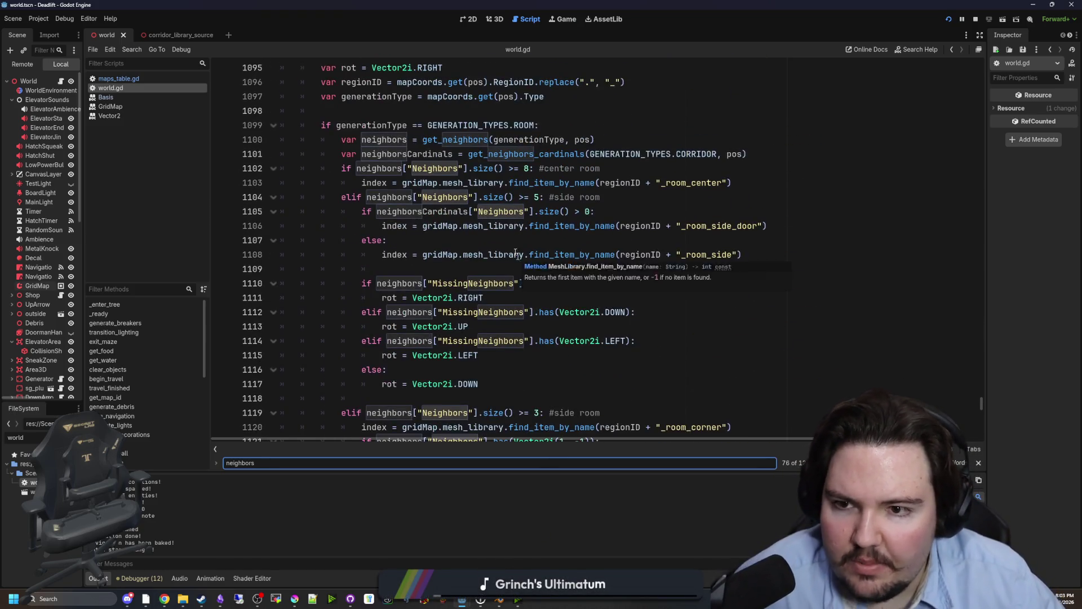
scroll(515, 253, up, 1)
click(472, 185)
scroll(564, 254, down, 6)
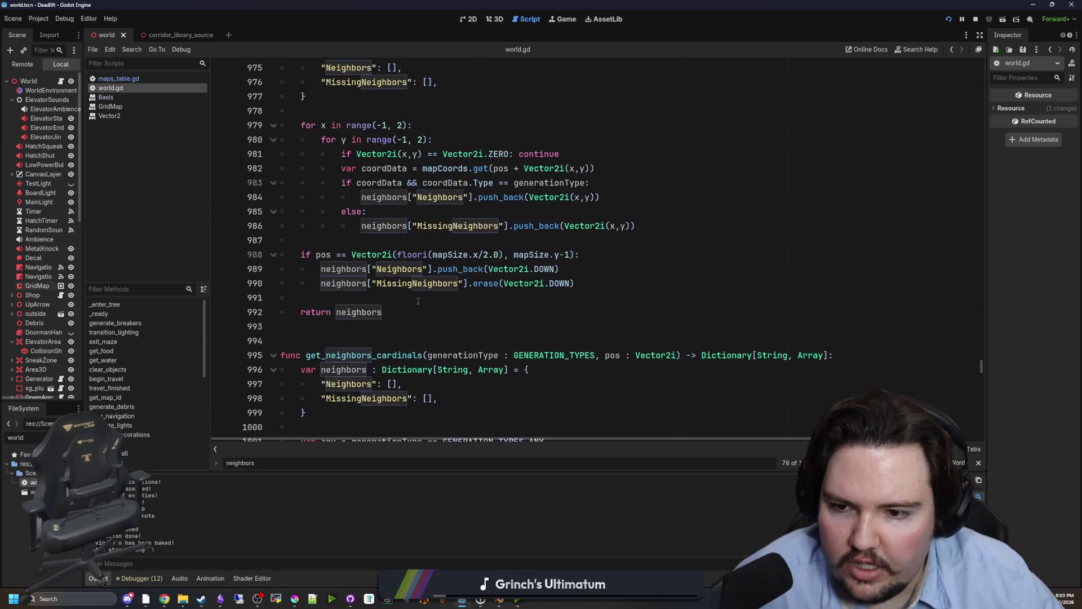
scroll(563, 253, up, 2)
- Delete the bottom-centre DOWN-neighbour block (lines 988–990) and save the script
click(589, 340)
mouse_move(586, 327)
mouse_down()
mouse_move(349, 324)
mouse_move(179, 300)
mouse_up()
key(BackSpace)
key(BackSpace)
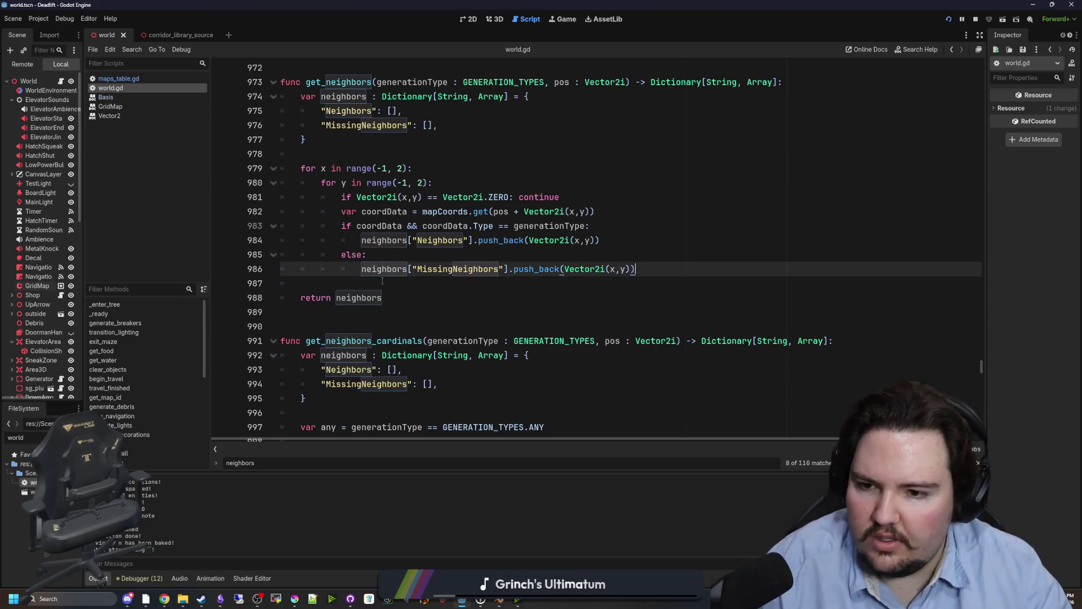
key(ctrl+s)
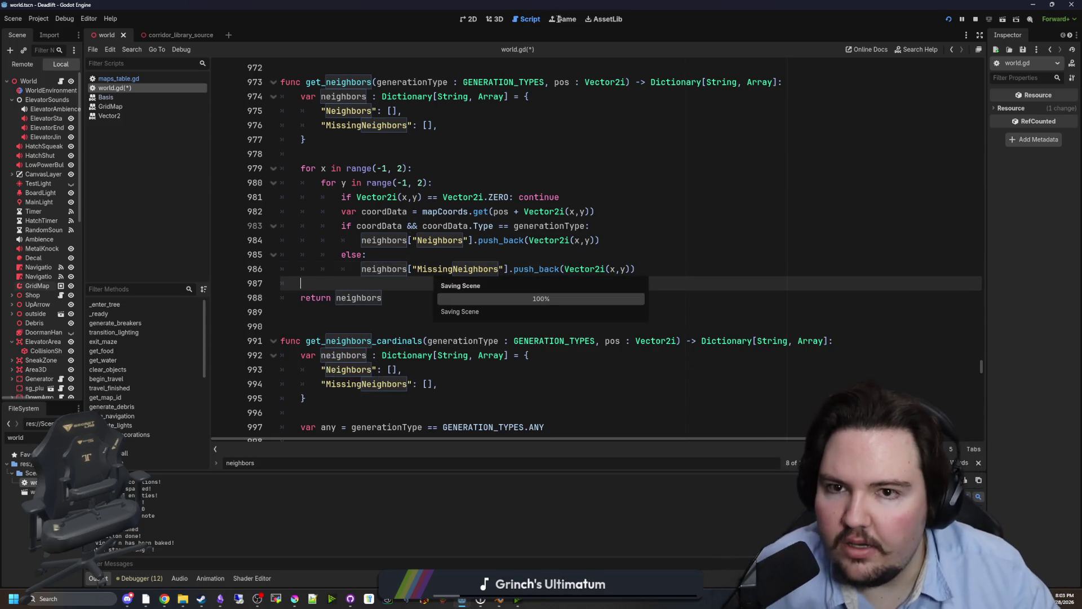
click(558, 19)
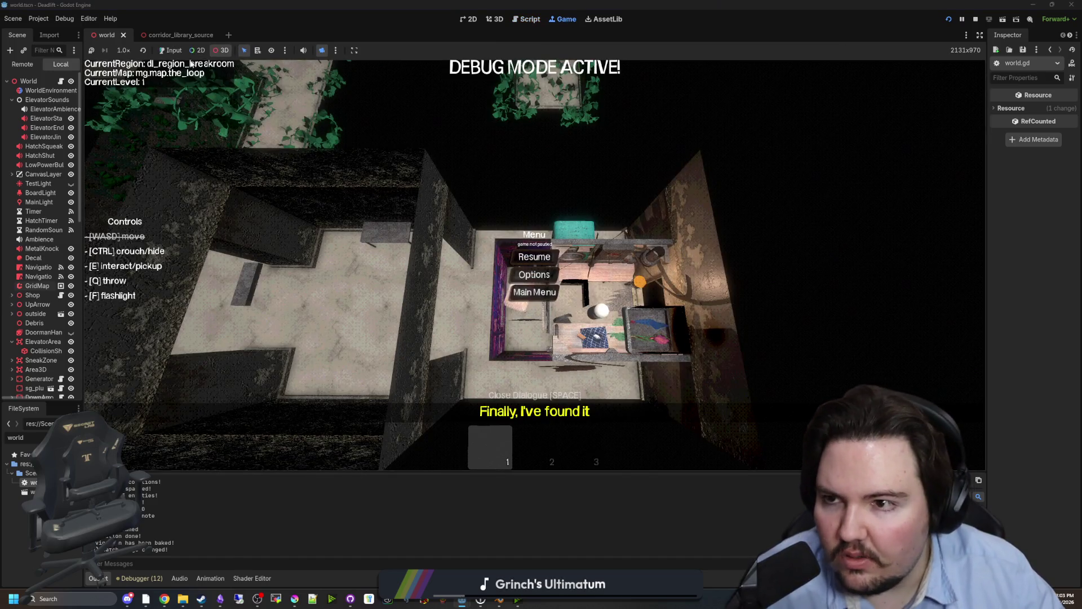
- Start a new game run from the Main Menu and skip ahead to the breakroom level
click(172, 51)
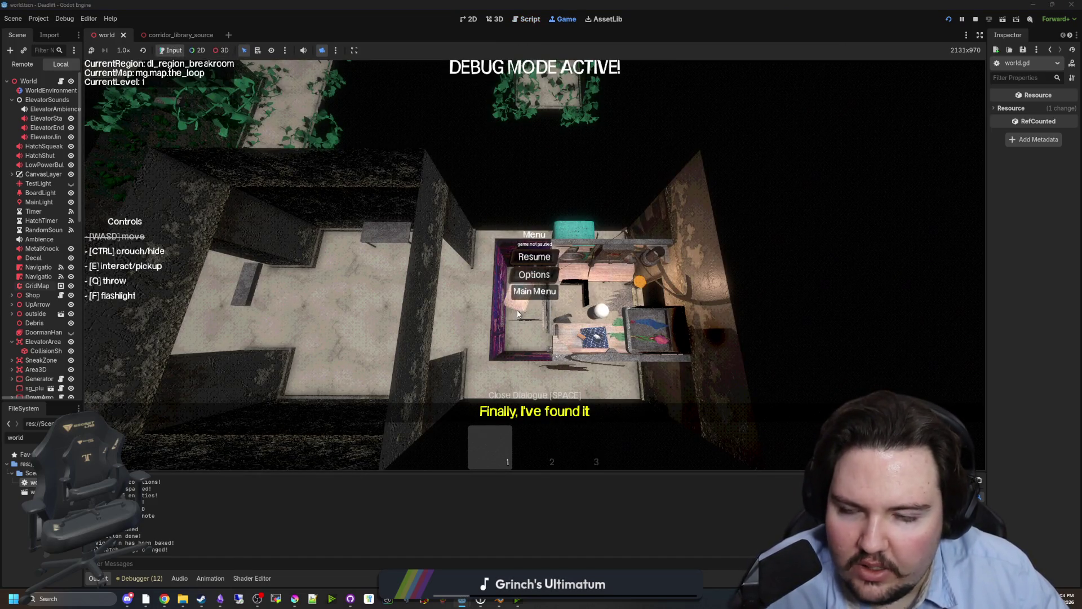
click(535, 291)
click(186, 285)
key(super)
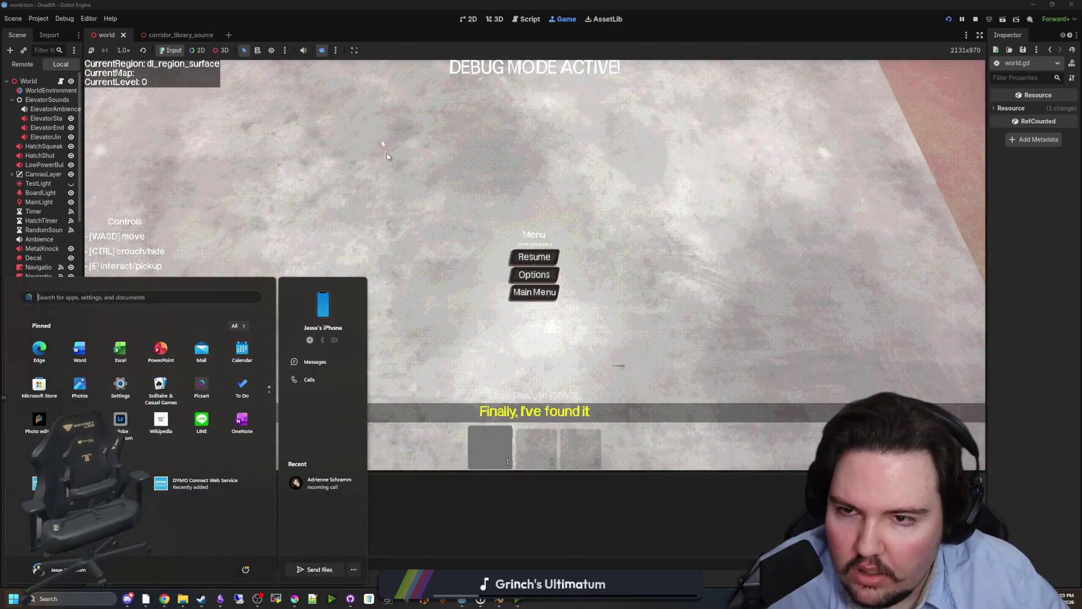
click(485, 201)
click(534, 256)
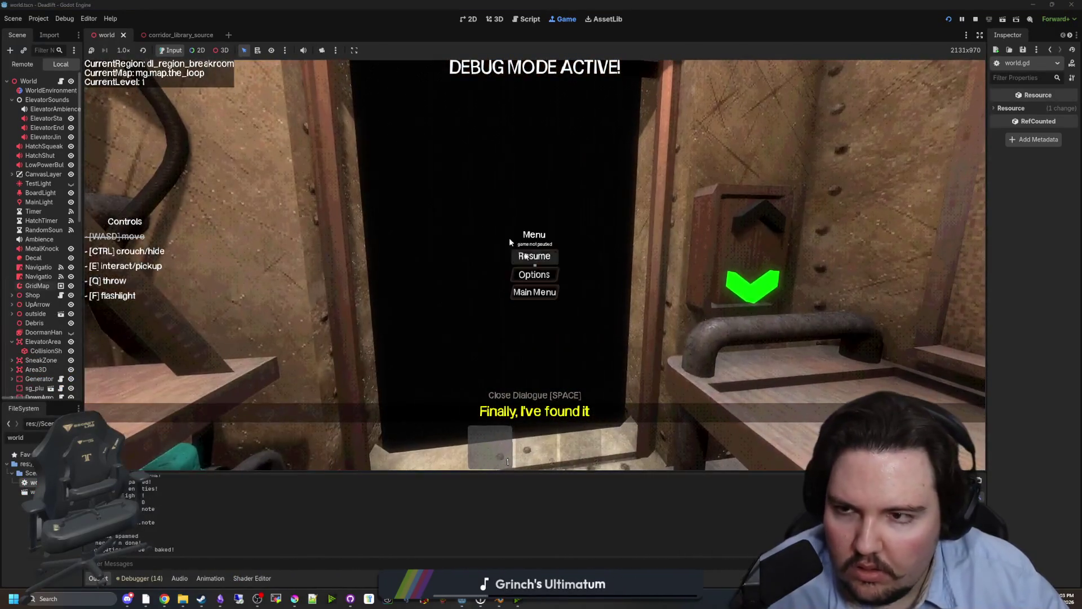
key(super)
- Enable the camera override and orbit overhead around the breakroom's generated rooms and corridors
click(322, 50)
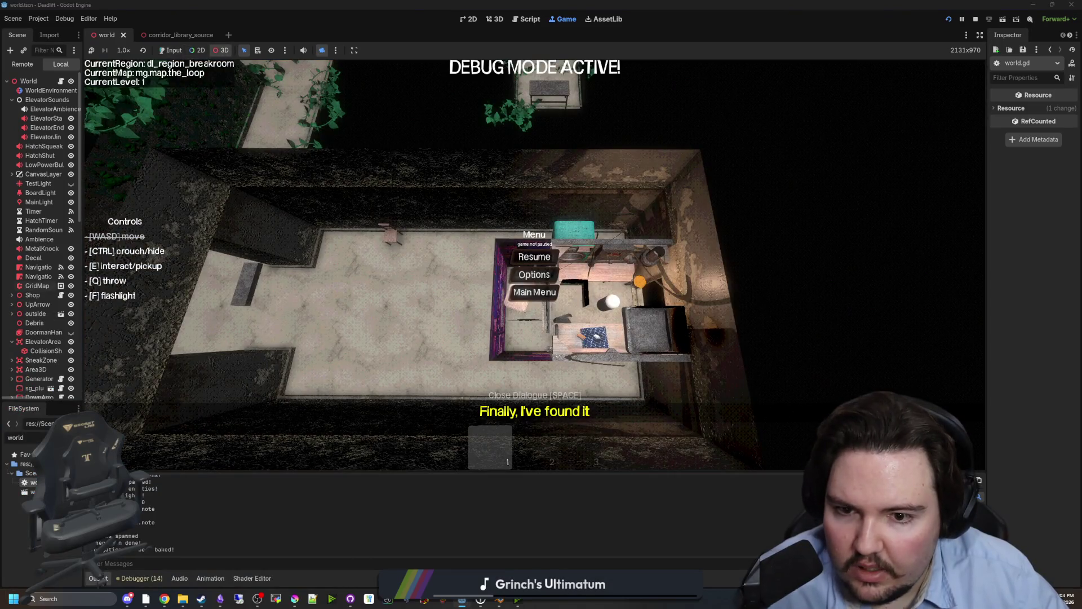
scroll(534, 265, up, 10)
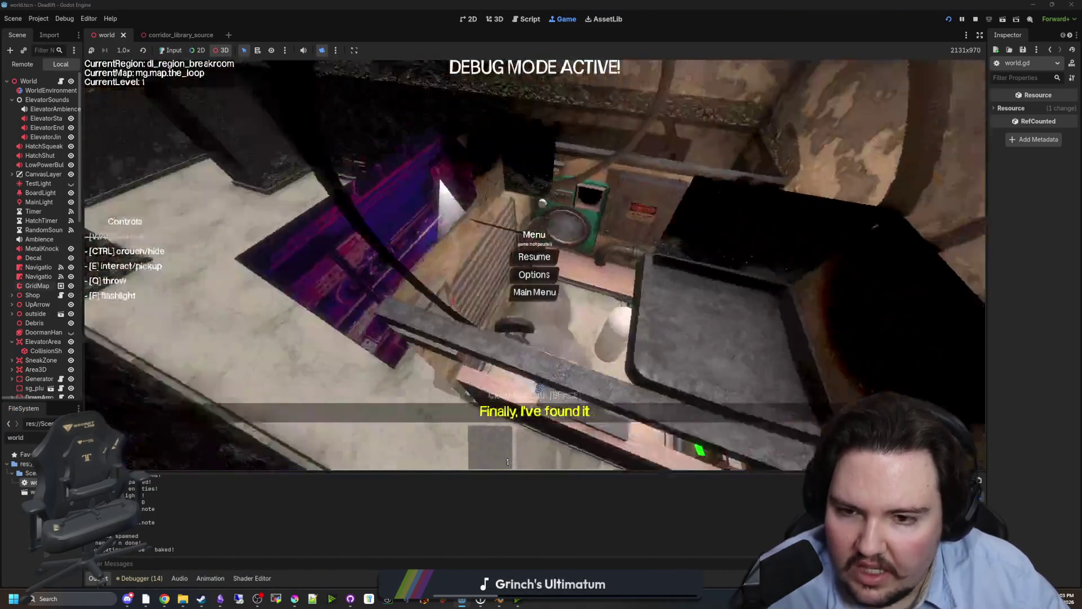
scroll(534, 264, down, 10)
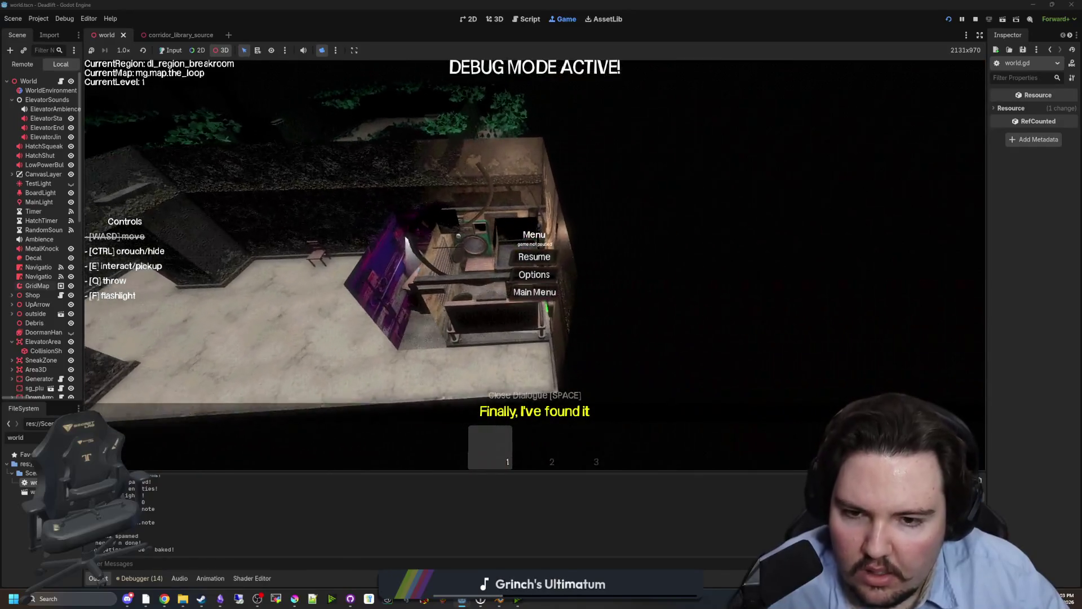
scroll(534, 264, up, 10)
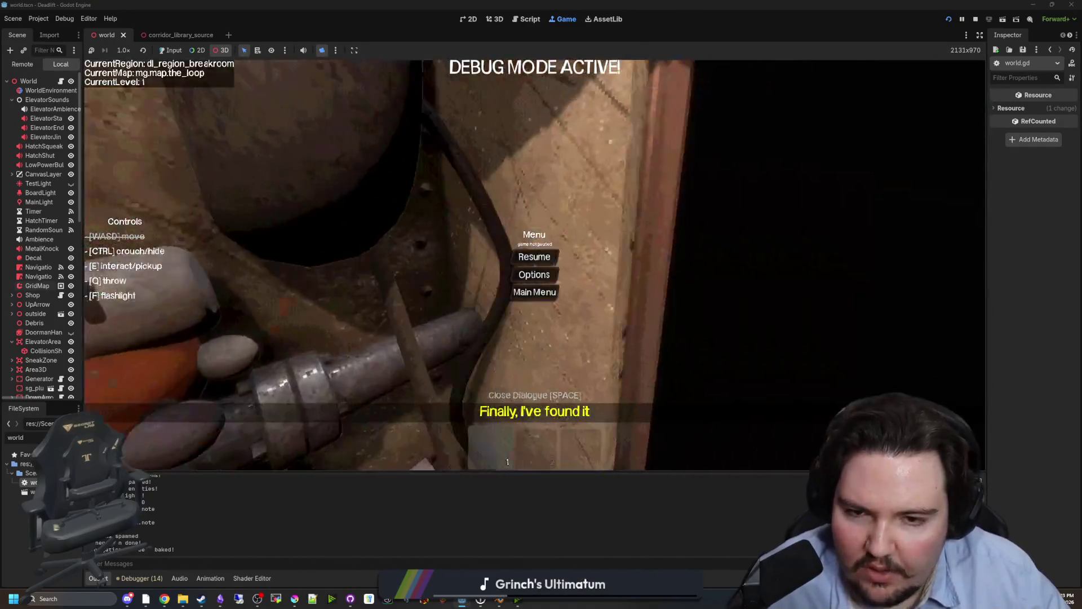
scroll(535, 265, down, 10)
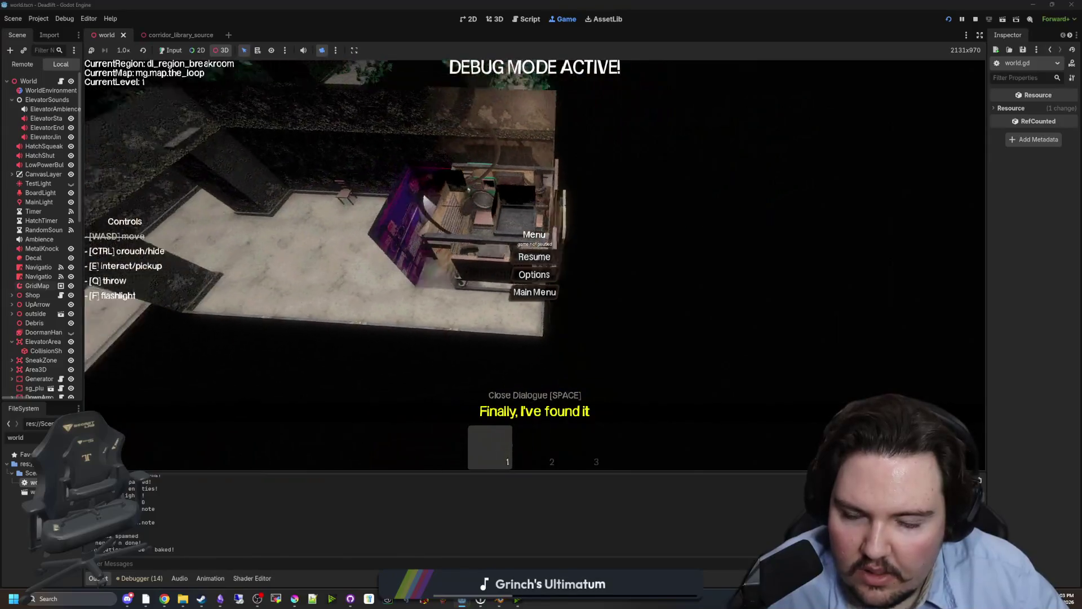
scroll(535, 265, down, 10)
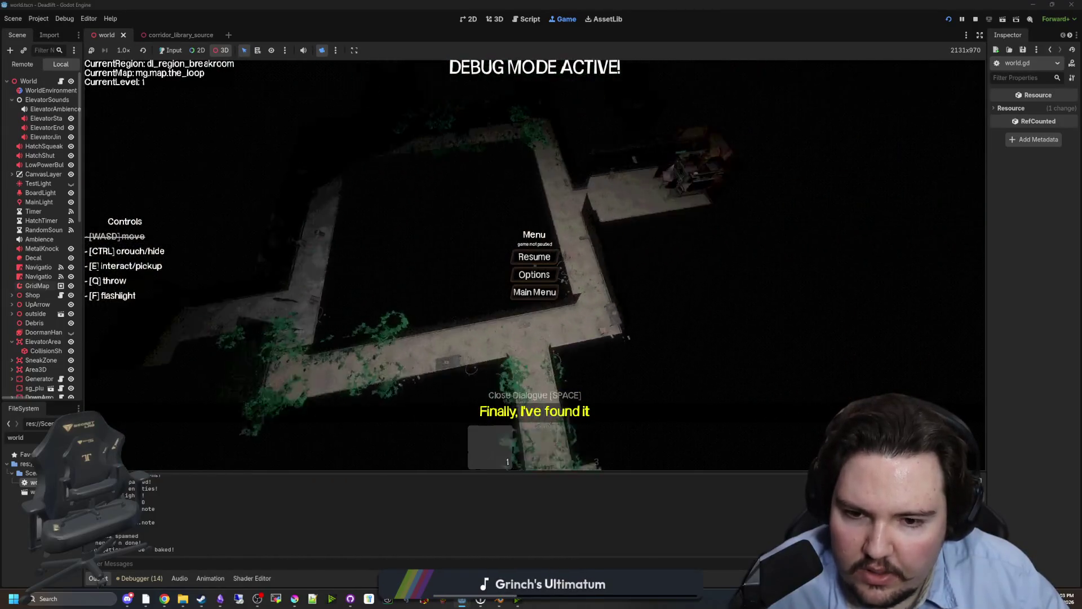
scroll(535, 265, up, 10)
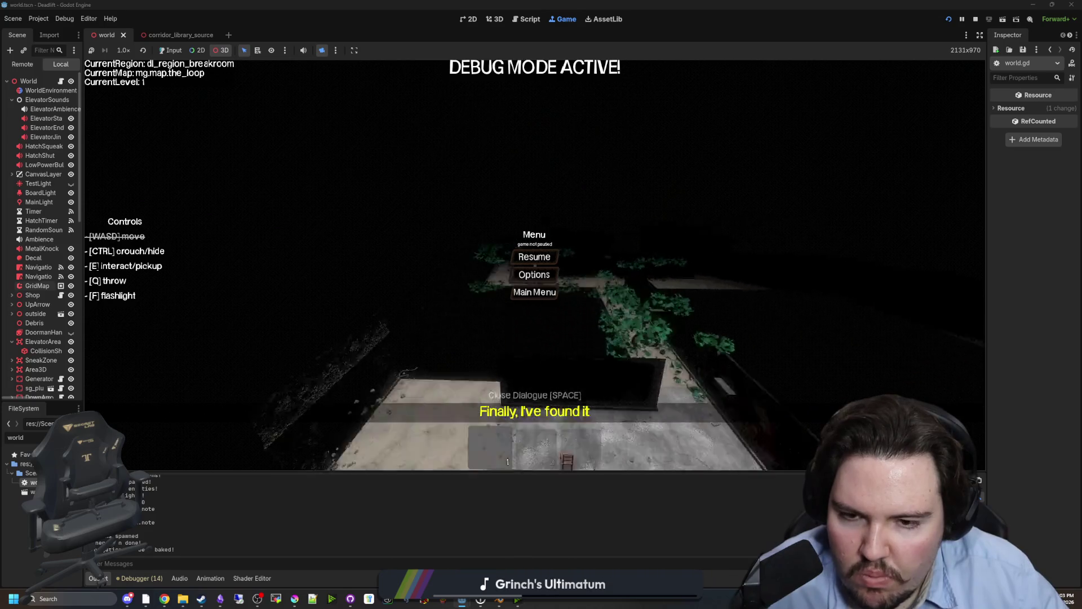
scroll(534, 265, up, 10)
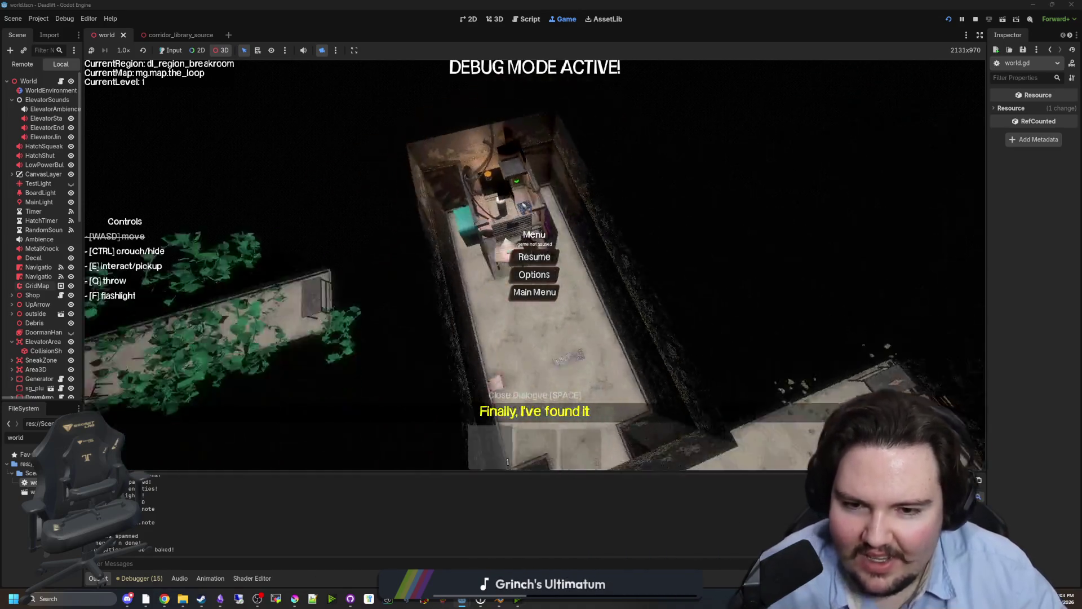
drag(293, 224, 330, 224)
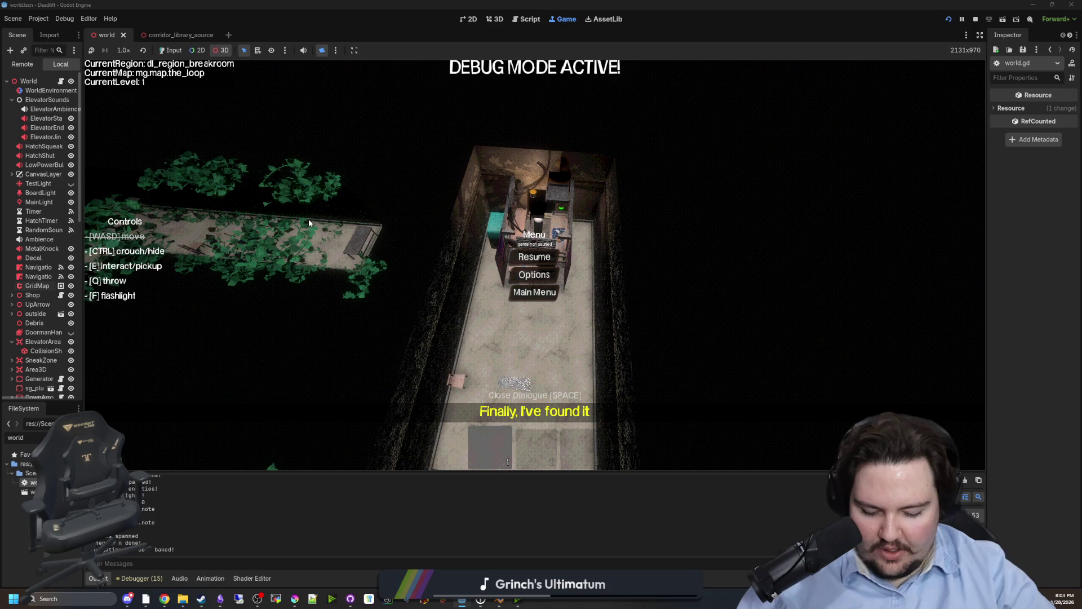
mouse_move(309, 223)
mouse_down()
mouse_move(477, 151)
mouse_move(507, 254)
mouse_up()
scroll(508, 254, down, 5)
scroll(558, 394, up, 5)
mouse_move(561, 428)
mouse_down()
mouse_move(555, 319)
mouse_move(862, 209)
mouse_up()
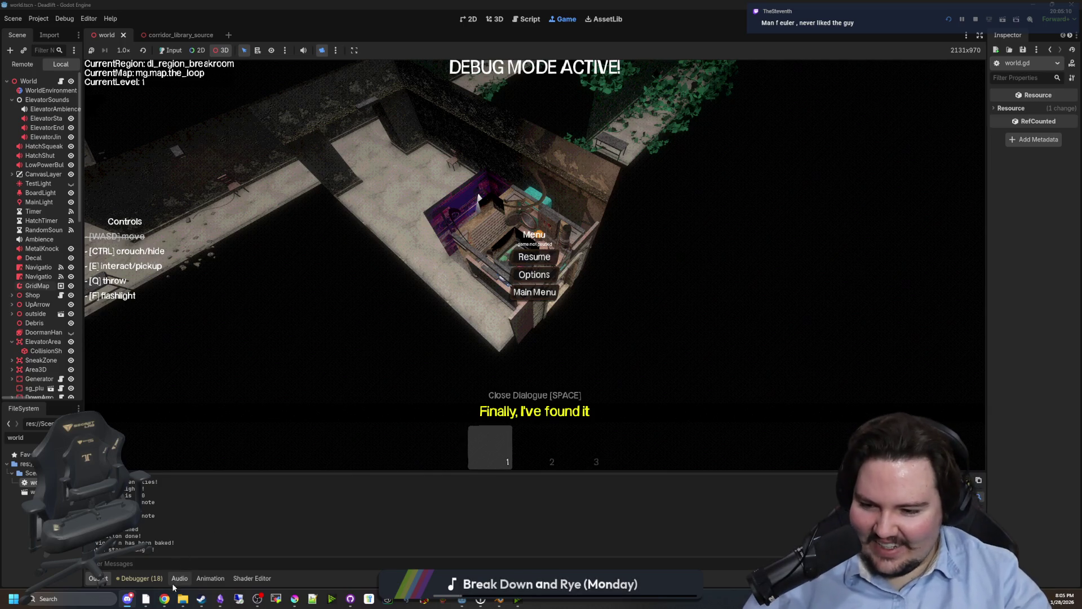
mouse_move(165, 602)
mouse_move(676, 554)
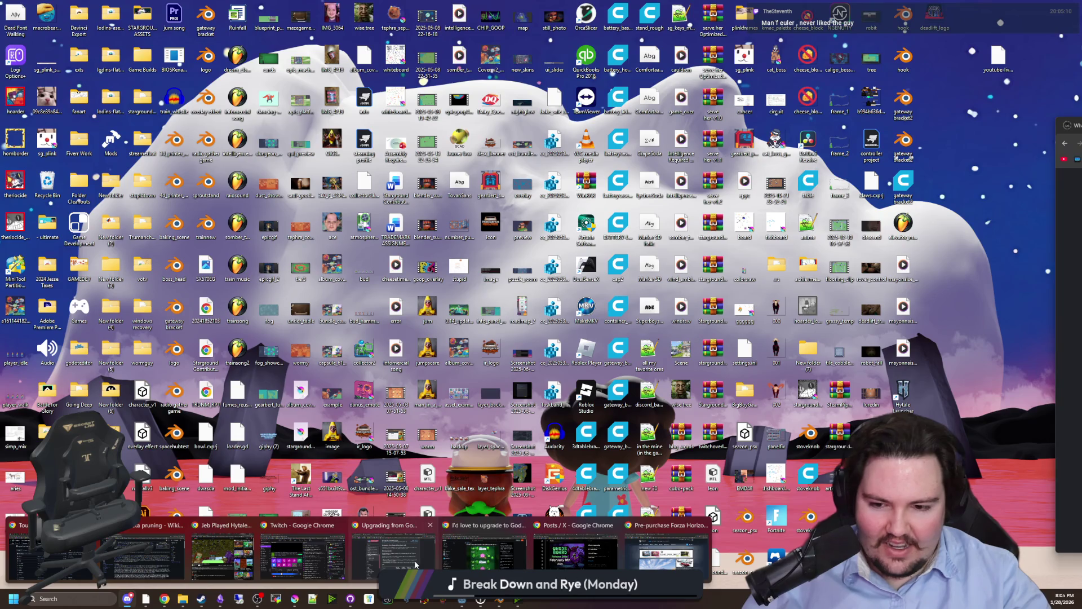
- Snooze the upcoming ad break for 5 minutes in Stream Manager
click(372, 574)
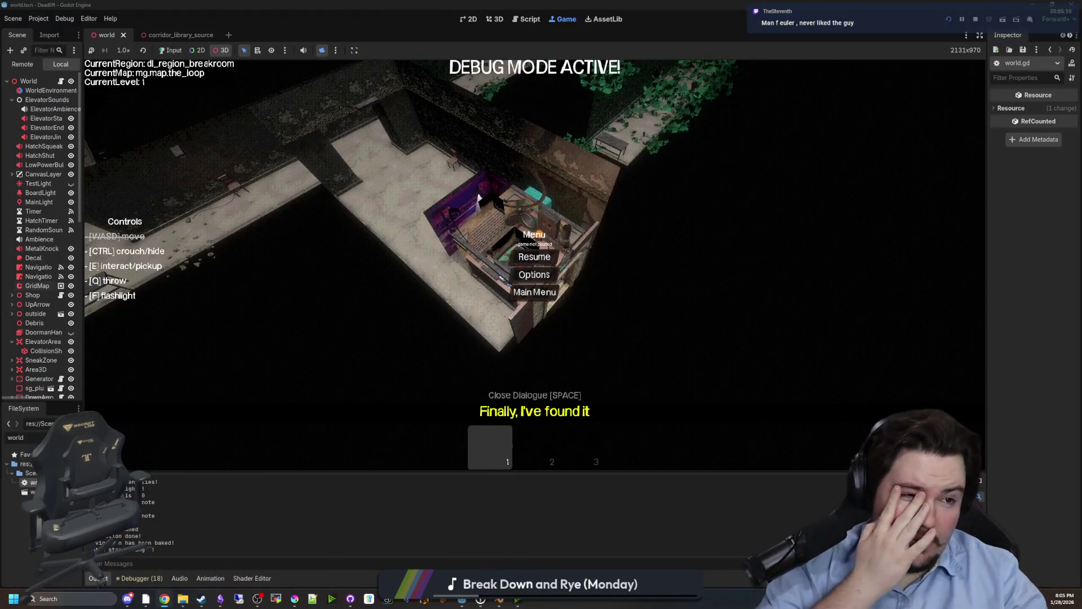
key(alt+Tab)
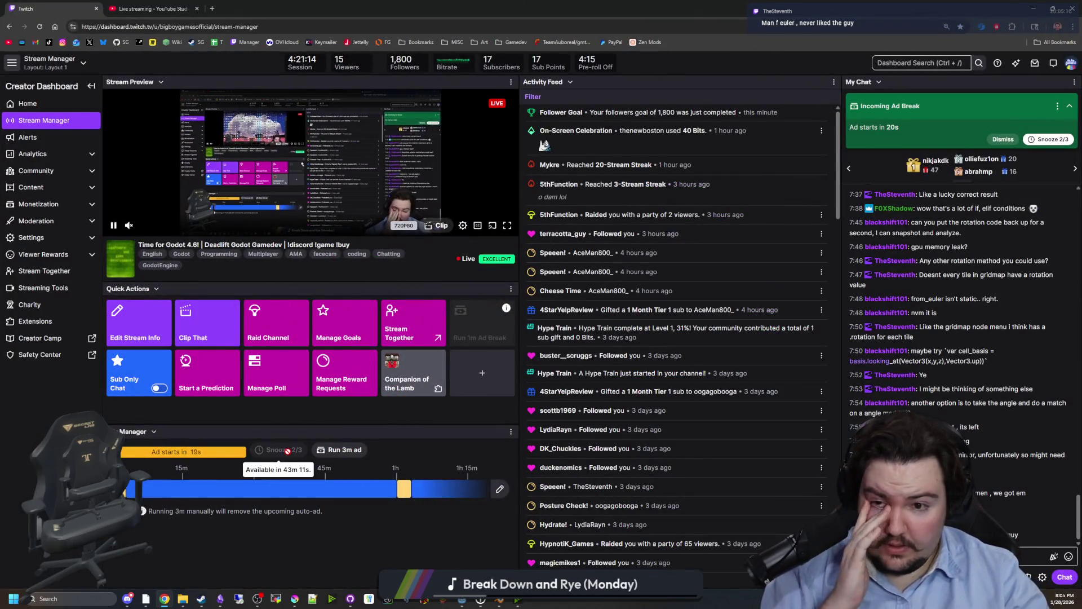
click(288, 451)
- Replace the completed 1800-follower goal with a new 1900-follower goal
click(327, 314)
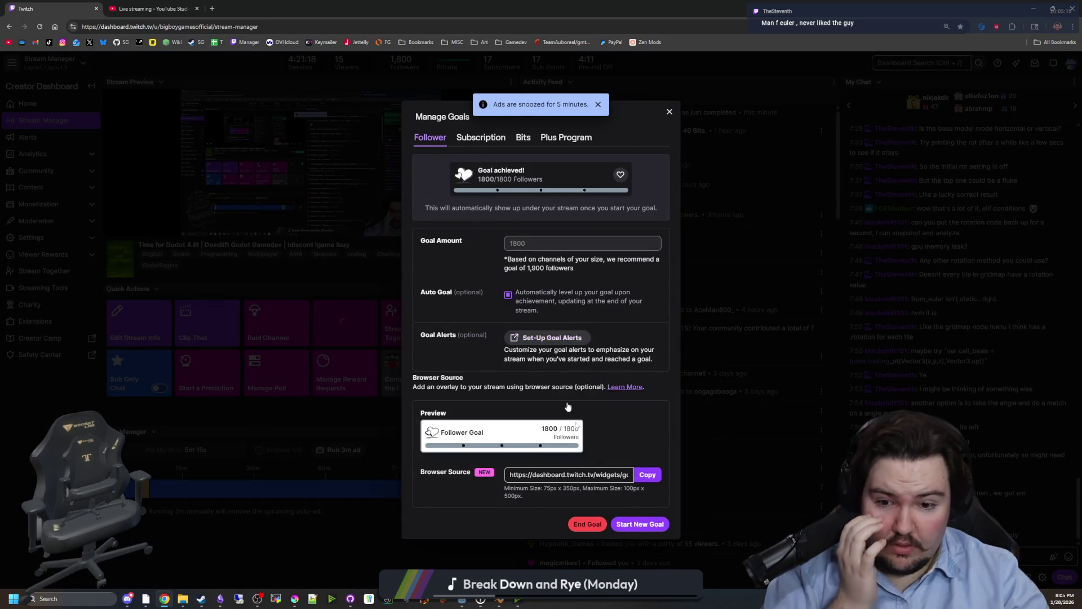
click(589, 524)
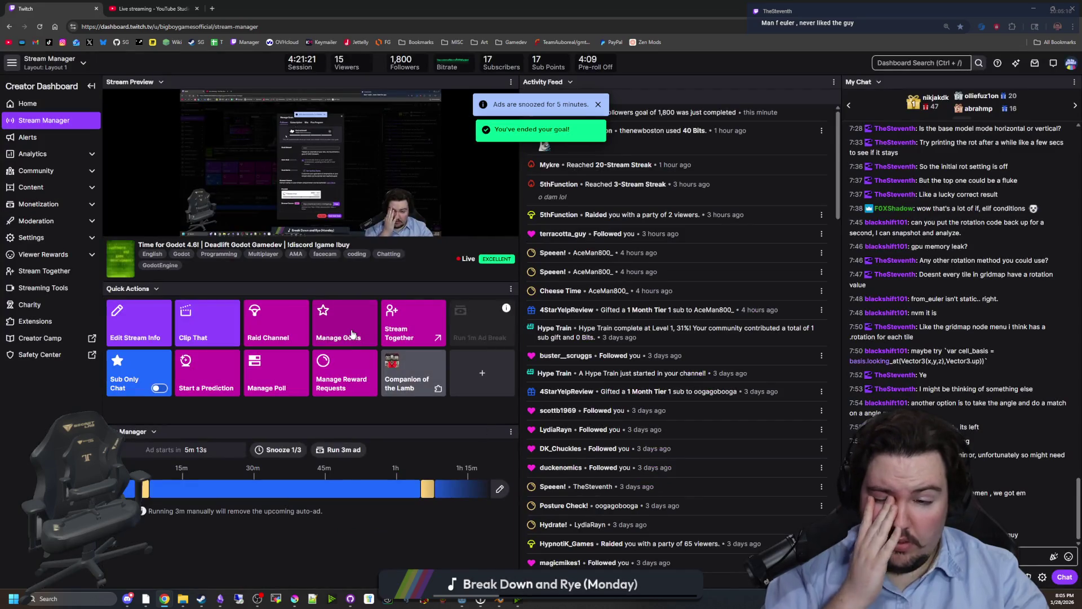
click(352, 333)
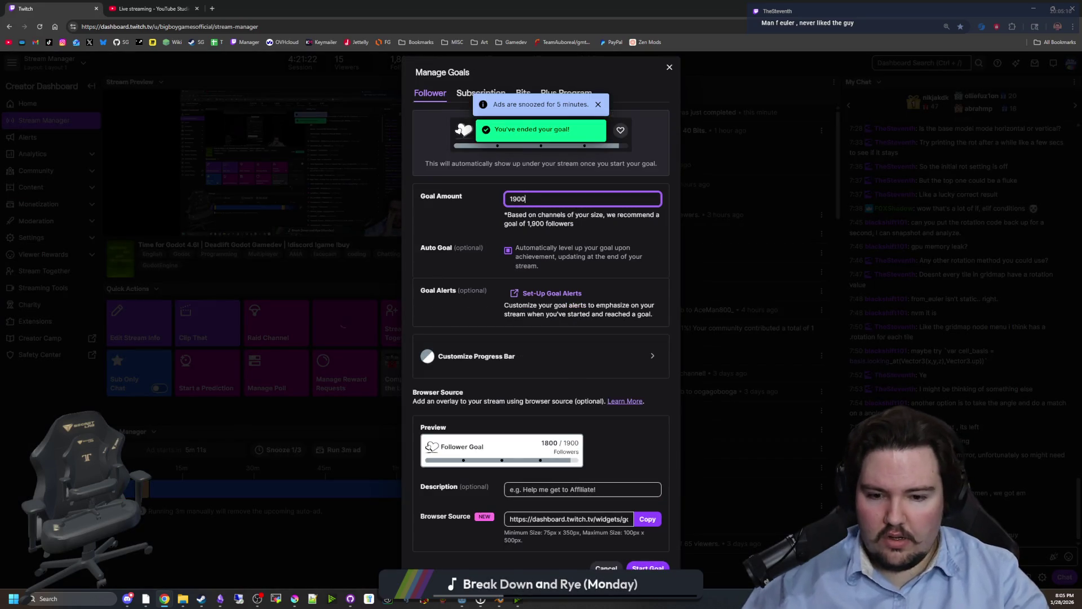
click(648, 569)
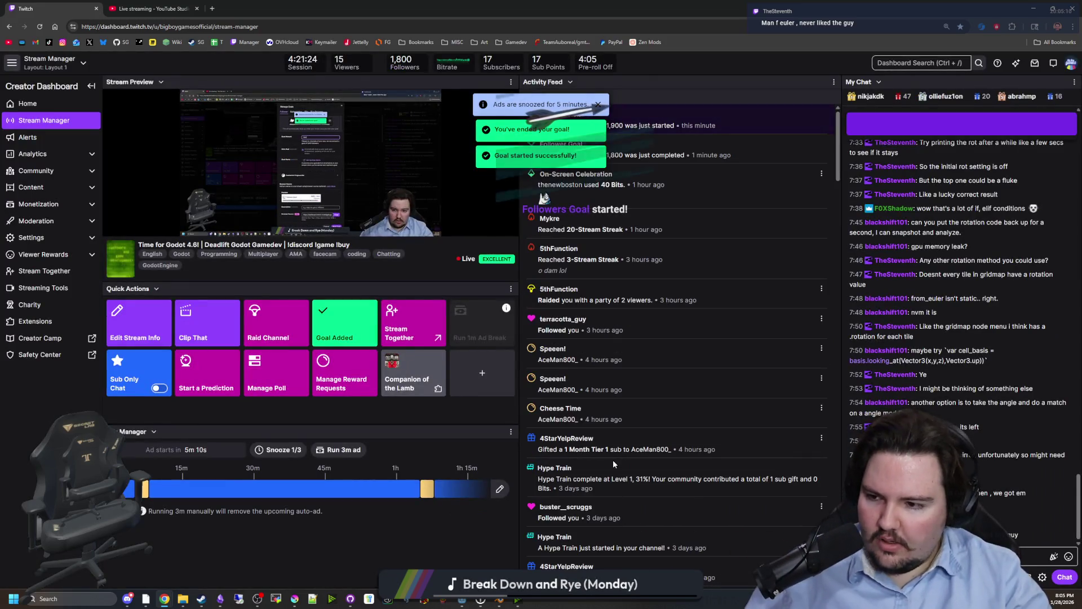
key(alt+Tab)
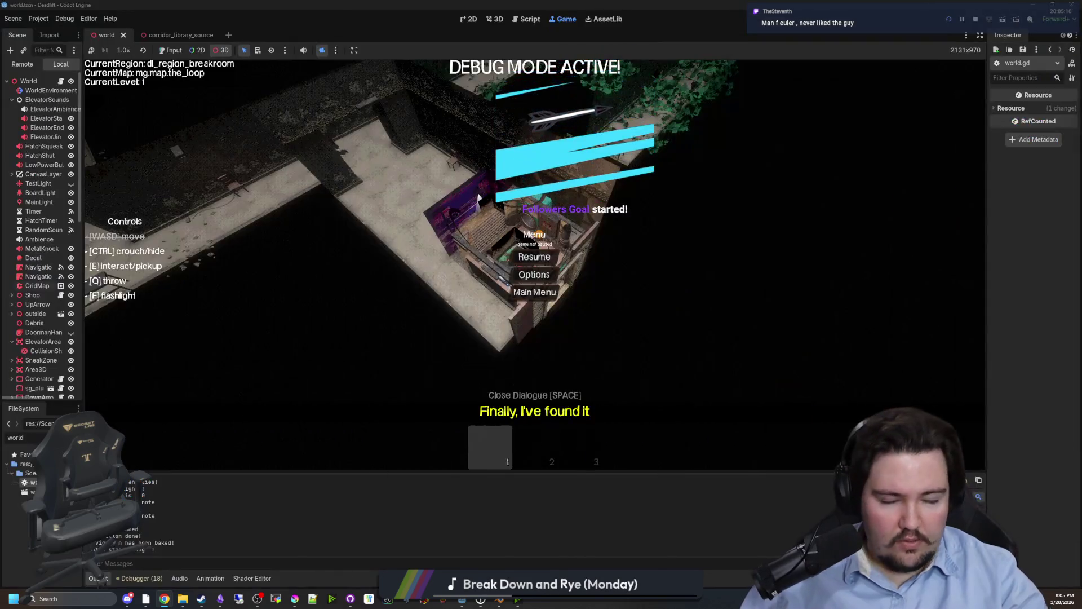